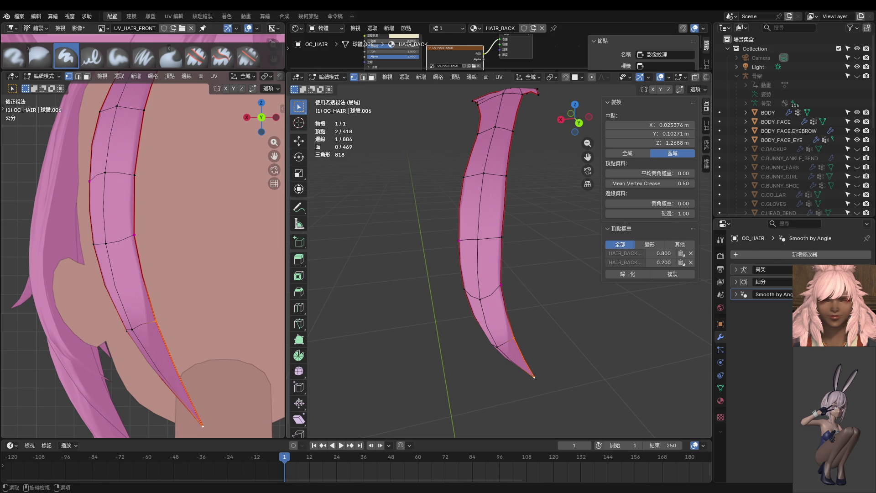
# Zoom out around the single strand and switch the hair mesh to Object Mode
pyautogui.scroll(-1, 263, 301)
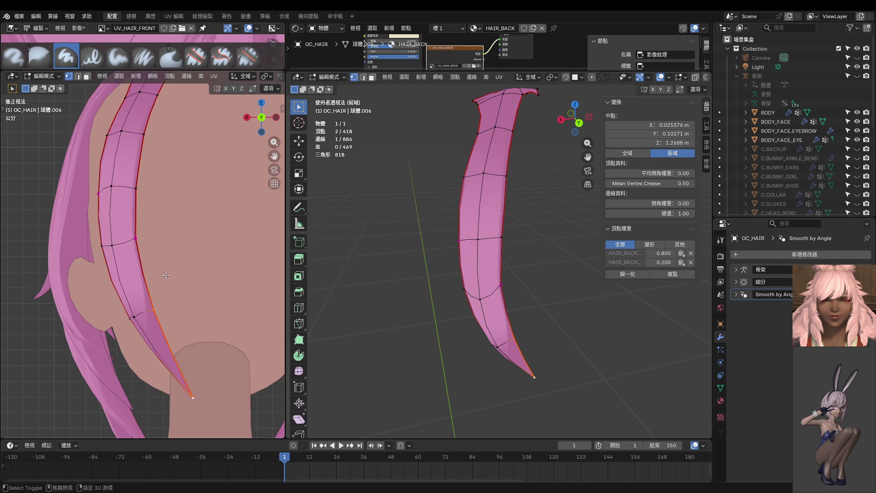
pyautogui.keyDown('shift'); pyautogui.moveTo(200, 289); pyautogui.dragTo(206, 293, button='middle'); pyautogui.keyUp('shift')
pyautogui.hotkey('ctrl', 'Tab')
pyautogui.click(166, 258)
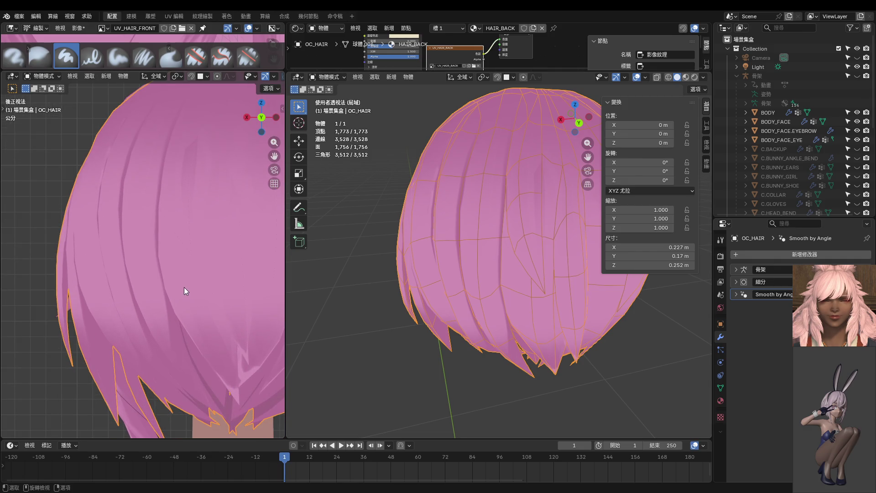
# View the hair straight from behind with Ctrl+Numpad 1 and zoom in on the isolated strand
pyautogui.scroll(-1, 185, 287)
pyautogui.scroll(-2, 184, 286)
pyautogui.scroll(2, 413, 296)
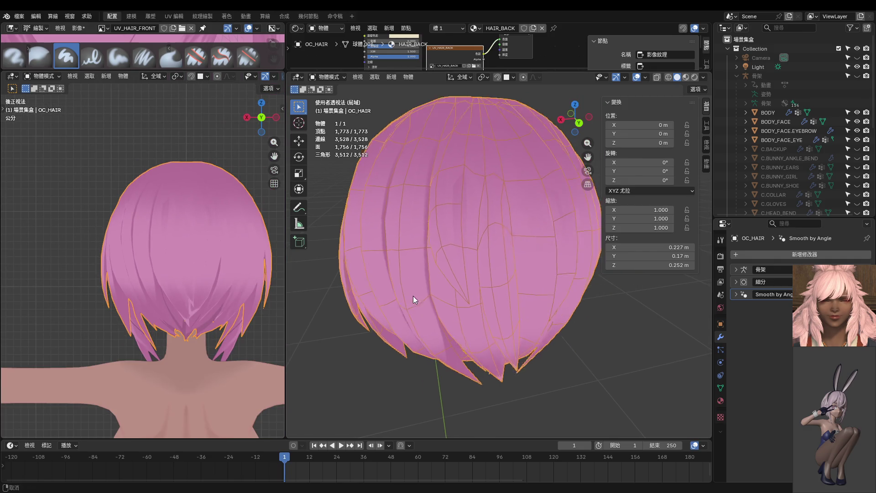
pyautogui.press('ctrl+KP_1')
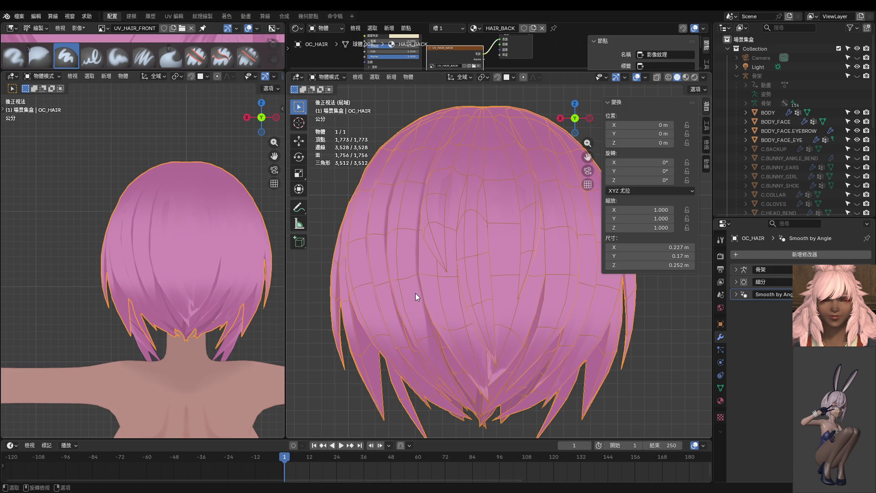
pyautogui.scroll(-3, 222, 272)
pyautogui.scroll(-2, 226, 274)
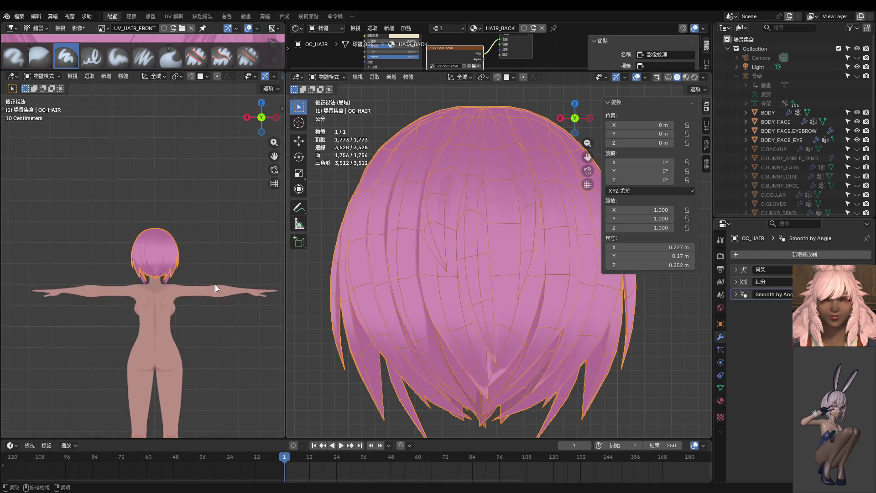
pyautogui.scroll(2, 215, 289)
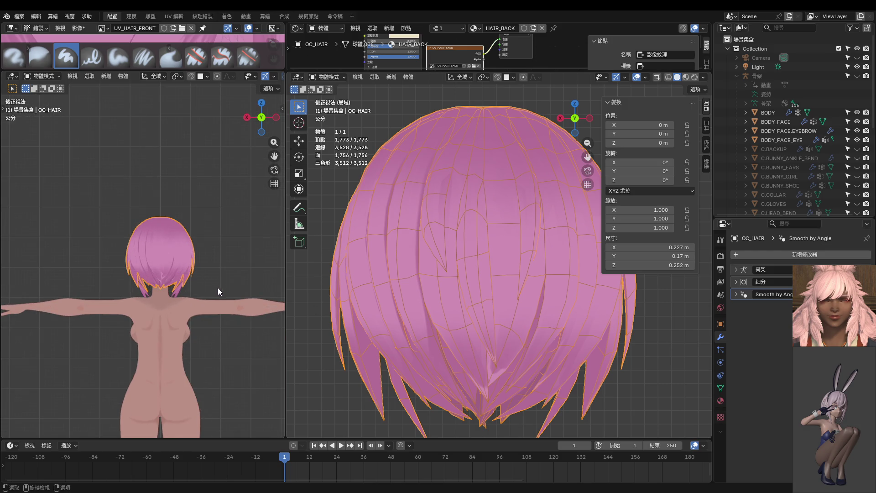
pyautogui.scroll(-3, 492, 284)
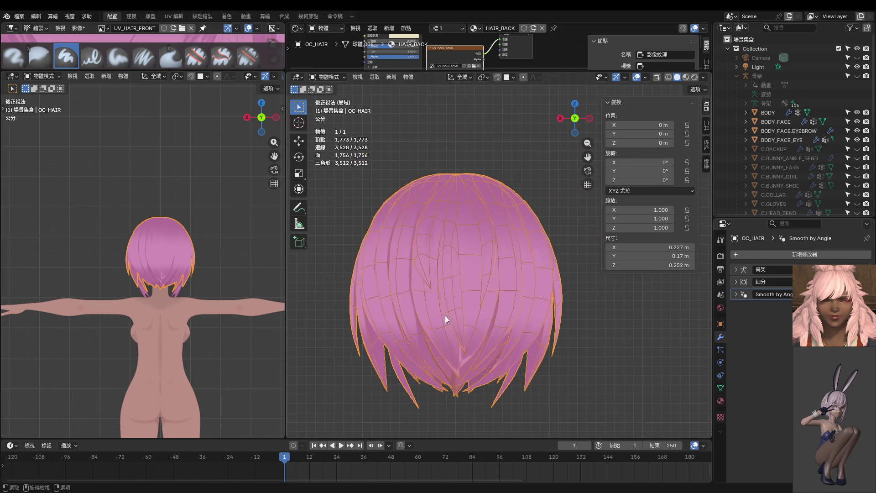
pyautogui.scroll(1, 442, 280)
pyautogui.scroll(1, 432, 276)
pyautogui.scroll(2, 456, 264)
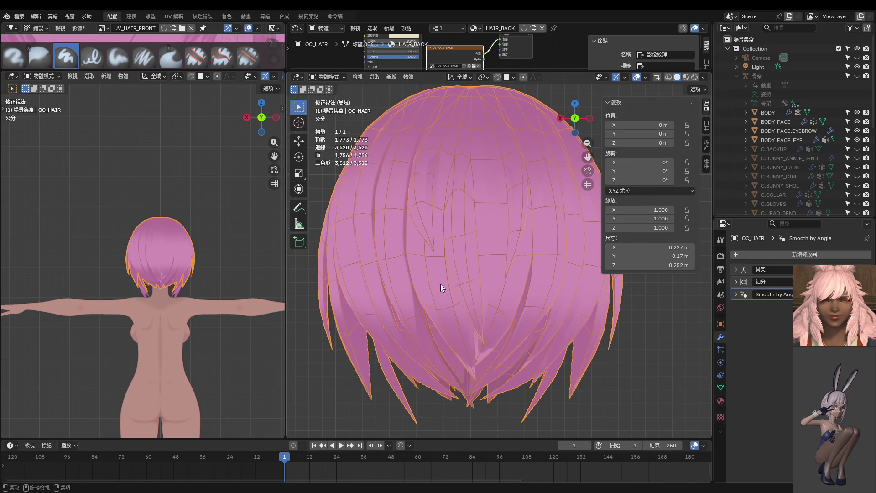
# Reveal all hair strands, switch to face select, and select one connected strand
pyautogui.press('z')
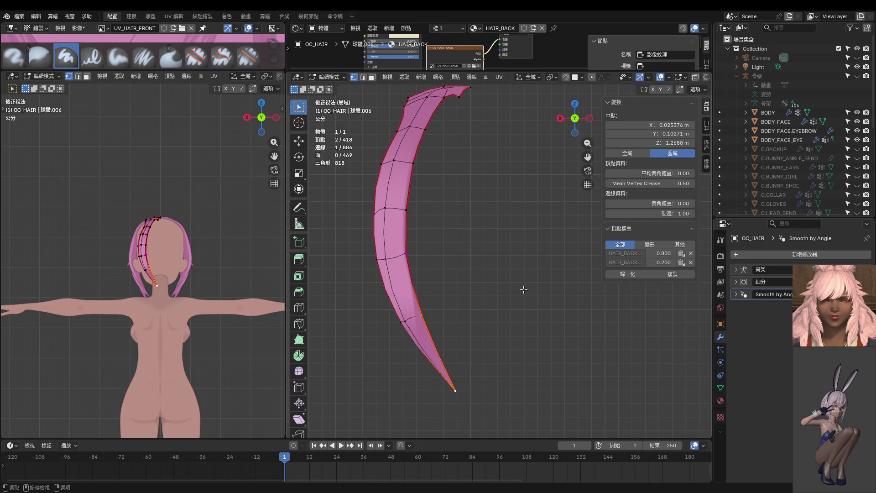
pyautogui.hotkey('alt', 'h')
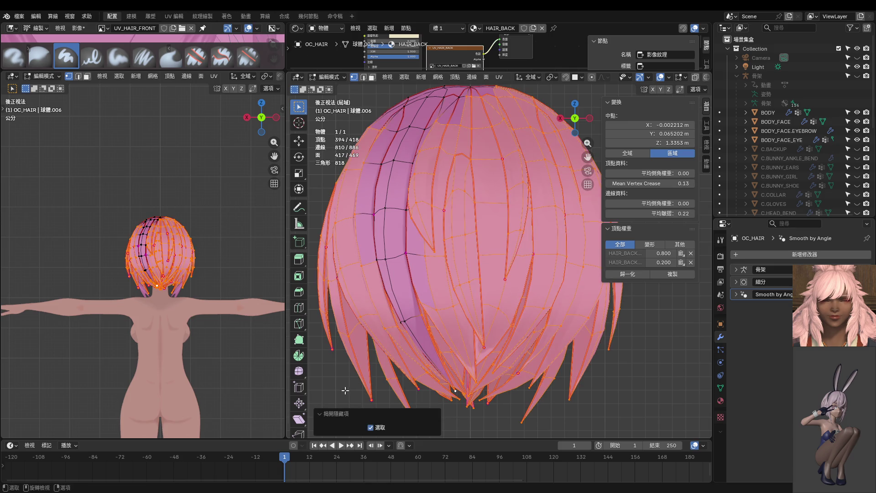
pyautogui.press('3')
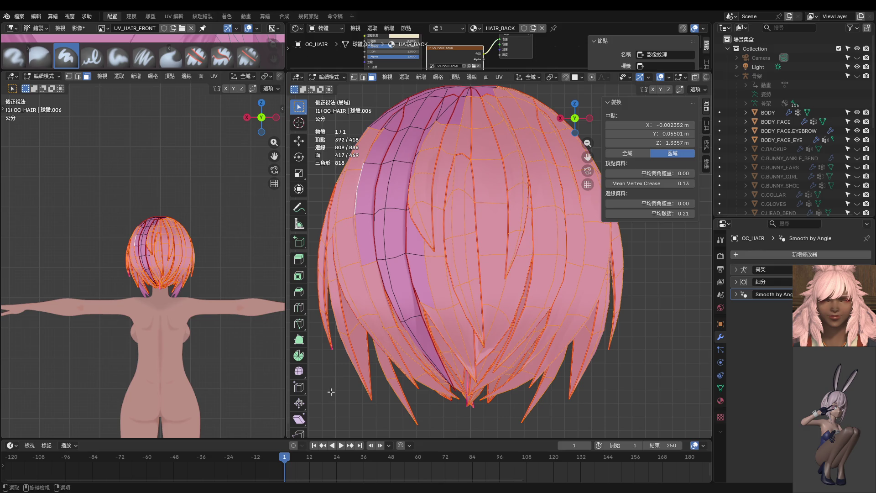
pyautogui.hotkey('alt', 'a')
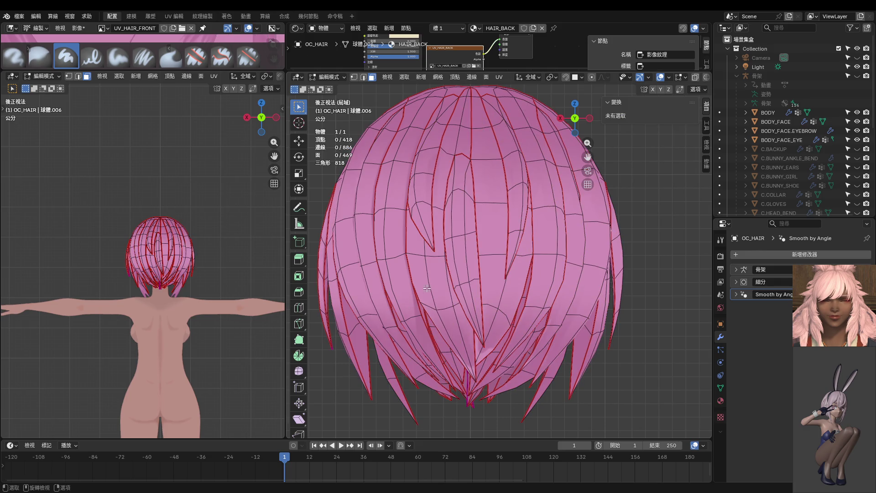
pyautogui.press('l')
pyautogui.moveTo(437, 250)
pyautogui.mouseDown(button='middle')
pyautogui.moveTo(493, 247)
pyautogui.moveTo(465, 270)
pyautogui.mouseUp(button='middle')
# Briefly enter Texture Paint mode, then return the hair mesh to Edit Mode
pyautogui.hotkey('ctrl', 'Tab')
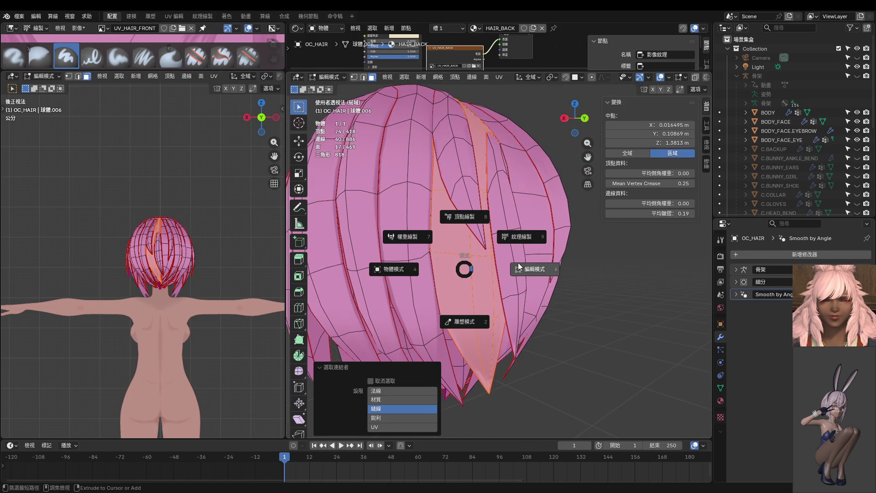
pyautogui.click(530, 227)
pyautogui.hotkey('ctrl', 'Tab')
pyautogui.click(526, 269)
pyautogui.moveTo(527, 269); pyautogui.dragTo(430, 340, button='middle')
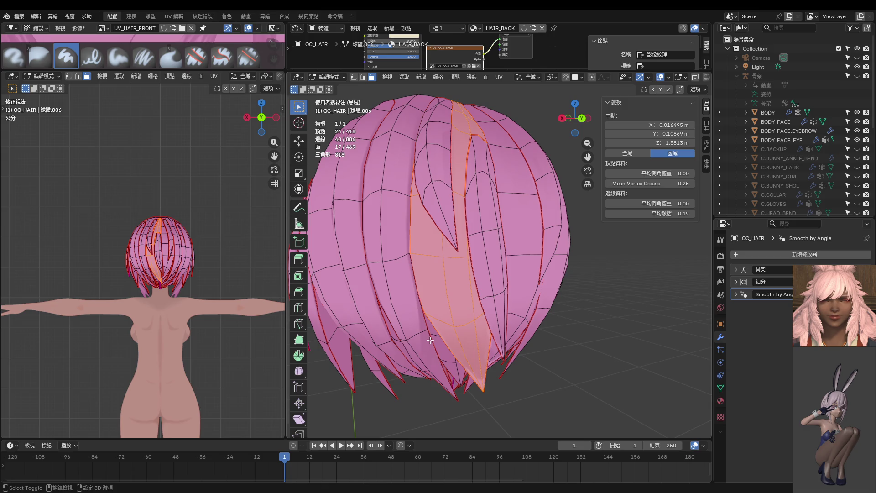
# Hide every strand except the selected one and switch it into Texture Paint mode
pyautogui.hotkey('shift', 'h')
pyautogui.moveTo(430, 334); pyautogui.dragTo(433, 331, button='middle')
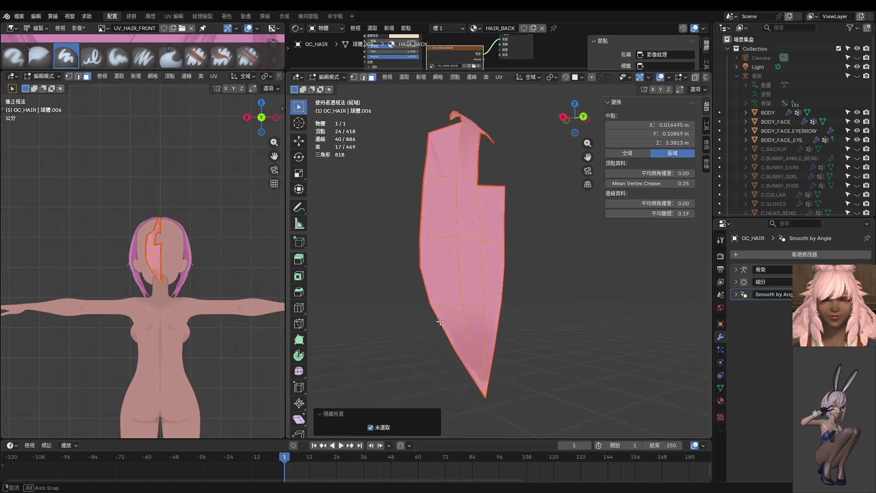
pyautogui.hotkey('ctrl', 'Tab')
pyautogui.click(433, 292)
pyautogui.moveTo(432, 292); pyautogui.dragTo(459, 324, button='middle')
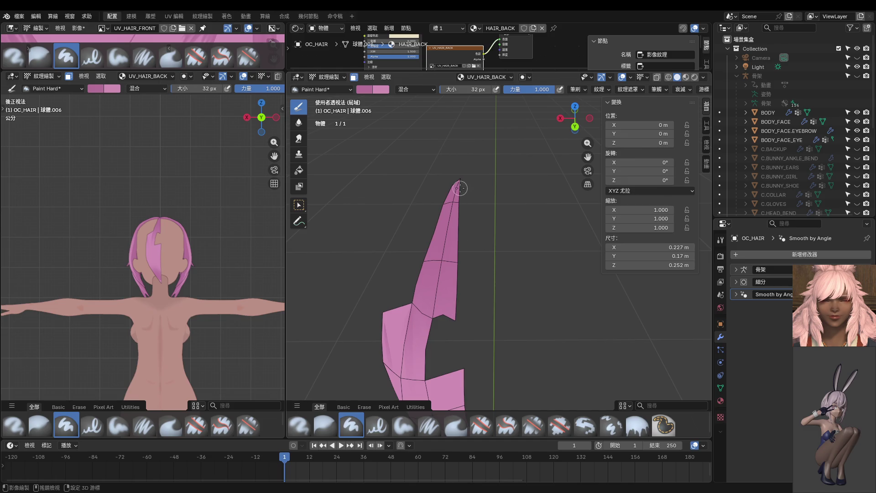
# Paint a darker streak on the strand's left edge and shrink the brush to 24 px
pyautogui.moveTo(461, 188)
pyautogui.mouseDown(button='middle')
pyautogui.moveTo(457, 292)
pyautogui.moveTo(442, 153)
pyautogui.mouseUp(button='middle')
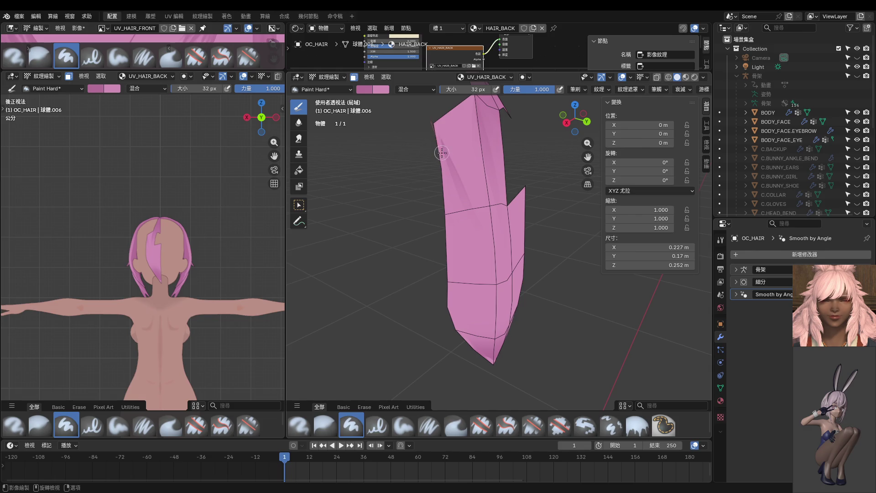
pyautogui.moveTo(442, 153); pyautogui.dragTo(444, 172)
pyautogui.moveTo(445, 254); pyautogui.dragTo(455, 122, button='middle')
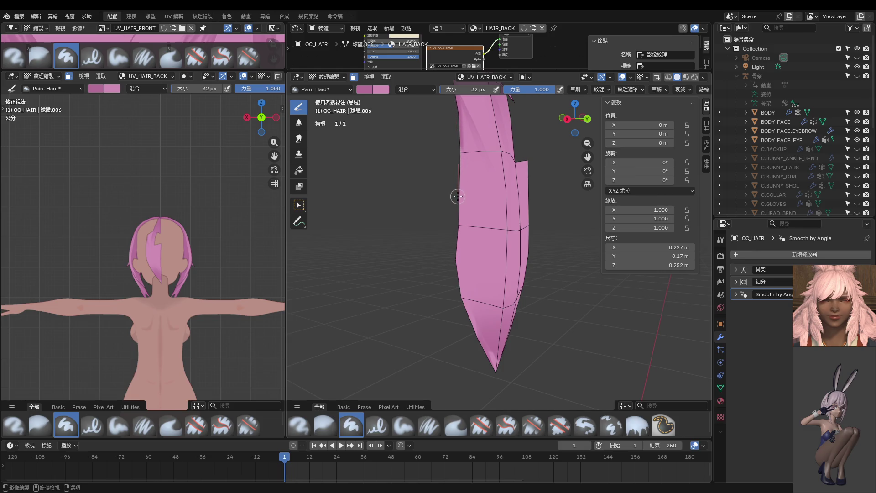
pyautogui.moveTo(458, 196); pyautogui.dragTo(444, 188, button='middle')
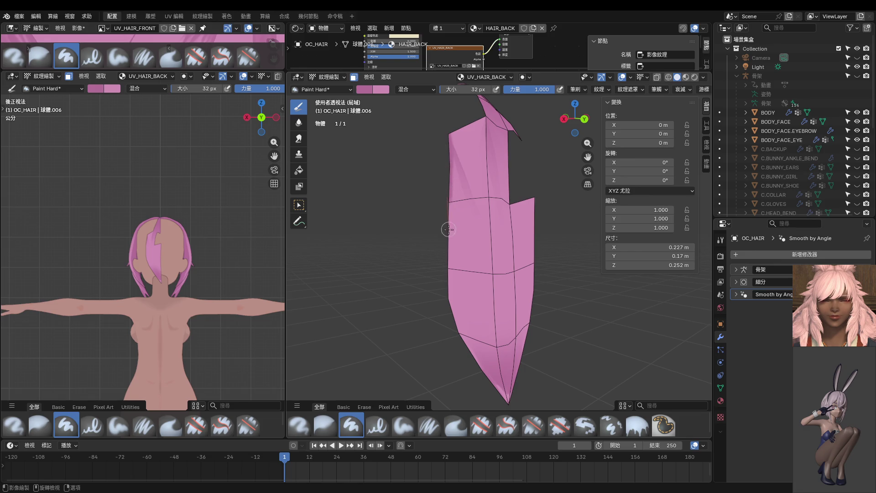
pyautogui.moveTo(448, 255)
pyautogui.mouseDown(button='middle')
pyautogui.moveTo(465, 211)
pyautogui.moveTo(442, 188)
pyautogui.mouseUp(button='middle')
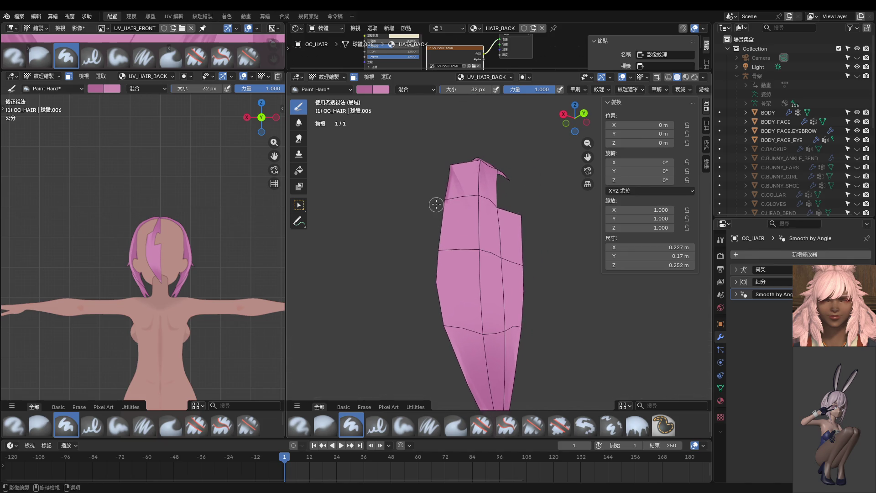
pyautogui.moveTo(438, 248)
pyautogui.mouseDown(button='middle')
pyautogui.moveTo(447, 209)
pyautogui.moveTo(442, 216)
pyautogui.mouseUp(button='middle')
pyautogui.scroll(2, 442, 215)
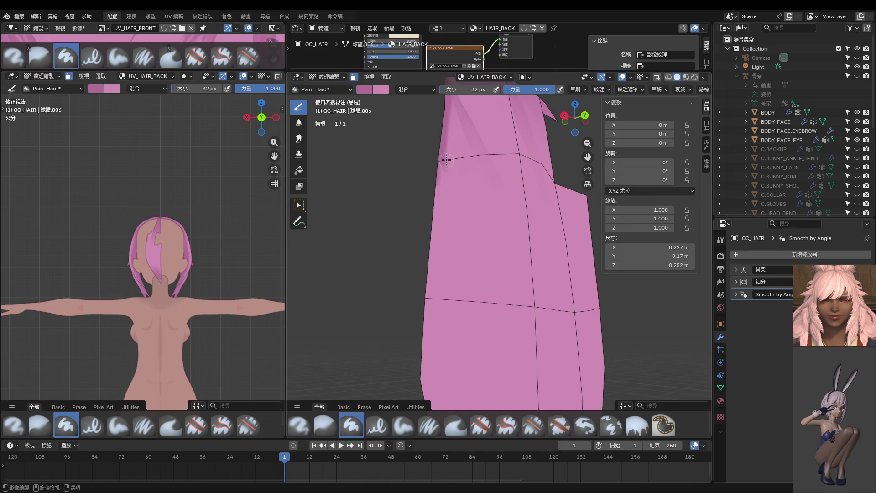
pyautogui.press('[')
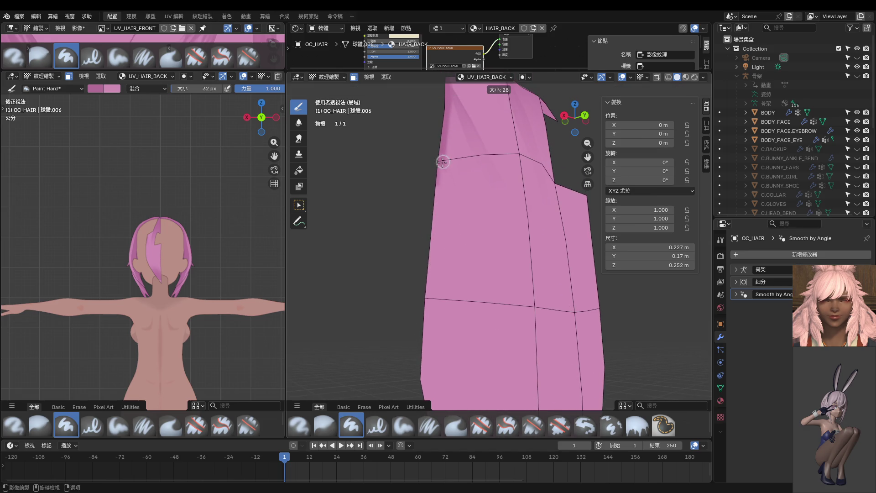
pyautogui.press('[')
# Inspect the strand's pointed tip from several angles and paint shading along its left edge
pyautogui.moveTo(437, 234); pyautogui.dragTo(448, 225, button='middle')
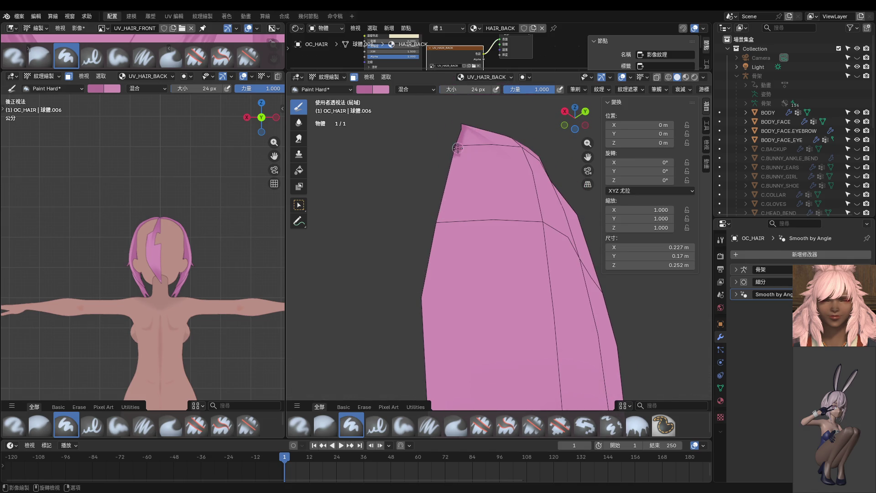
pyautogui.moveTo(446, 219); pyautogui.dragTo(470, 148, button='middle')
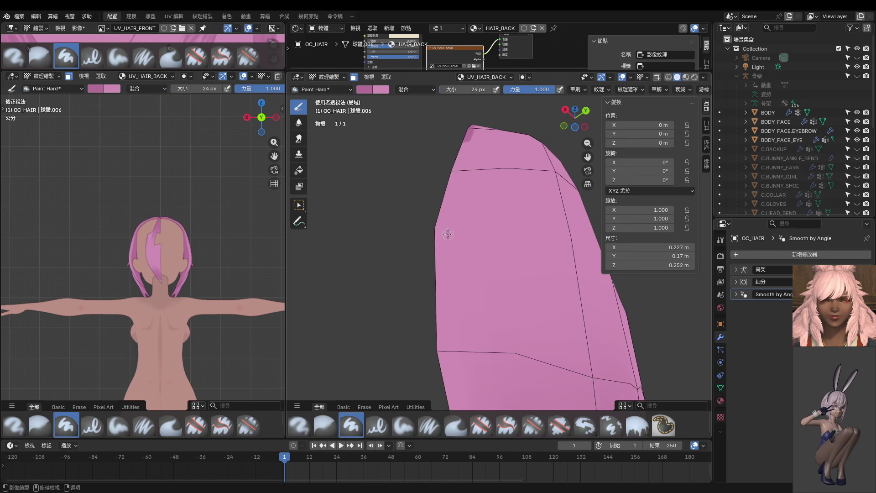
pyautogui.moveTo(448, 234); pyautogui.dragTo(464, 246, button='middle')
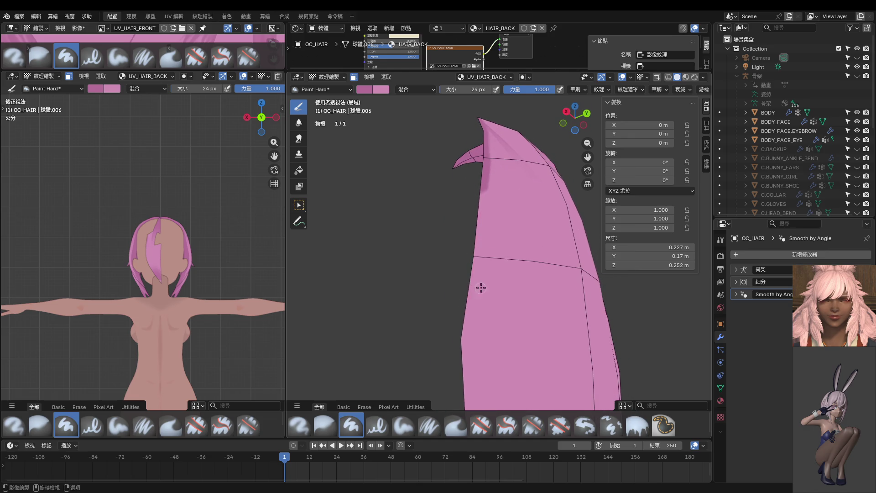
pyautogui.moveTo(481, 288); pyautogui.dragTo(480, 269, button='middle')
pyautogui.moveTo(492, 343); pyautogui.dragTo(478, 157, button='middle')
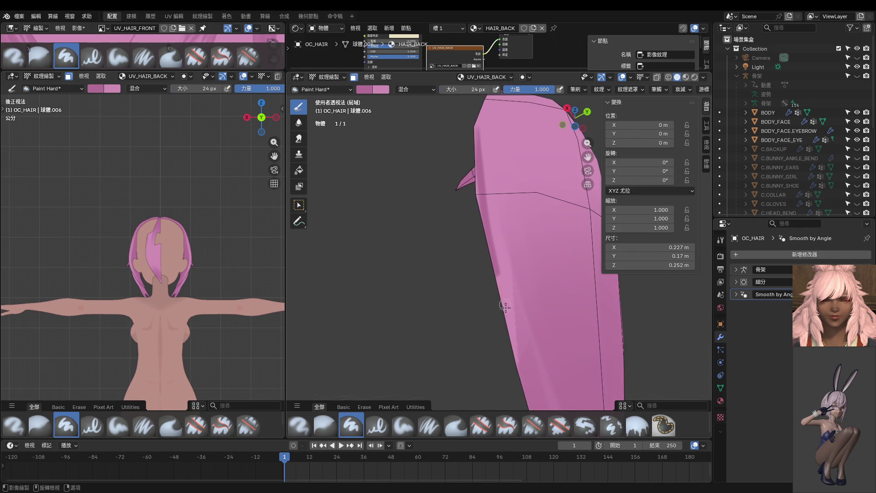
pyautogui.keyDown('shift'); pyautogui.moveTo(531, 365); pyautogui.dragTo(517, 295, button='middle'); pyautogui.keyUp('shift')
pyautogui.scroll(-2, 516, 295)
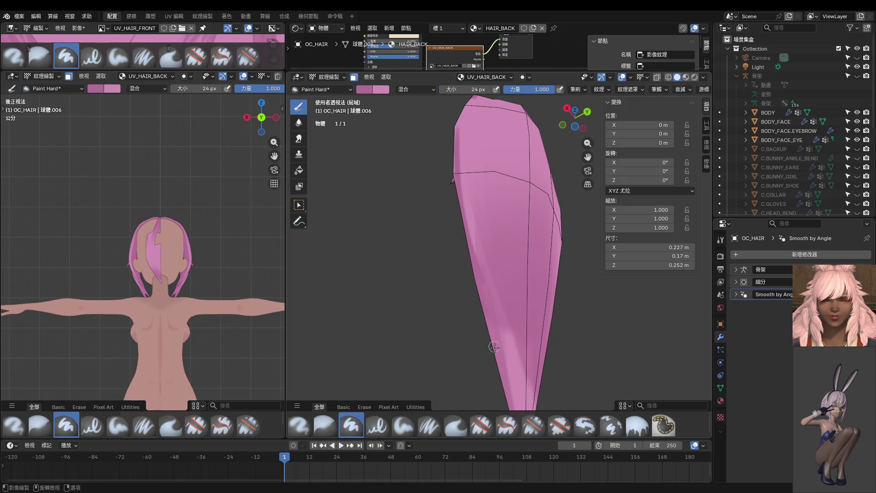
pyautogui.moveTo(510, 395); pyautogui.dragTo(469, 174, button='middle')
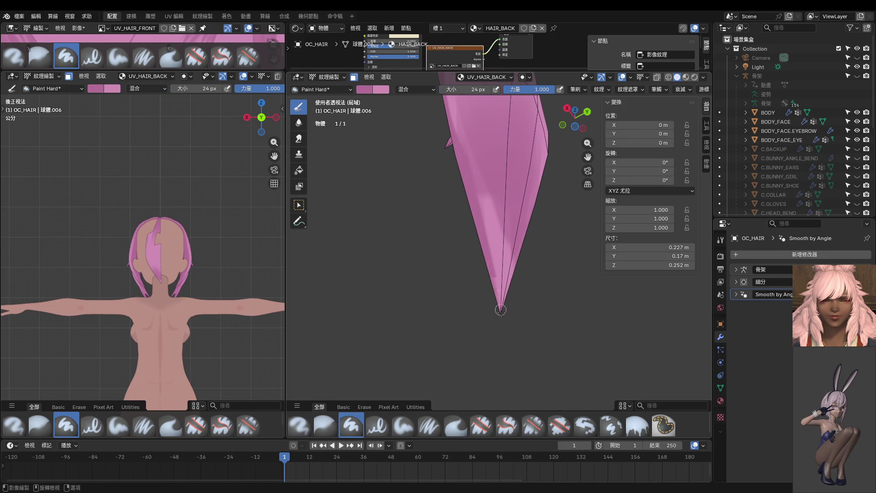
pyautogui.moveTo(511, 341); pyautogui.dragTo(480, 265, button='middle')
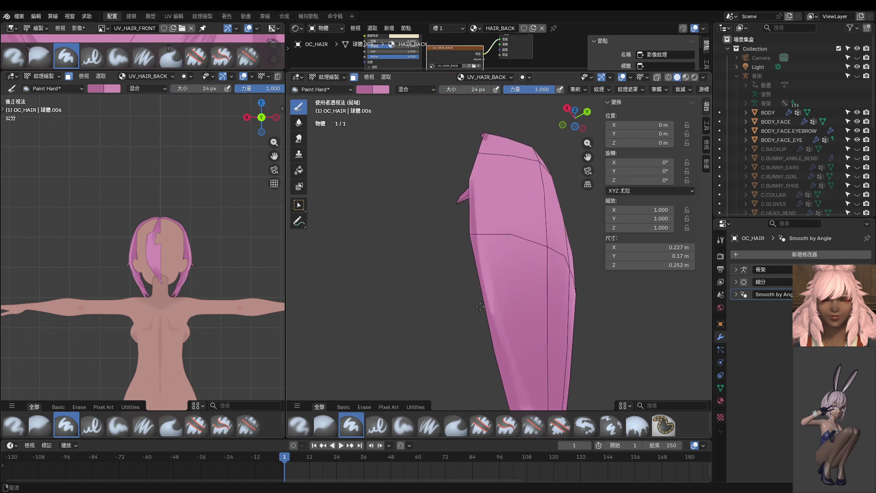
pyautogui.moveTo(491, 318); pyautogui.dragTo(496, 349)
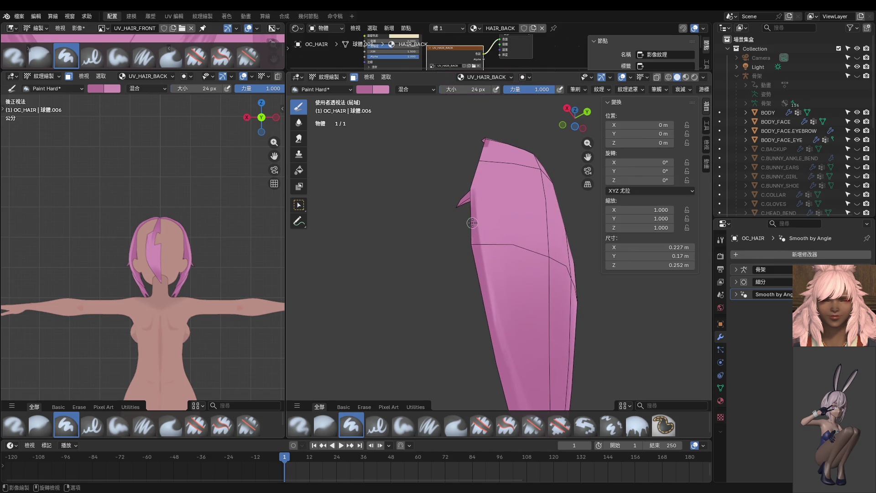
# Check the painted patch from the side, then make the texture image view much taller
pyautogui.moveTo(482, 298); pyautogui.dragTo(478, 269, button='middle')
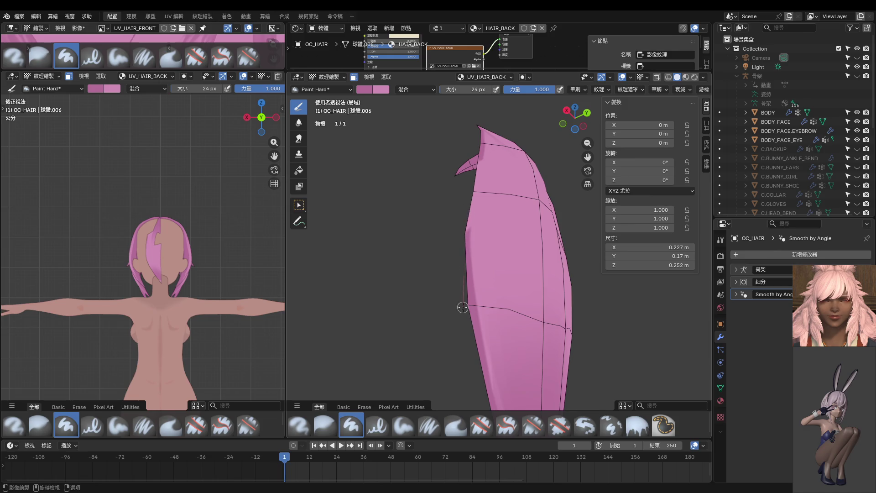
pyautogui.moveTo(494, 274); pyautogui.dragTo(499, 272, button='middle')
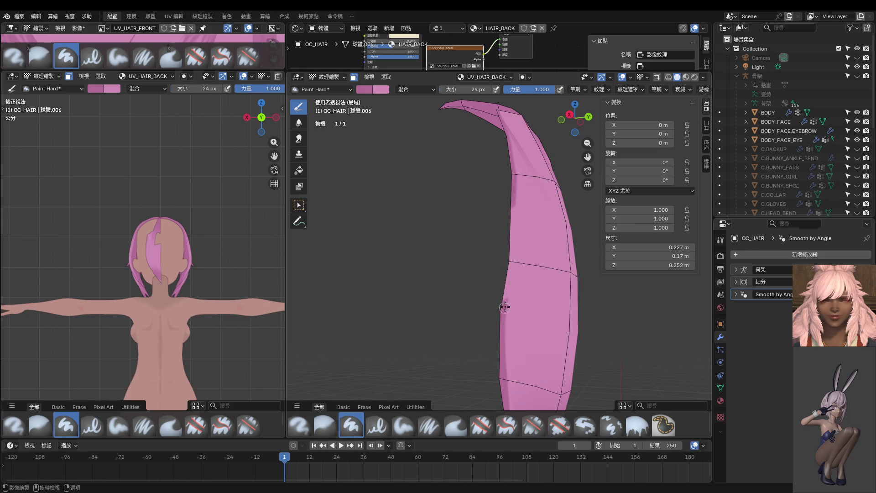
pyautogui.moveTo(524, 282); pyautogui.dragTo(493, 185, button='middle')
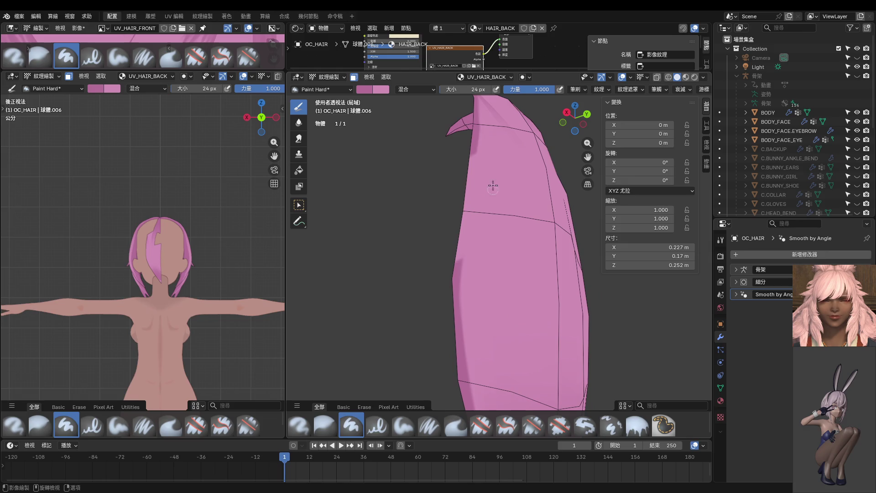
pyautogui.moveTo(427, 240)
pyautogui.mouseDown(button='middle')
pyautogui.moveTo(437, 255)
pyautogui.moveTo(409, 235)
pyautogui.mouseUp(button='middle')
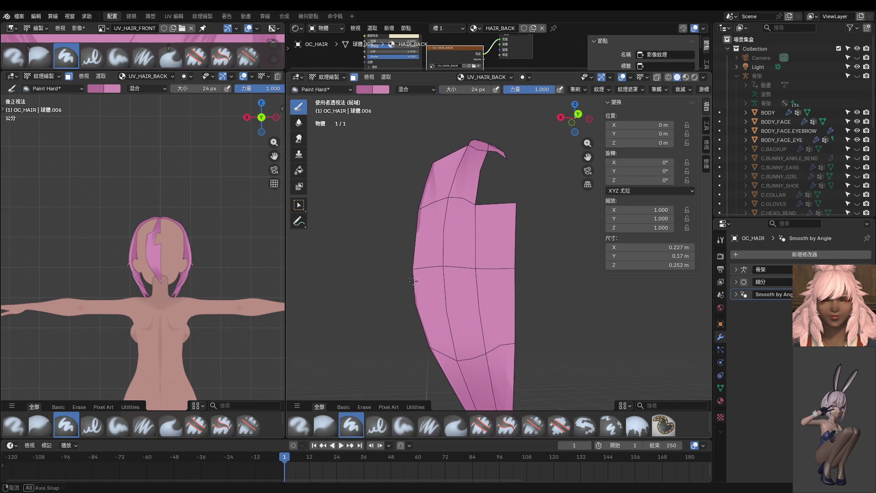
pyautogui.moveTo(392, 259); pyautogui.dragTo(477, 256, button='middle')
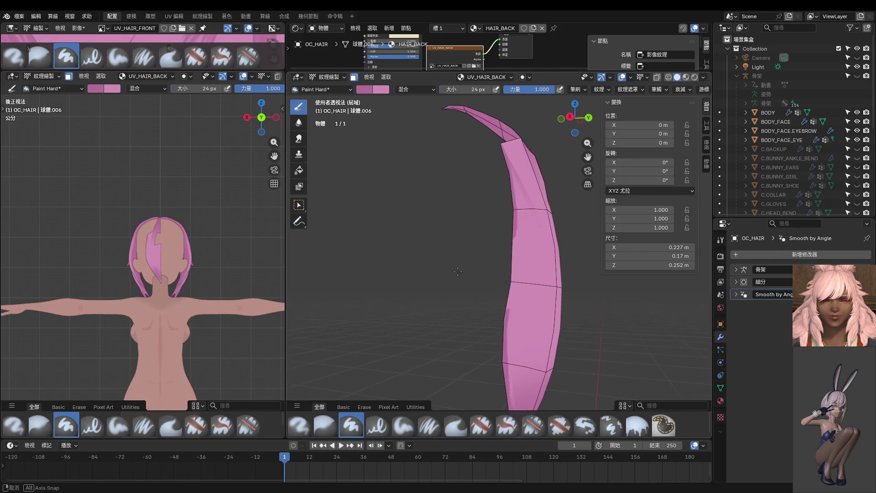
pyautogui.moveTo(570, 260)
pyautogui.mouseDown(button='middle')
pyautogui.moveTo(517, 268)
pyautogui.moveTo(490, 246)
pyautogui.mouseUp(button='middle')
pyautogui.moveTo(556, 257)
pyautogui.mouseDown(button='middle')
pyautogui.moveTo(538, 262)
pyautogui.moveTo(527, 245)
pyautogui.mouseUp(button='middle')
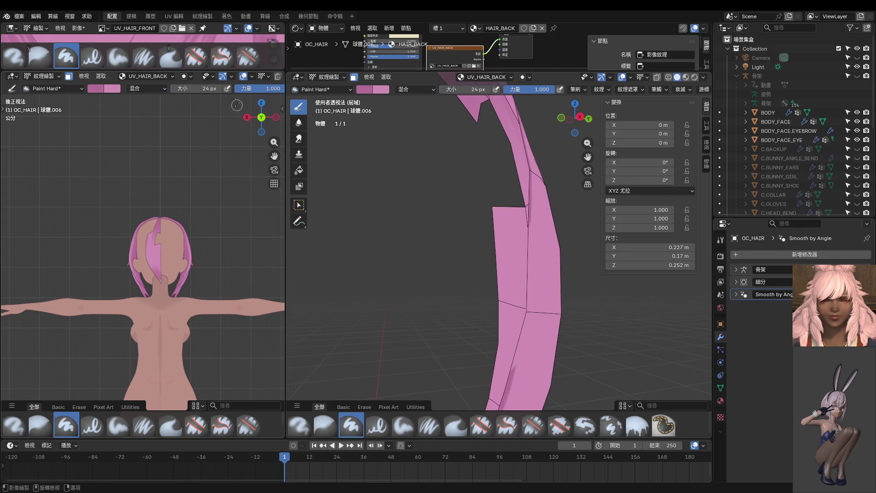
pyautogui.moveTo(215, 71); pyautogui.dragTo(214, 358)
pyautogui.scroll(-3, 141, 209)
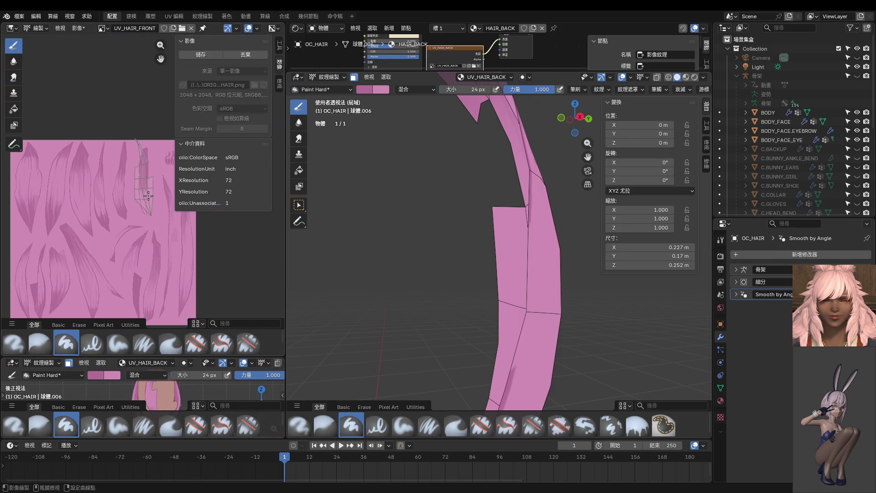
# Save the UV_HAIR_FRONT texture and switch the image editor to UV_HAIR_BACK
pyautogui.scroll(2, 148, 196)
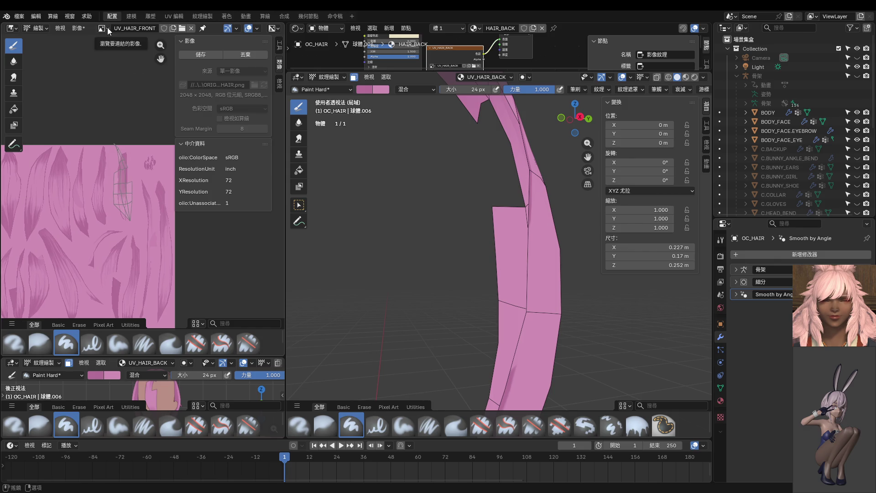
pyautogui.click(206, 56)
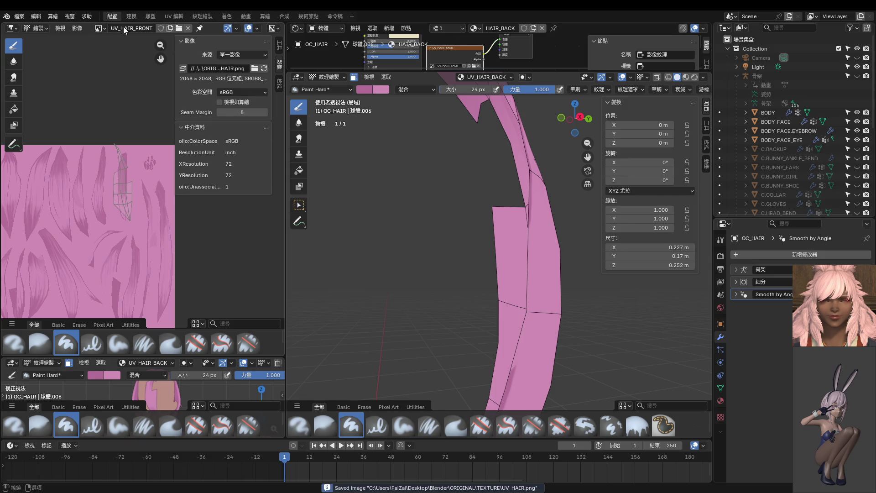
pyautogui.click(105, 28)
pyautogui.click(130, 97)
# Set the brush to 13 px and paint a darker stroke along the strand seam
pyautogui.scroll(2, 110, 188)
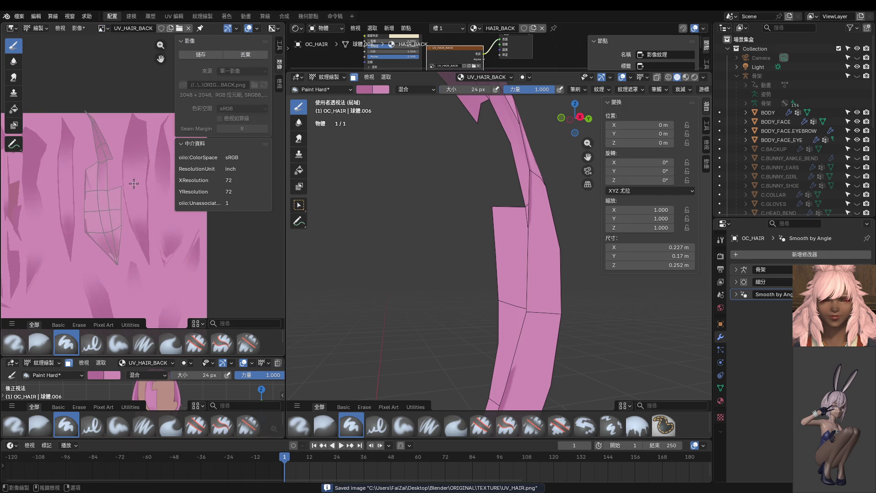
pyautogui.scroll(2, 110, 189)
pyautogui.scroll(2, 110, 189)
pyautogui.scroll(2, 61, 204)
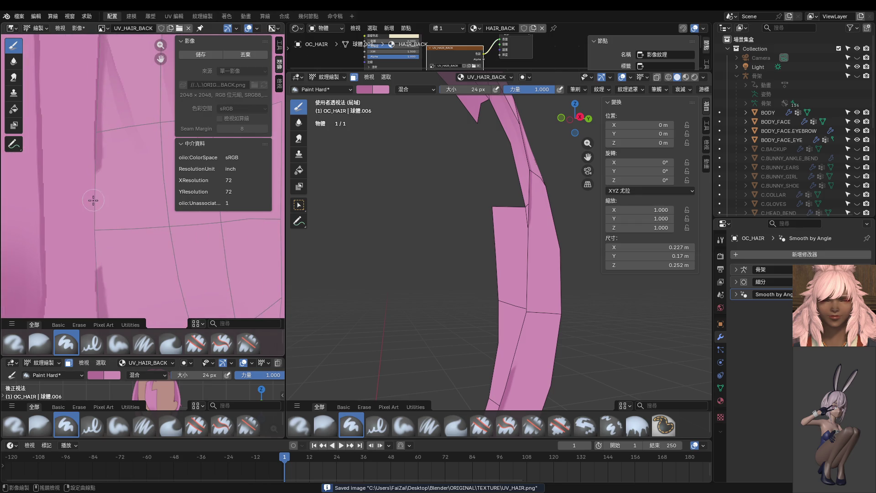
pyautogui.scroll(2, 117, 144)
pyautogui.moveTo(115, 123); pyautogui.dragTo(114, 315)
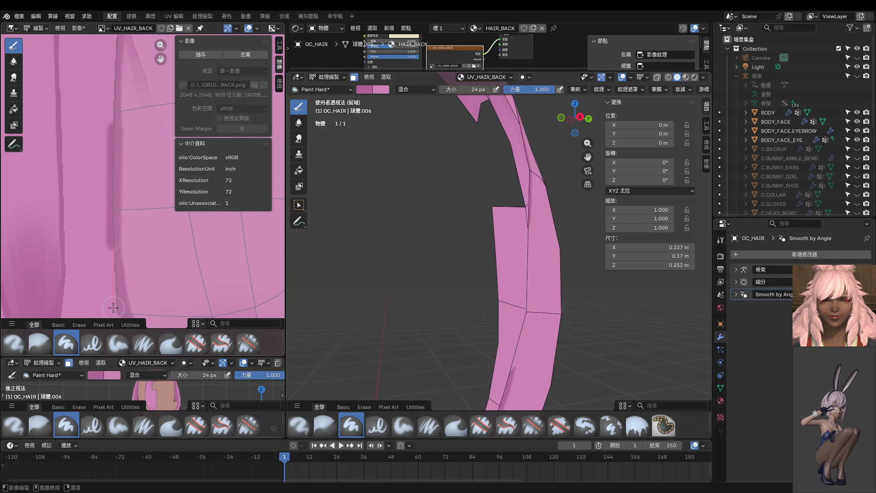
pyautogui.hotkey('ctrl', 'z')
pyautogui.press('f')
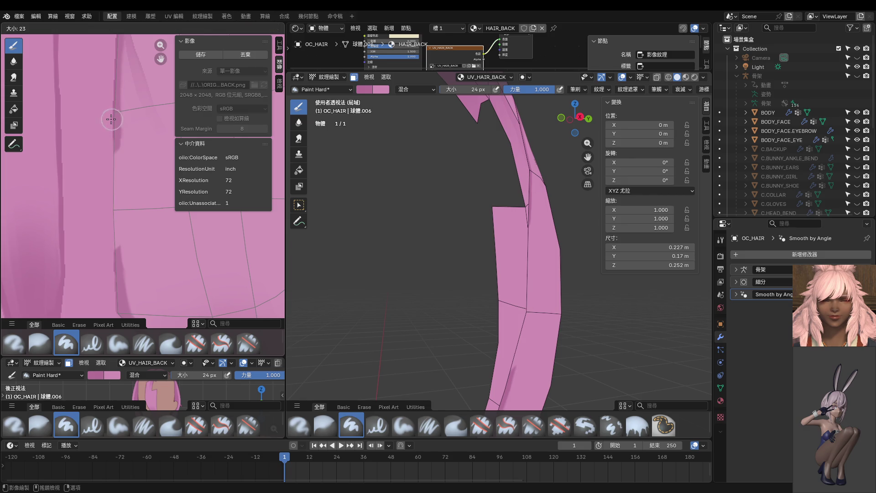
pyautogui.click(106, 122)
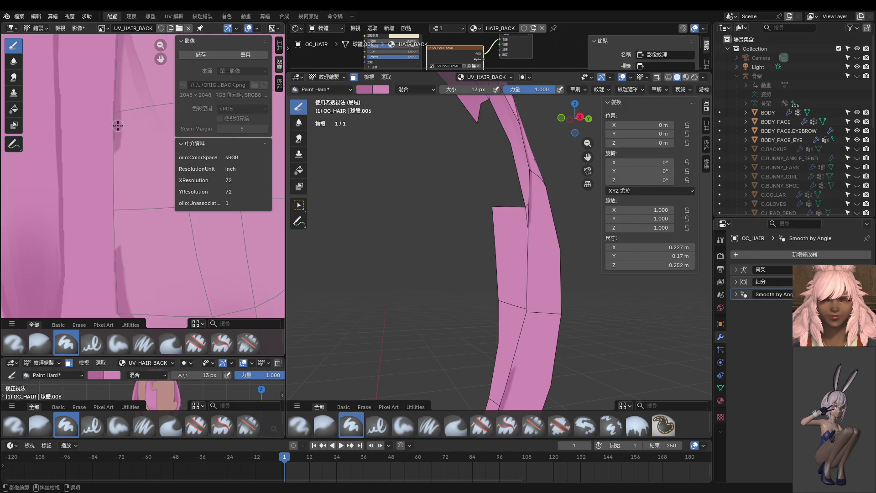
pyautogui.moveTo(116, 177); pyautogui.dragTo(122, 324)
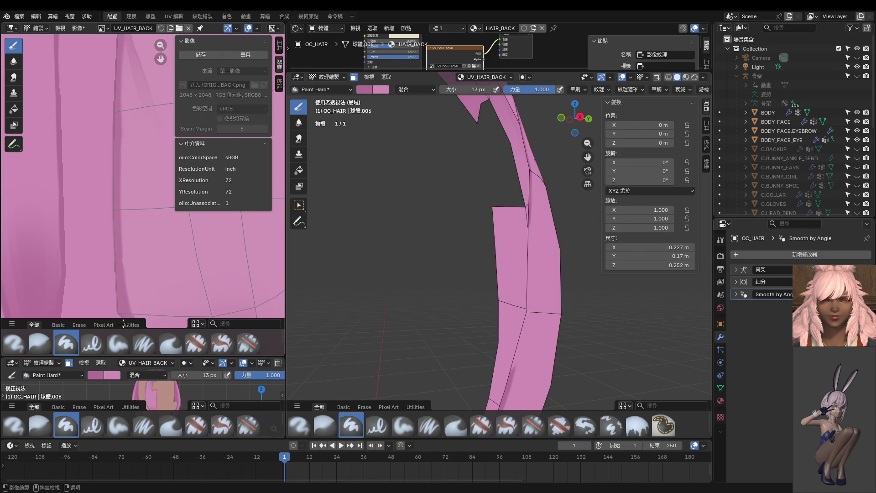
# Zoom around the texture and save the UV_HAIR_BACK image
pyautogui.scroll(-2, 129, 144)
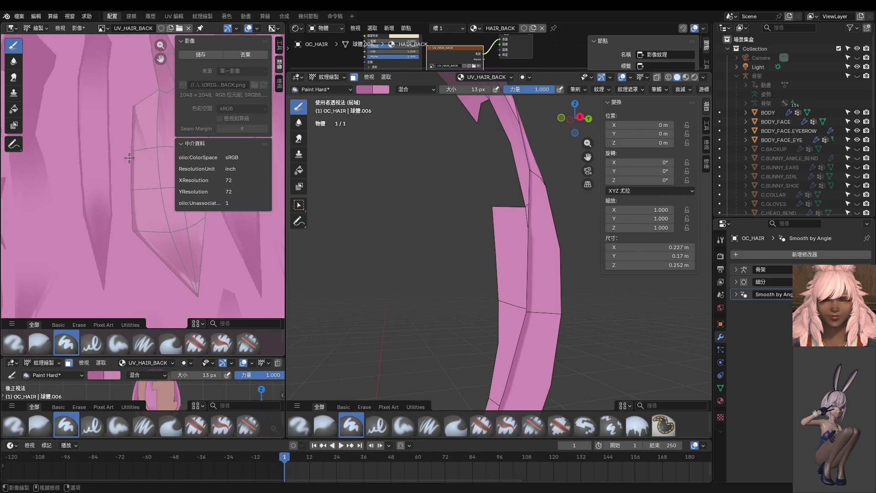
pyautogui.scroll(2, 129, 144)
pyautogui.scroll(3, 129, 145)
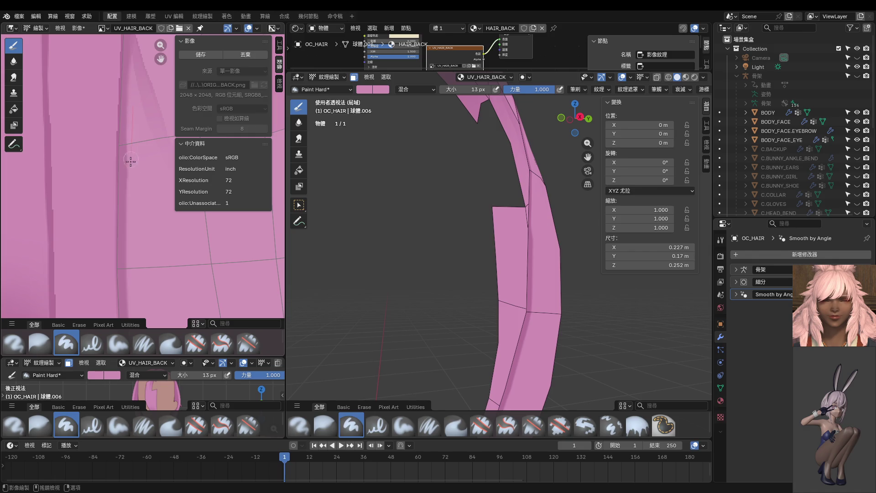
pyautogui.scroll(-2, 141, 289)
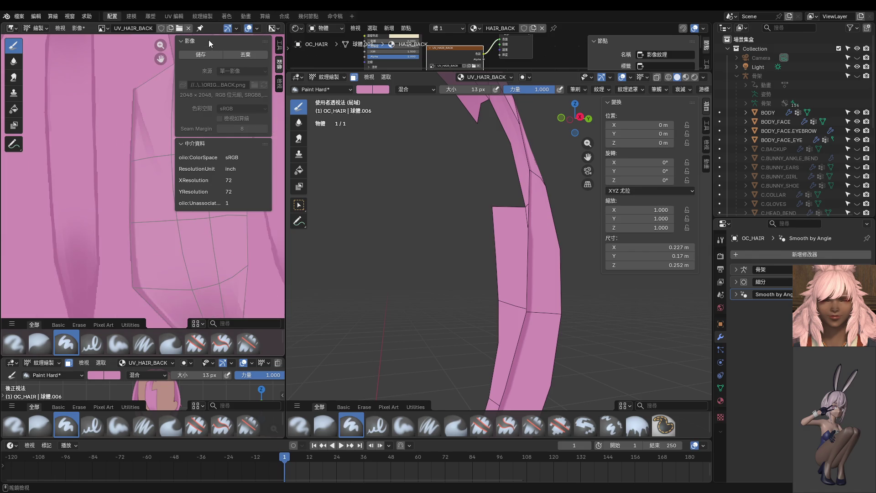
pyautogui.click(201, 54)
# Paint a darker band along the strand's left edge and a faint streak down it
pyautogui.moveTo(502, 256)
pyautogui.mouseDown(button='middle')
pyautogui.moveTo(519, 260)
pyautogui.moveTo(453, 252)
pyautogui.moveTo(464, 169)
pyautogui.mouseUp(button='middle')
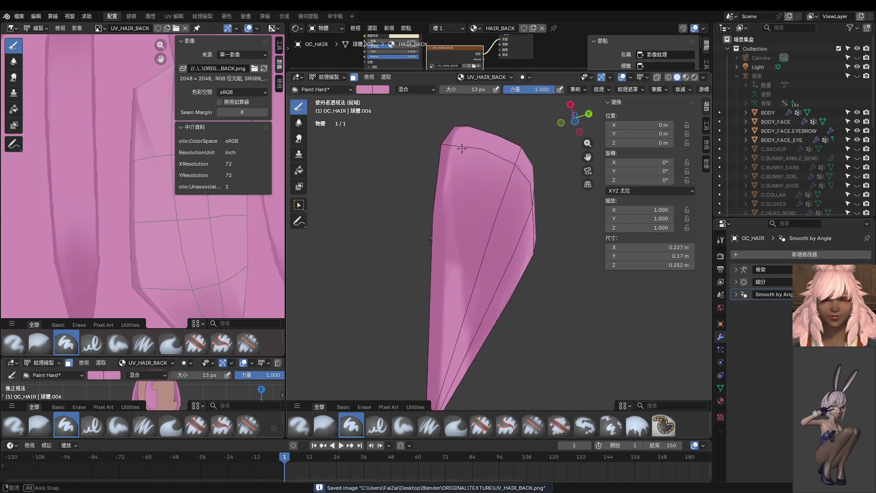
pyautogui.scroll(4, 464, 167)
pyautogui.scroll(-2, 464, 167)
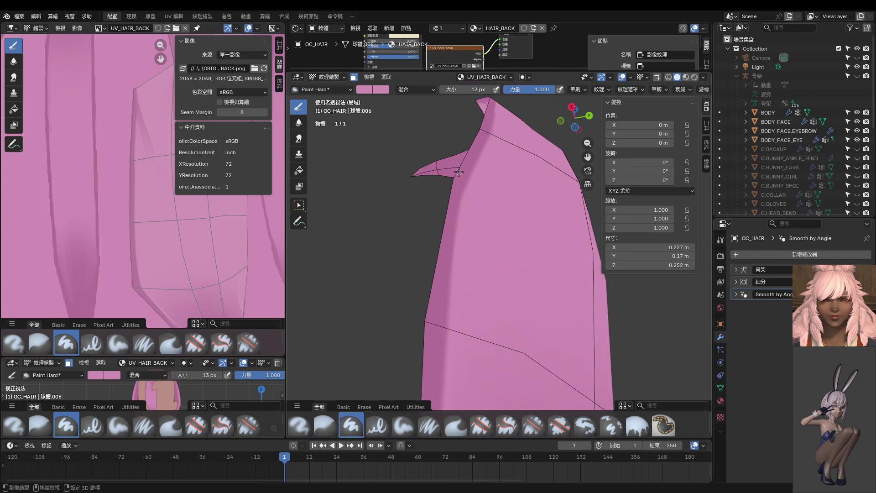
pyautogui.click(438, 318)
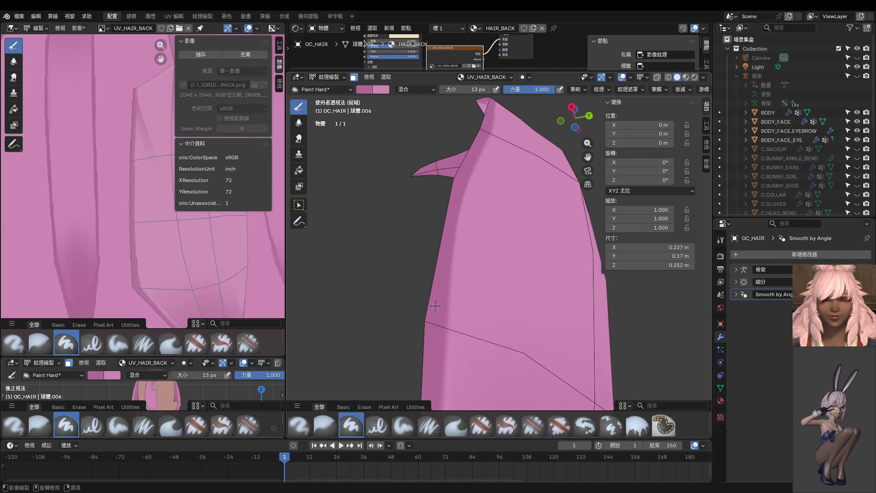
pyautogui.moveTo(468, 183); pyautogui.dragTo(456, 249)
pyautogui.moveTo(456, 280); pyautogui.dragTo(495, 212, button='middle')
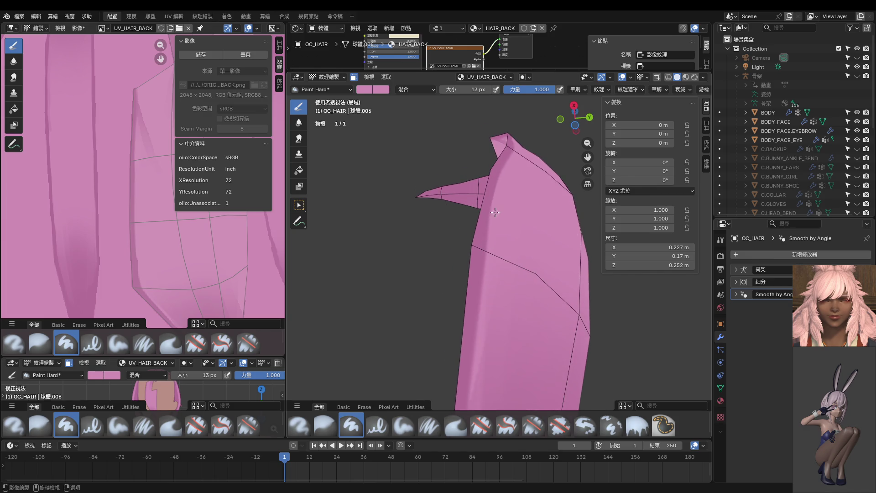
pyautogui.moveTo(491, 223); pyautogui.dragTo(480, 304)
# Paint a stroke from the hair tip and darken the light patch near the tip
pyautogui.moveTo(477, 367)
pyautogui.mouseDown(button='middle')
pyautogui.moveTo(506, 270)
pyautogui.moveTo(459, 293)
pyautogui.mouseUp(button='middle')
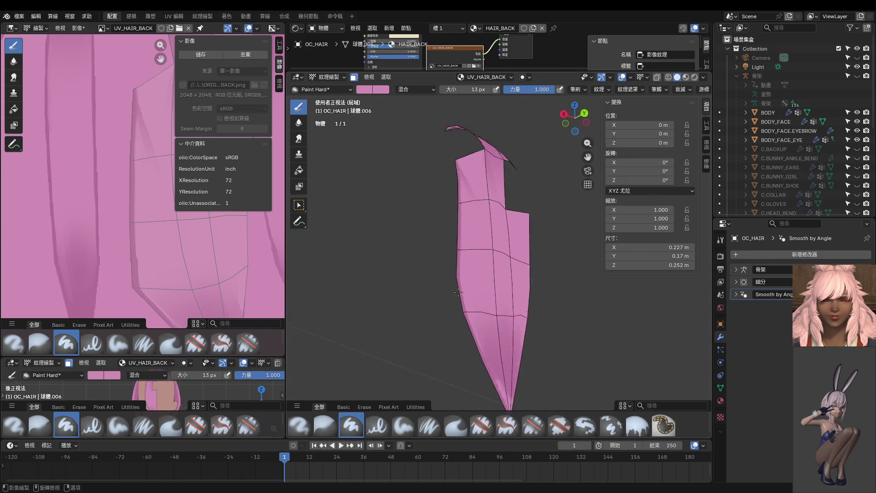
pyautogui.press('KP_3')
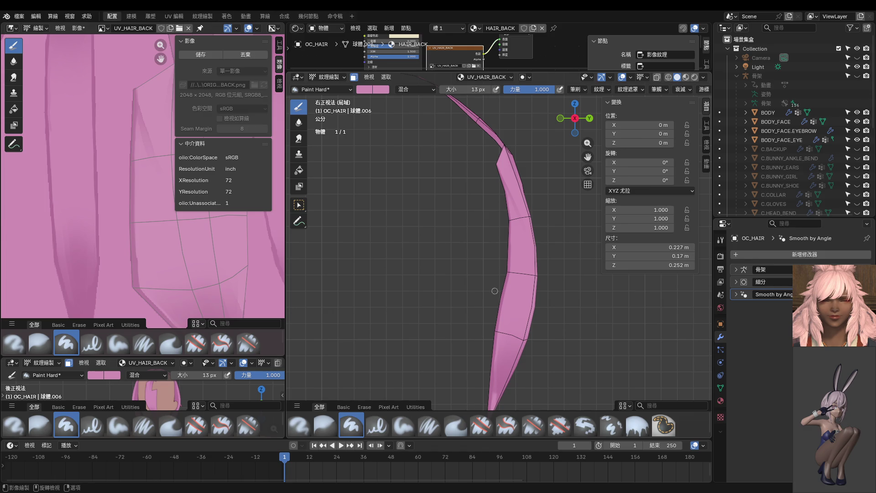
pyautogui.moveTo(524, 269)
pyautogui.mouseDown(button='middle')
pyautogui.moveTo(507, 264)
pyautogui.moveTo(487, 142)
pyautogui.mouseUp(button='middle')
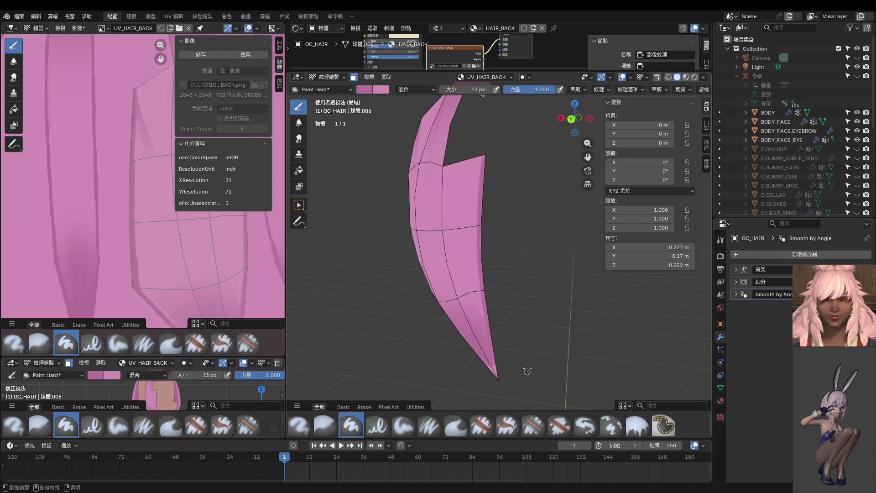
pyautogui.moveTo(524, 368); pyautogui.dragTo(489, 270, button='middle')
pyautogui.moveTo(483, 299); pyautogui.dragTo(491, 332)
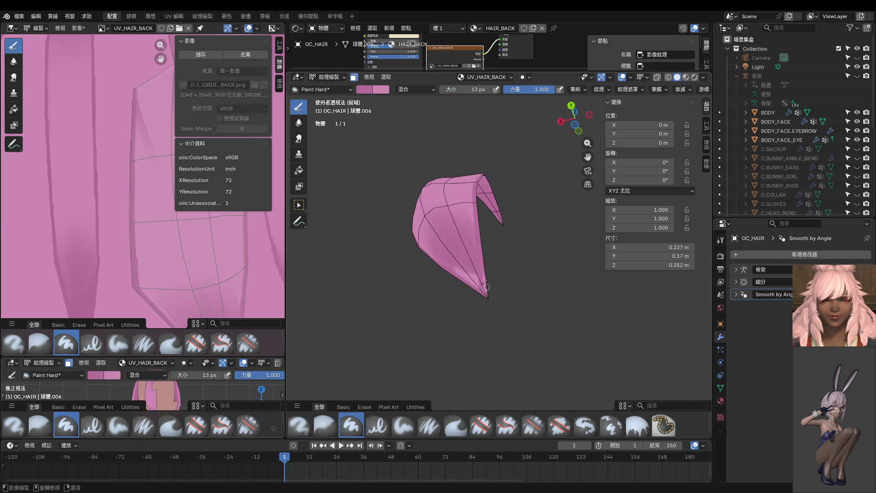
pyautogui.moveTo(485, 281); pyautogui.dragTo(556, 332, button='middle')
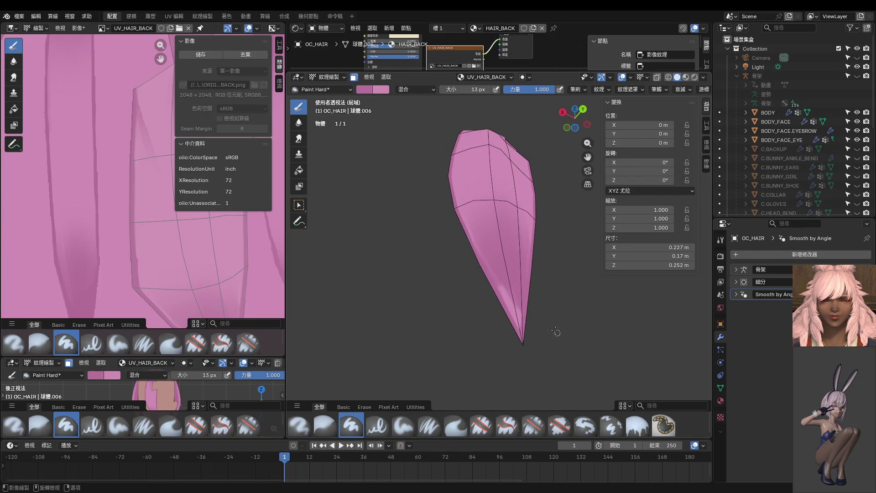
pyautogui.moveTo(494, 273); pyautogui.dragTo(540, 356)
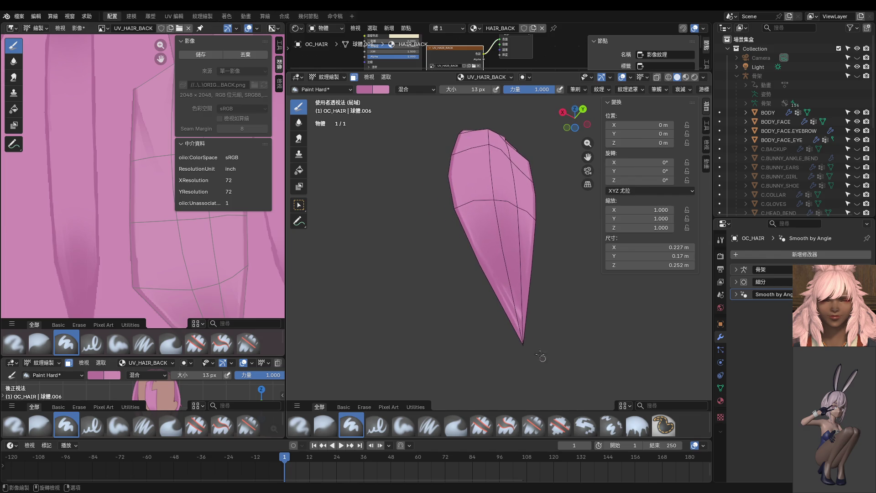
# Enlarge the brush to 98 px, pull back, and undo to show the whole hair mesh
pyautogui.press('f')
pyautogui.click(532, 319)
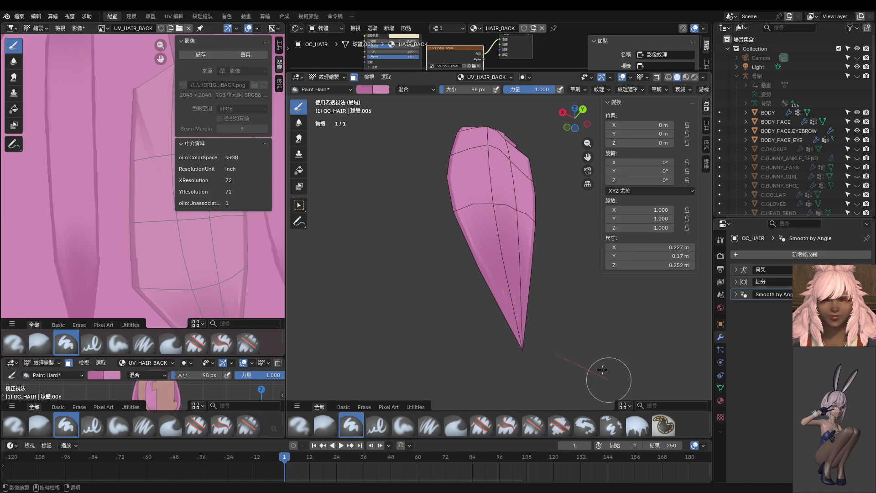
pyautogui.moveTo(598, 378); pyautogui.dragTo(533, 292, button='middle')
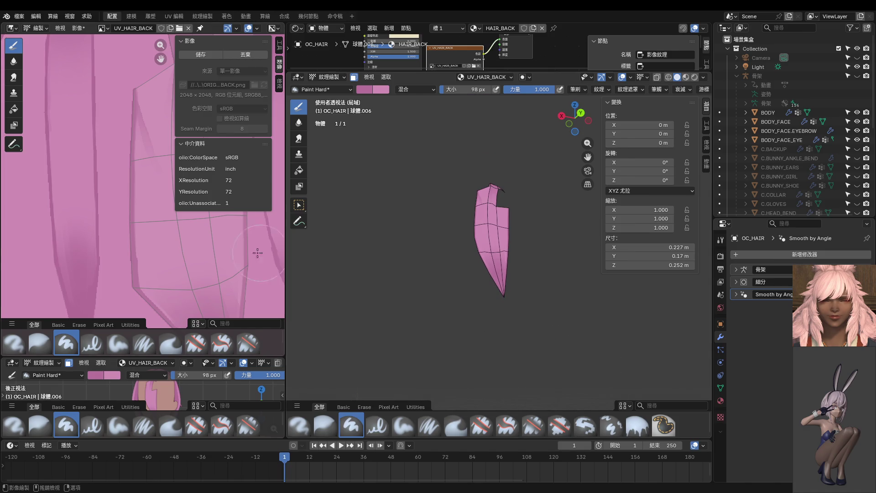
pyautogui.hotkey('ctrl', 'z')
pyautogui.hotkey('ctrl', 'z')
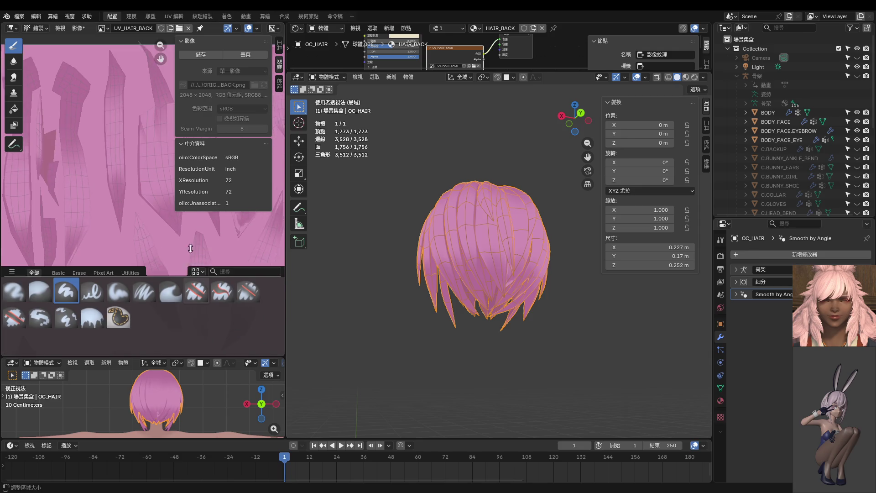
# Save the painted UV_HAIR_BACK.png with Alt+S and resize the brush shelf and image editor
pyautogui.moveTo(189, 331); pyautogui.dragTo(189, 227)
pyautogui.hotkey('alt', 's')
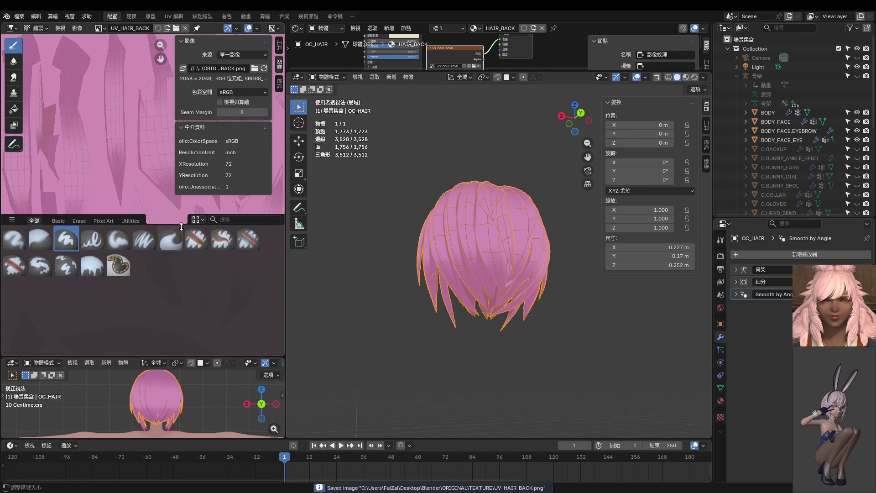
pyautogui.moveTo(184, 201)
pyautogui.mouseDown()
pyautogui.moveTo(187, 175)
pyautogui.moveTo(189, 272)
pyautogui.moveTo(189, 208)
pyautogui.mouseUp()
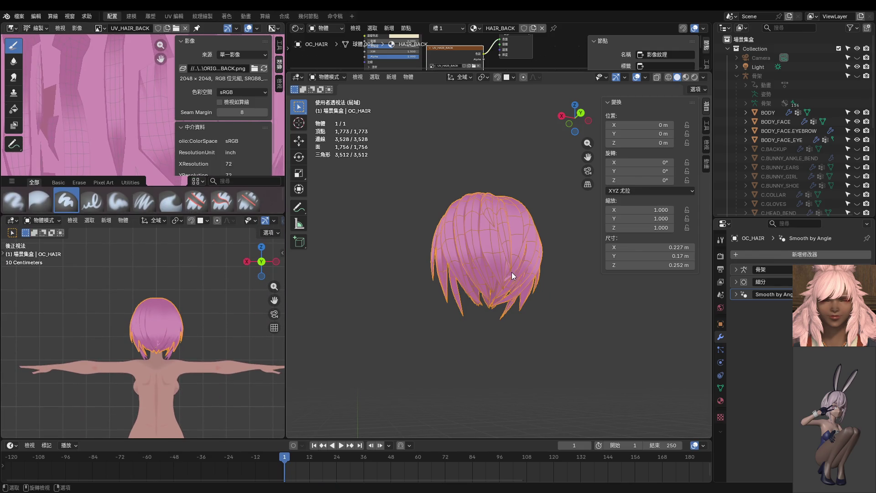
pyautogui.moveTo(511, 272); pyautogui.dragTo(509, 327, button='middle')
# Switch the viewport to an orthographic back view
pyautogui.press('KP_5')
pyautogui.press('ctrl+KP_1')
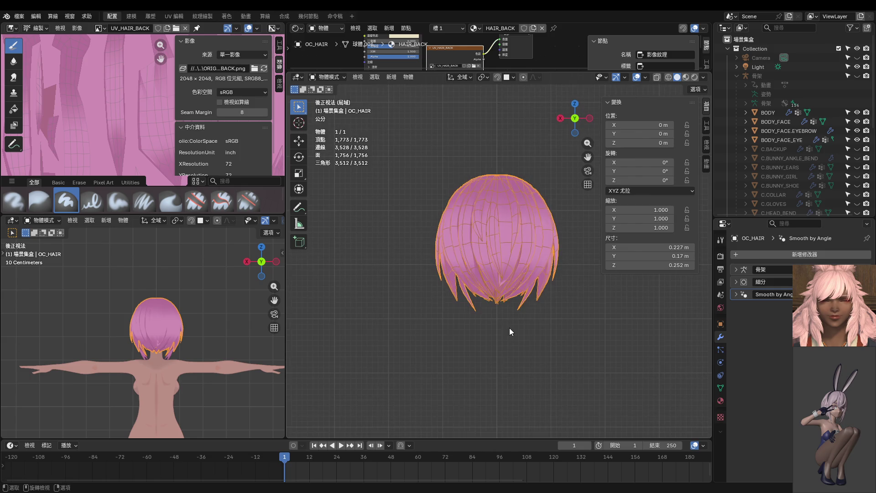
pyautogui.press('r')
pyautogui.press('Escape')
# Zoom in on the back hair, enter Edit Mode, and reveal all hidden strands
pyautogui.scroll(4, 162, 337)
pyautogui.scroll(4, 189, 321)
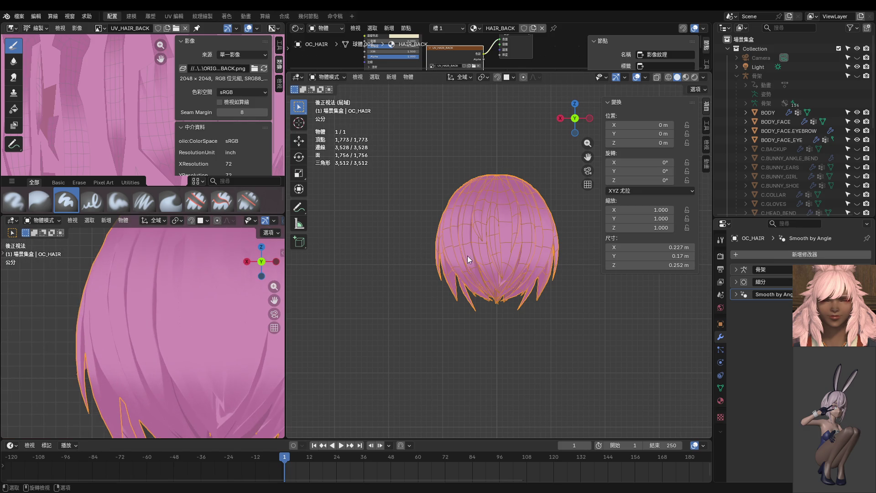
pyautogui.scroll(2, 467, 255)
pyautogui.scroll(3, 467, 248)
pyautogui.scroll(2, 482, 264)
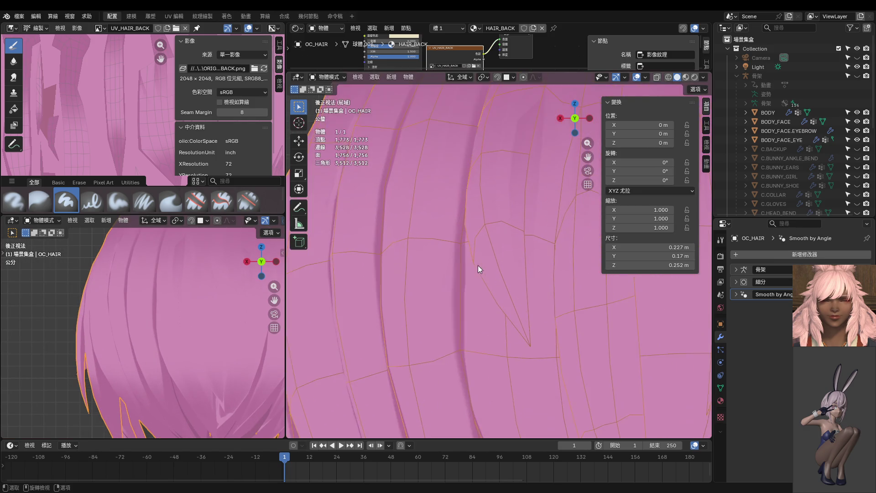
pyautogui.keyDown('shift'); pyautogui.moveTo(478, 264); pyautogui.dragTo(503, 224, button='middle'); pyautogui.keyUp('shift')
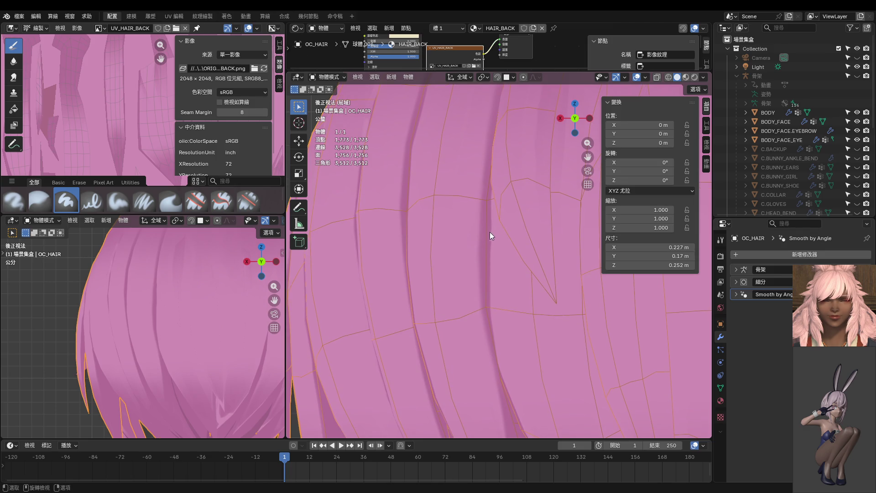
pyautogui.press('Tab')
pyautogui.hotkey('alt', 'h')
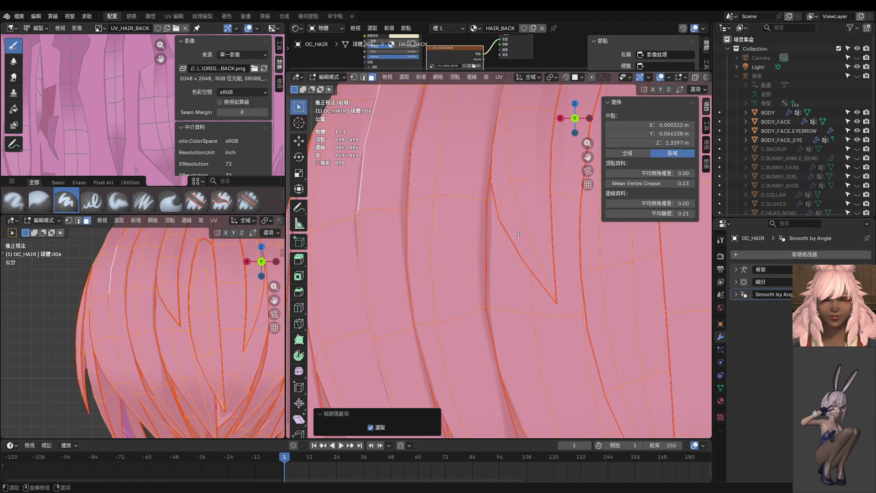
# In vertex select mode, pick one back-hair vertex and nudge it slightly
pyautogui.press('1')
pyautogui.click(492, 200)
pyautogui.press('g')
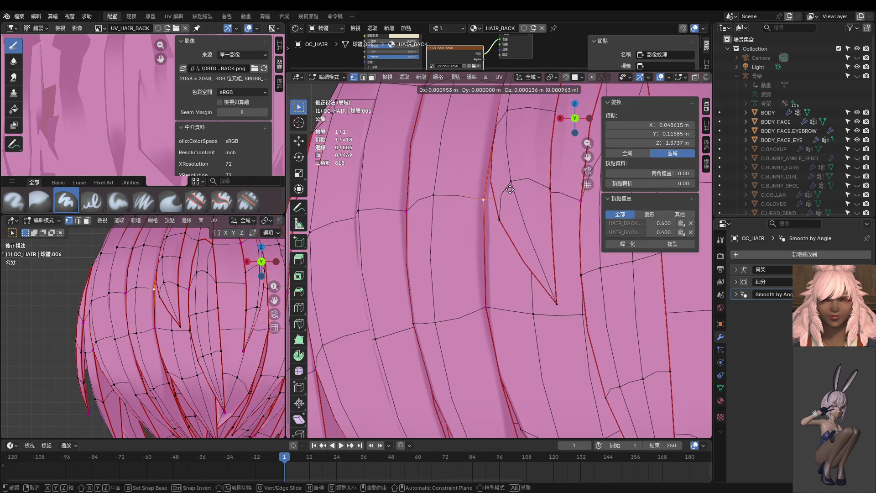
pyautogui.click(511, 189)
pyautogui.moveTo(510, 189)
pyautogui.mouseDown(button='middle')
pyautogui.moveTo(498, 162)
pyautogui.moveTo(455, 168)
pyautogui.moveTo(555, 175)
pyautogui.mouseUp(button='middle')
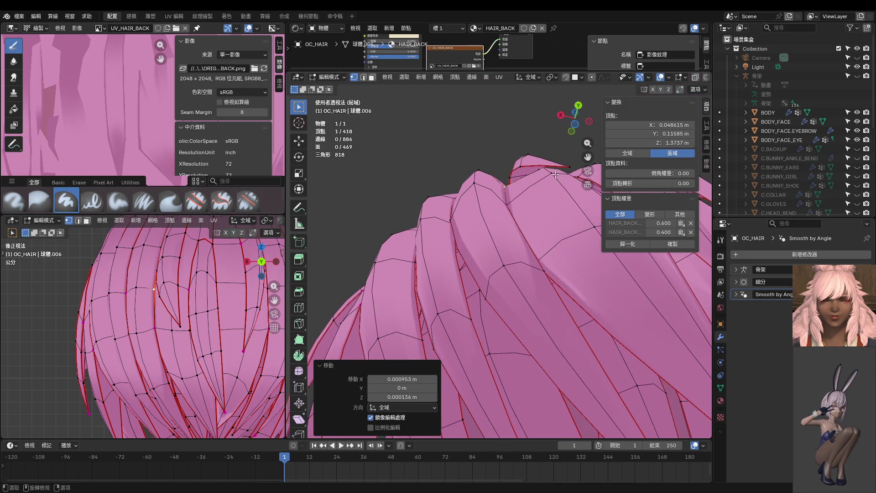
pyautogui.scroll(2, 221, 301)
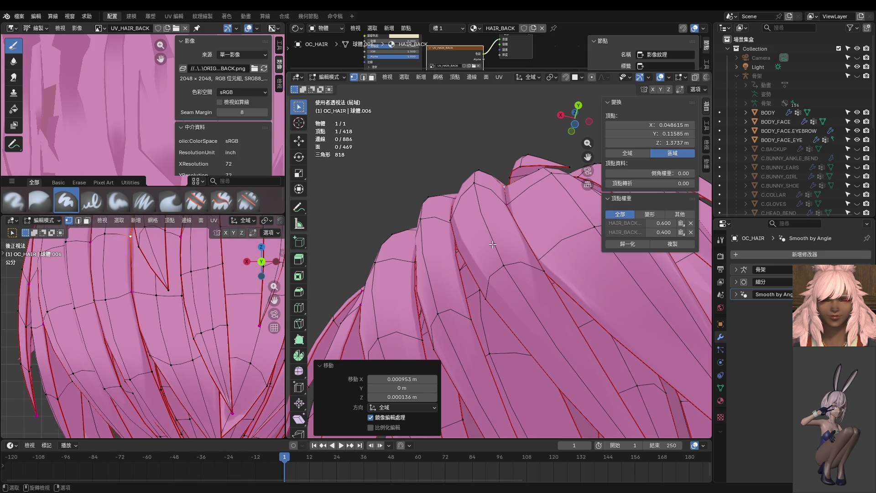
# From the back view, slide a strand-edge vertex along its edge by about 0.6
pyautogui.press('ctrl+KP_1')
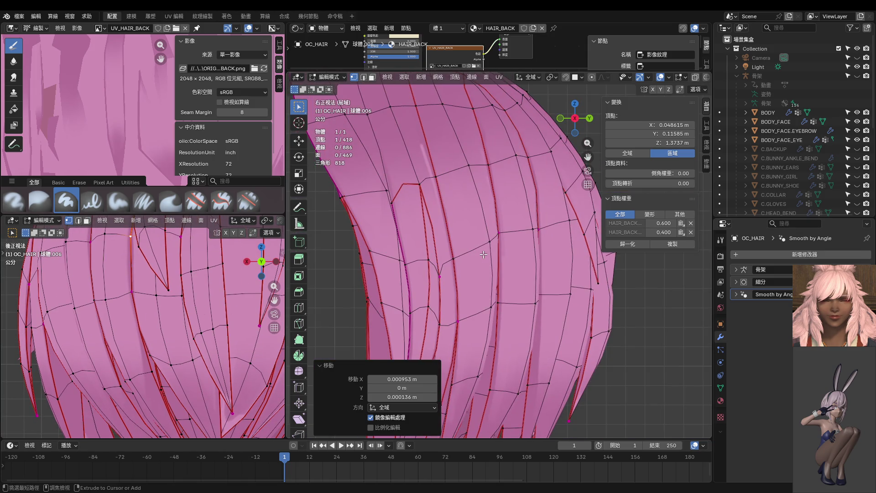
pyautogui.press('ctrl+KP_2')
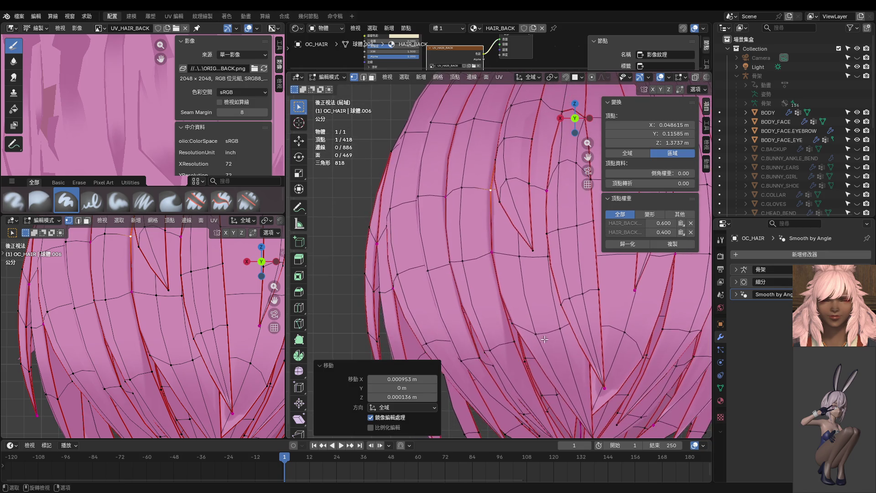
pyautogui.click(537, 333)
pyautogui.press('g')
pyautogui.press('g')
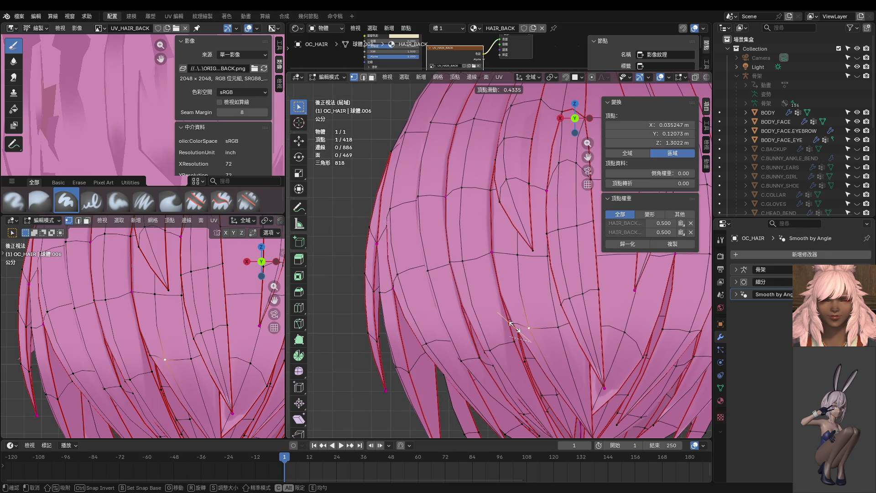
pyautogui.click(516, 328)
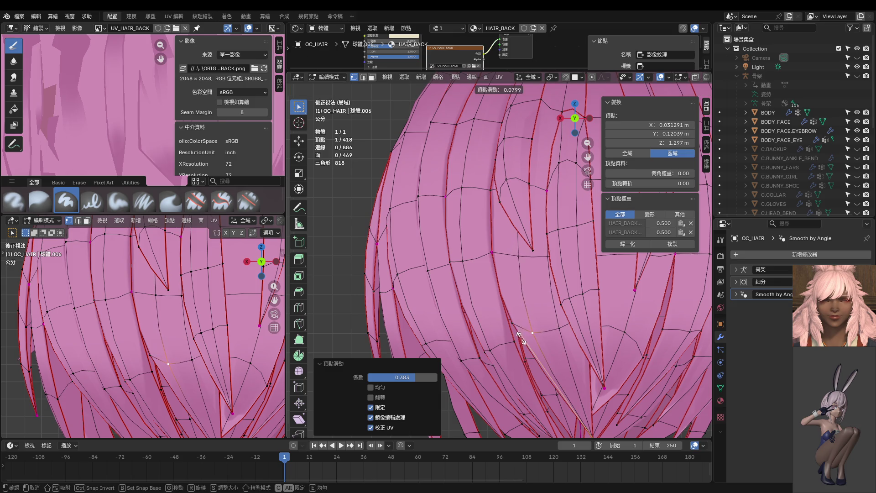
pyautogui.press('g')
pyautogui.press('g')
pyautogui.click(522, 297)
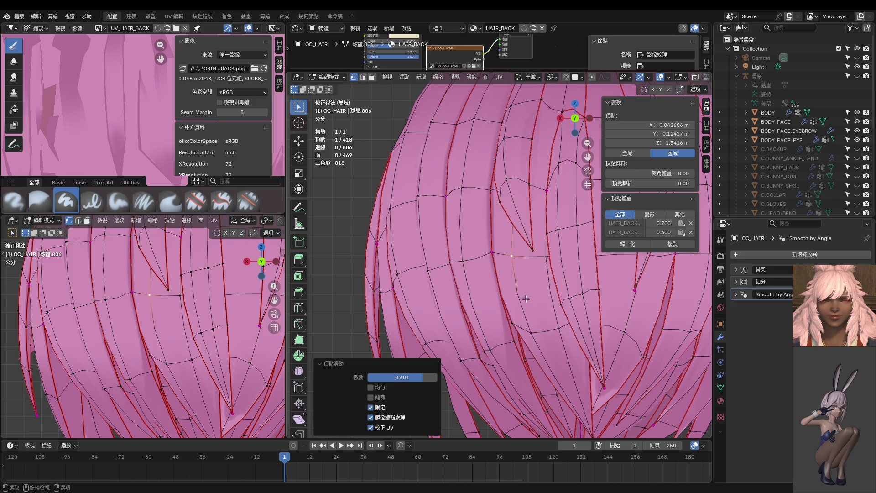
# Slide another vertex and reposition a vertex near the hair crown
pyautogui.moveTo(525, 298)
pyautogui.mouseDown(button='middle')
pyautogui.moveTo(547, 226)
pyautogui.moveTo(499, 223)
pyautogui.mouseUp(button='middle')
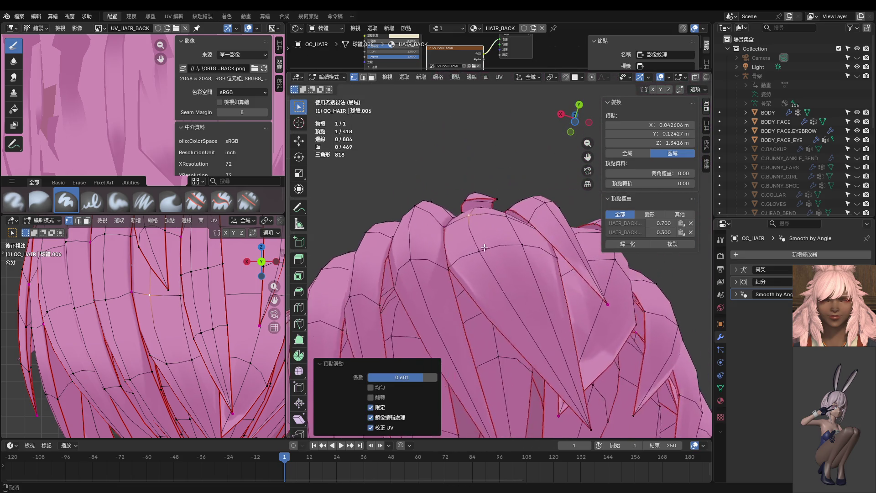
pyautogui.press('g')
pyautogui.press('g')
pyautogui.click(504, 222)
pyautogui.press('g')
pyautogui.press('g')
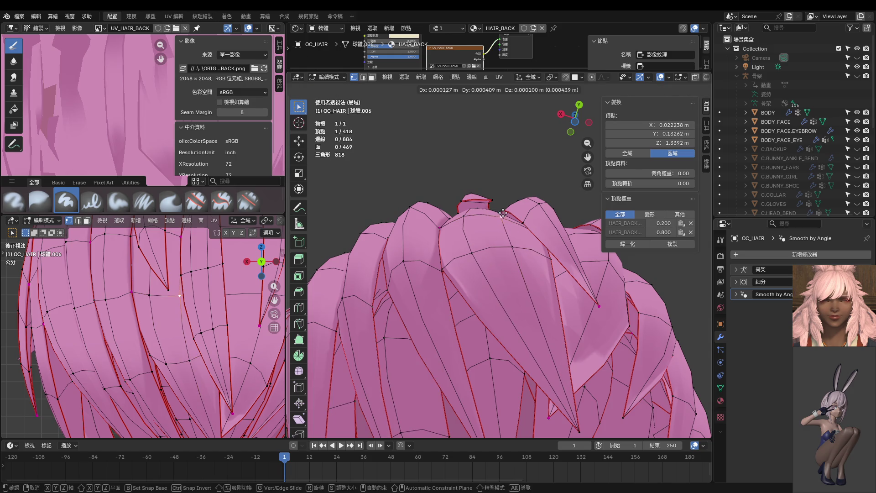
pyautogui.click(504, 214)
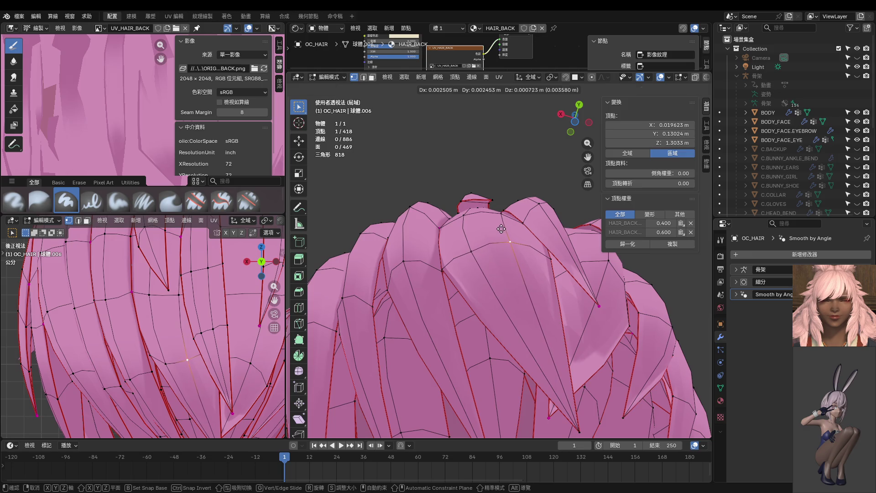
pyautogui.click(505, 236)
# Return the hair to Object Mode, then re-enter Edit Mode with face selection
pyautogui.moveTo(505, 235); pyautogui.dragTo(471, 315, button='middle')
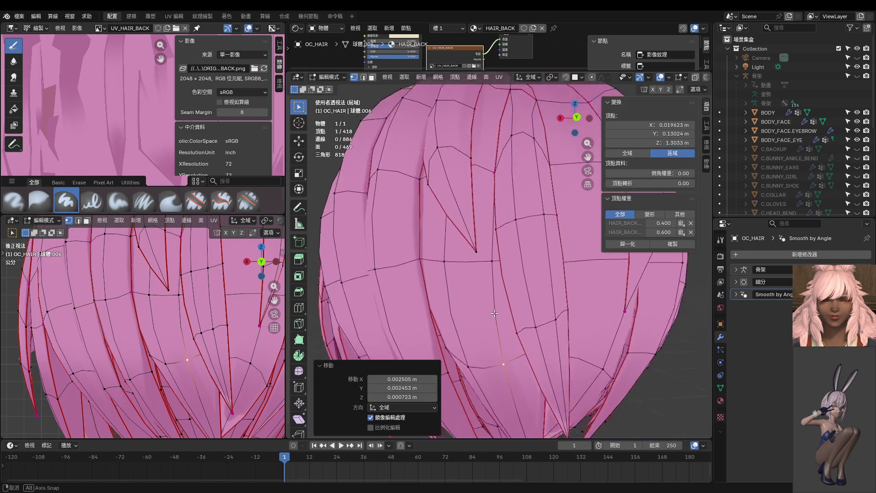
pyautogui.scroll(-4, 471, 315)
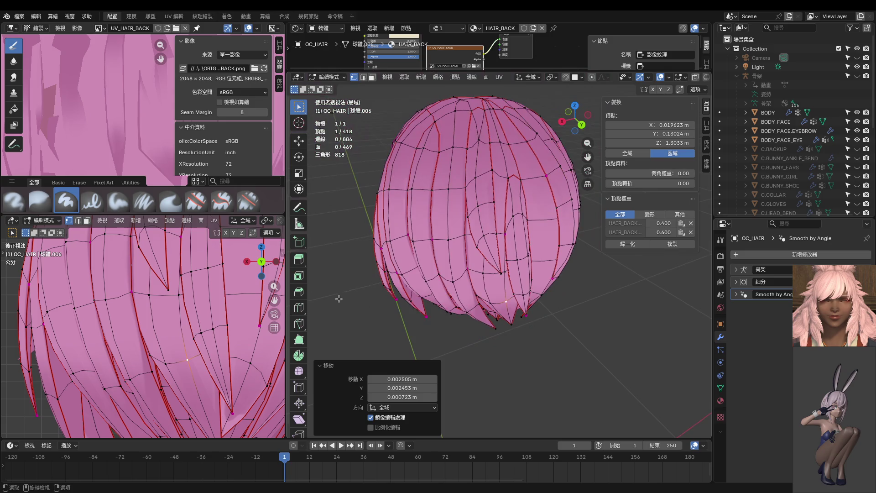
pyautogui.hotkey('ctrl', 'Tab')
pyautogui.click(114, 299)
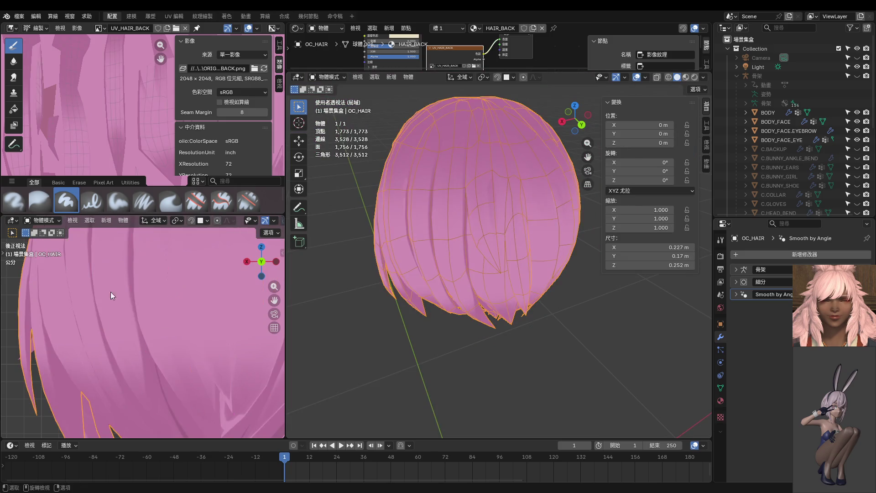
pyautogui.scroll(3, 143, 267)
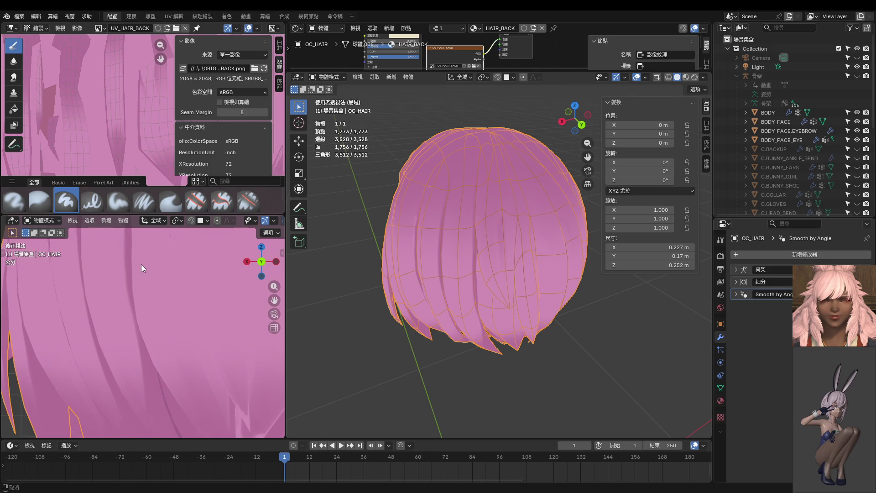
pyautogui.scroll(2, 141, 264)
pyautogui.press('Tab')
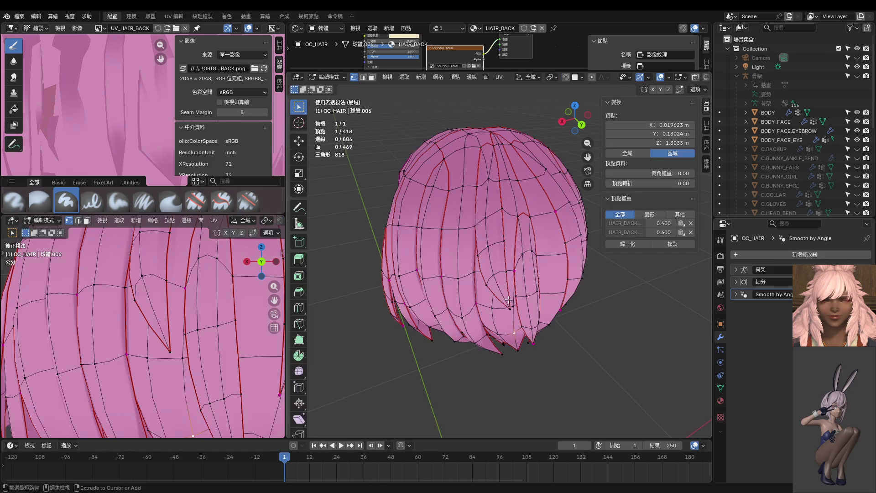
pyautogui.moveTo(500, 299)
pyautogui.mouseDown(button='middle')
pyautogui.moveTo(538, 256)
pyautogui.moveTo(490, 315)
pyautogui.mouseUp(button='middle')
pyautogui.hotkey('alt', 'a')
pyautogui.press('3')
pyautogui.scroll(3, 538, 257)
# Select one back hair strand, enter Texture Paint, and set the brush to 46 px
pyautogui.press('l')
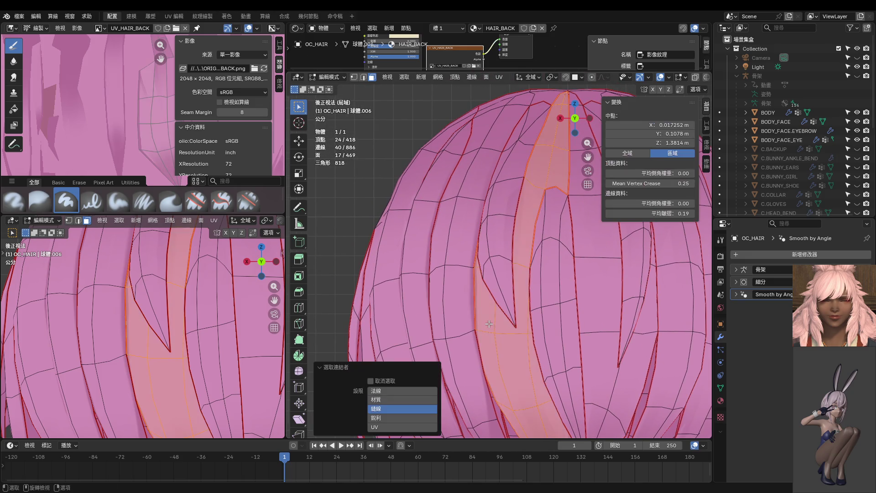
pyautogui.hotkey('ctrl', 'Tab')
pyautogui.keyDown('shift'); pyautogui.moveTo(493, 286); pyautogui.dragTo(521, 254, button='middle'); pyautogui.keyUp('shift')
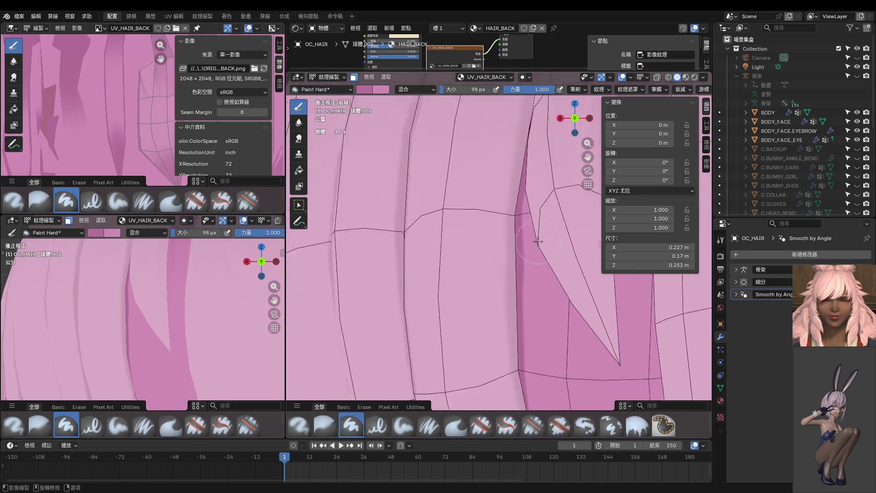
pyautogui.press('f')
pyautogui.click(511, 252)
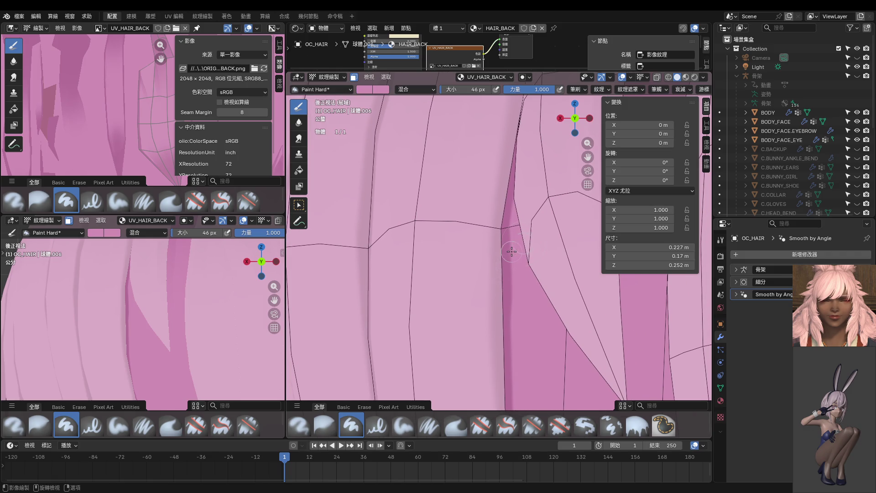
# Paint darker shading strokes up the strand, then return to Edit Mode
pyautogui.moveTo(518, 344); pyautogui.dragTo(519, 254)
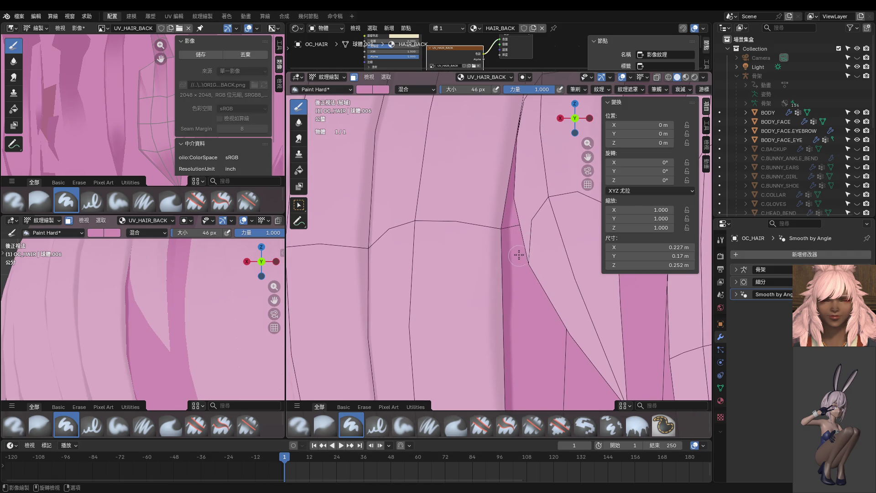
pyautogui.moveTo(517, 319)
pyautogui.mouseDown(button='middle')
pyautogui.moveTo(578, 314)
pyautogui.moveTo(536, 296)
pyautogui.mouseUp(button='middle')
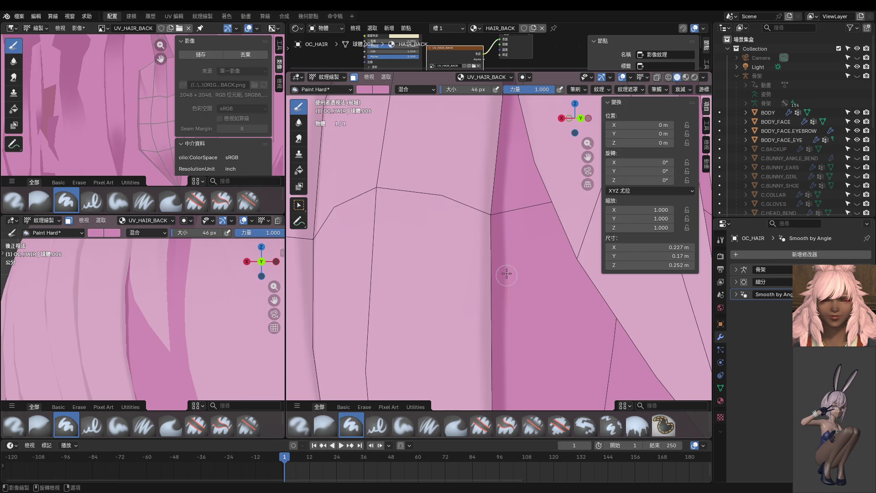
pyautogui.moveTo(504, 258); pyautogui.dragTo(514, 313, button='middle')
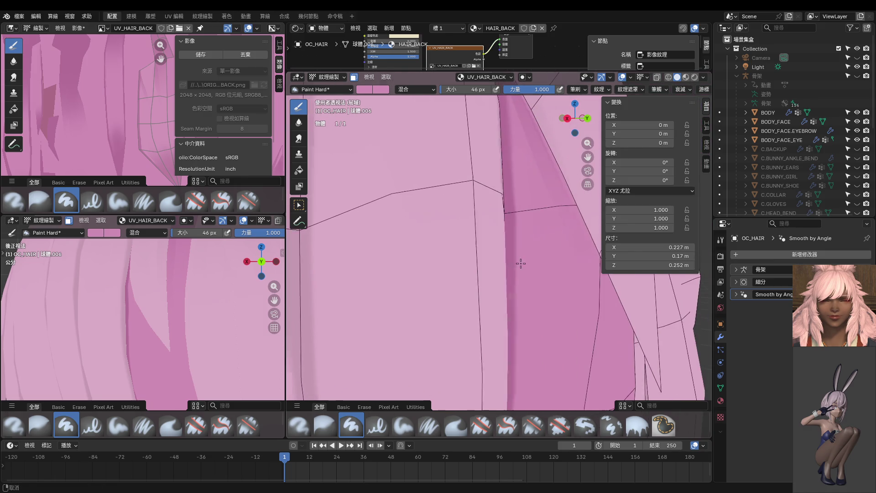
pyautogui.moveTo(521, 296); pyautogui.dragTo(515, 251)
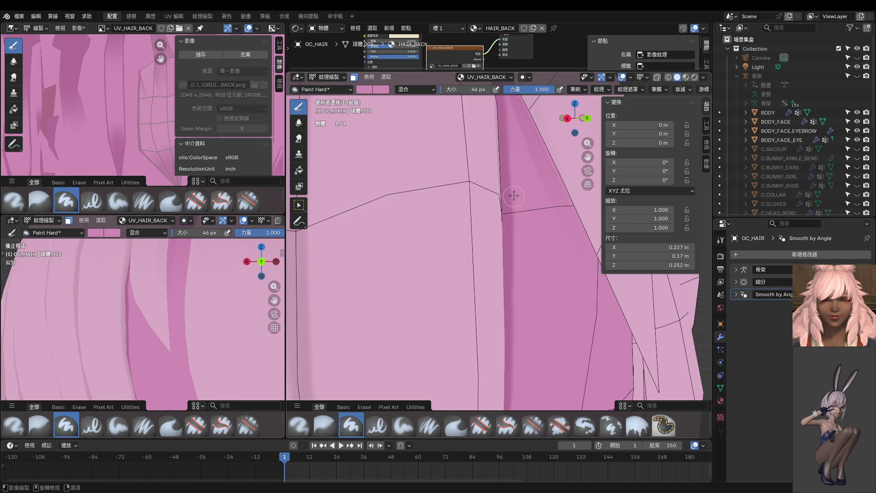
pyautogui.hotkey('ctrl', 'Tab')
pyautogui.click(505, 239)
# Select the next hair strand, hide everything else, and switch to Texture Paint
pyautogui.press('l')
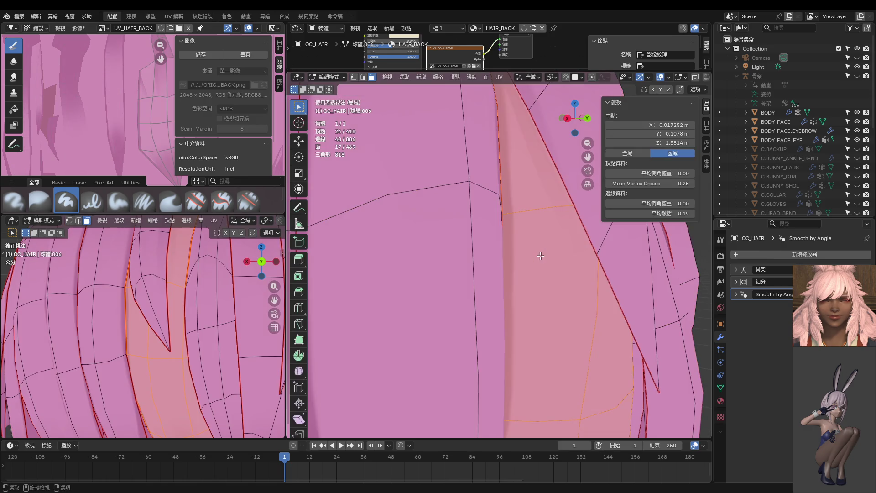
pyautogui.hotkey('shift', 'h')
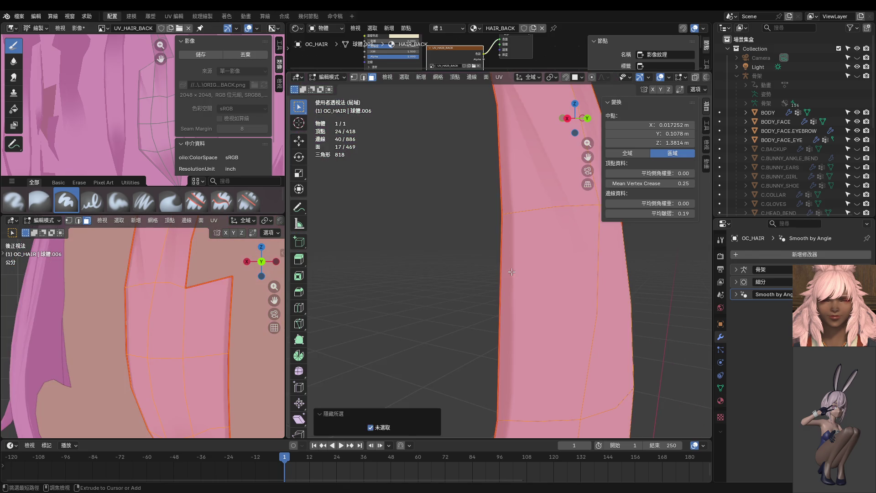
pyautogui.hotkey('ctrl', 'Tab')
pyautogui.click(530, 218)
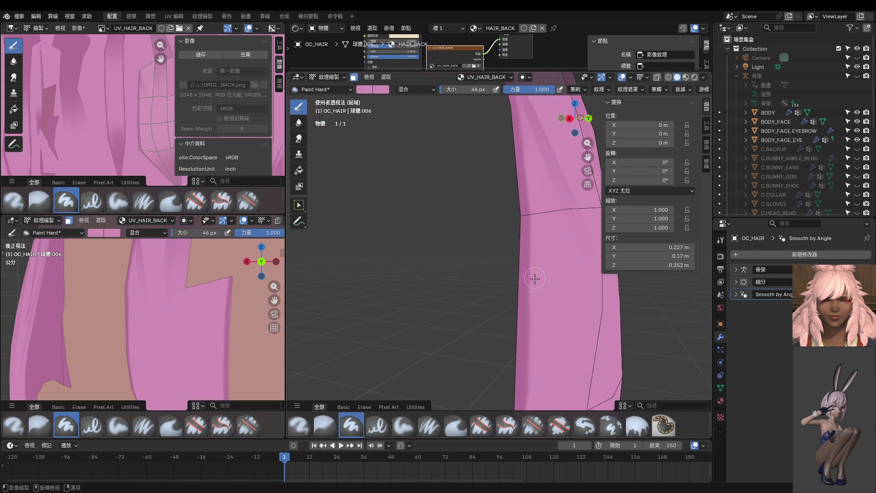
pyautogui.moveTo(535, 278); pyautogui.dragTo(541, 220, button='middle')
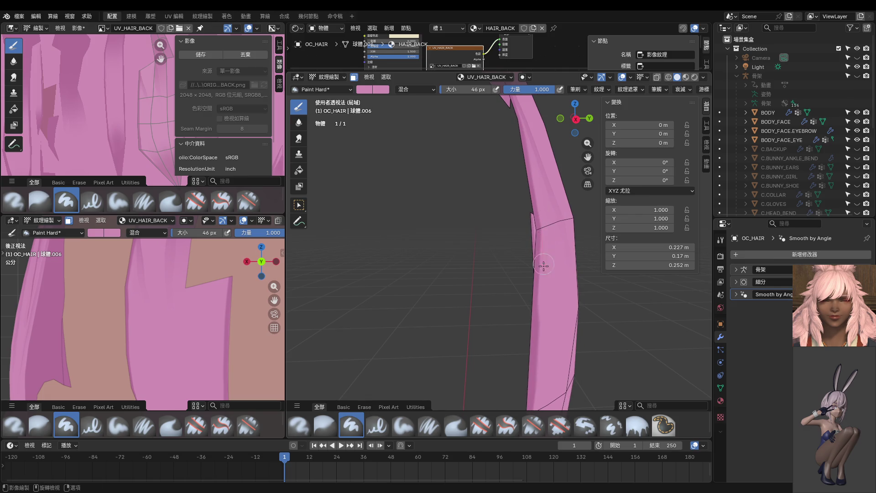
pyautogui.moveTo(488, 289); pyautogui.dragTo(470, 242, button='middle')
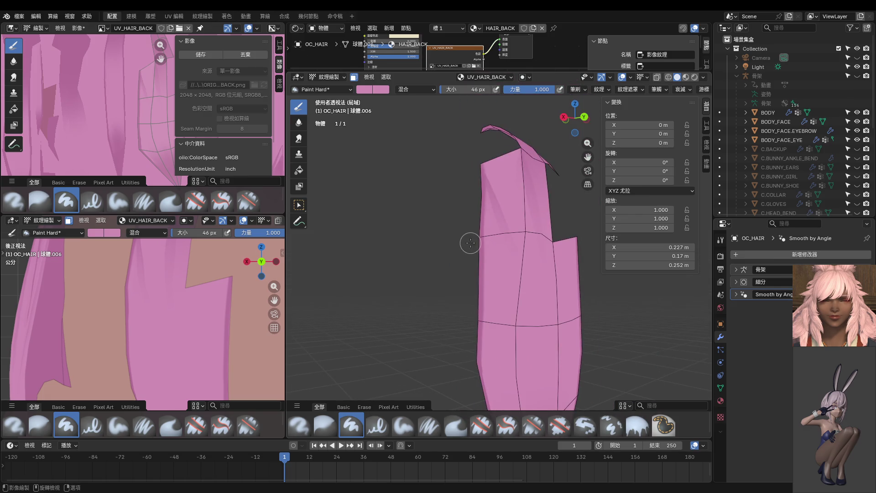
# Enlarge and zoom the texture image view, and shrink the brush to 13 px
pyautogui.moveTo(171, 213); pyautogui.dragTo(171, 299)
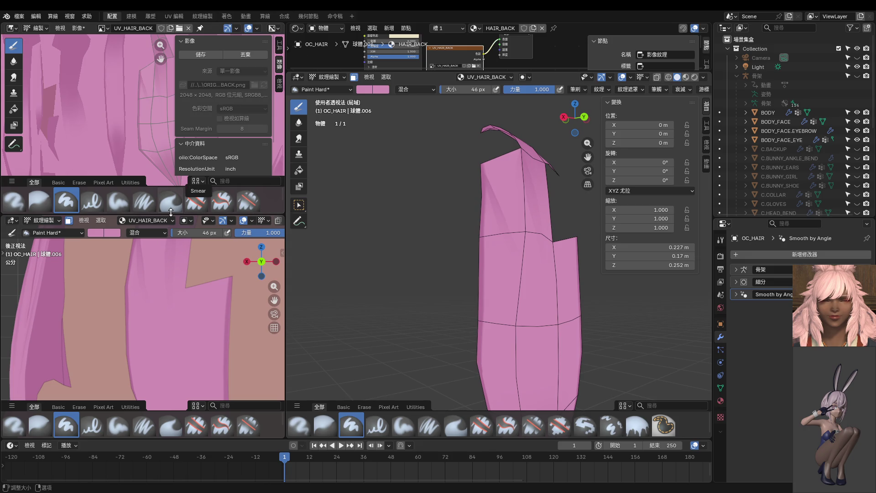
pyautogui.scroll(2, 134, 216)
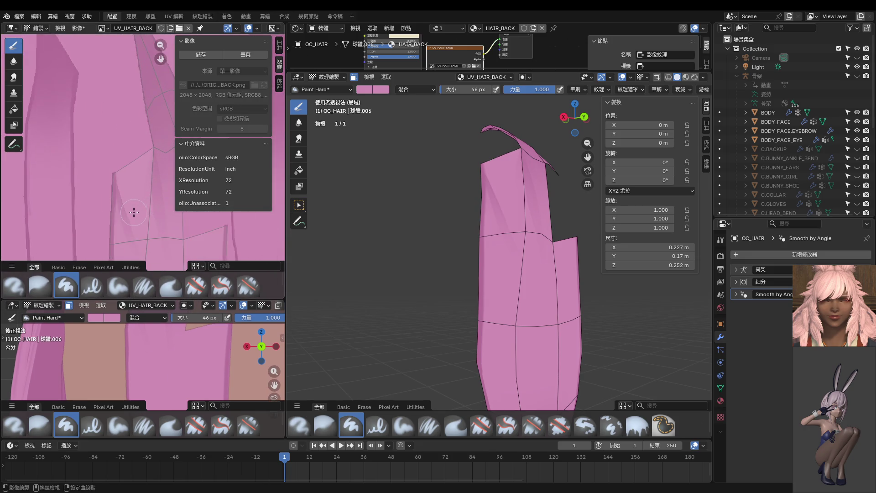
pyautogui.scroll(2, 132, 210)
pyautogui.scroll(1, 161, 135)
pyautogui.scroll(1, 150, 176)
pyautogui.press('f')
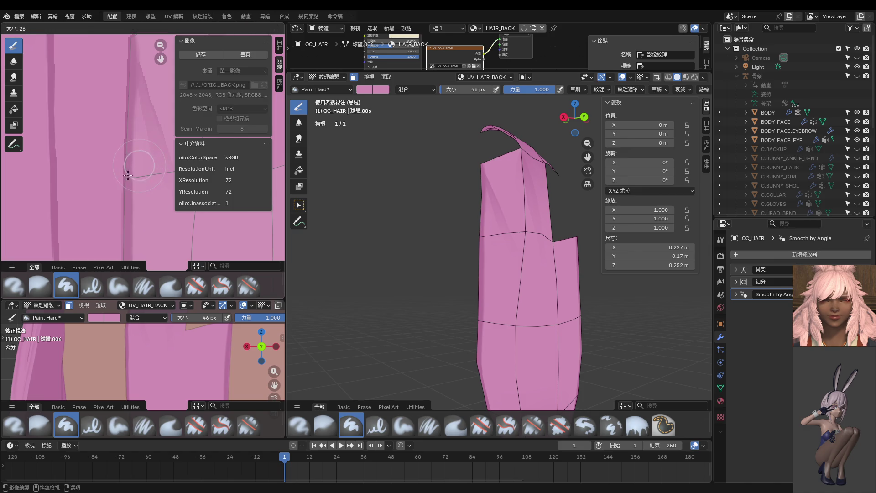
pyautogui.click(121, 180)
pyautogui.moveTo(121, 180); pyautogui.dragTo(147, 100, button='middle')
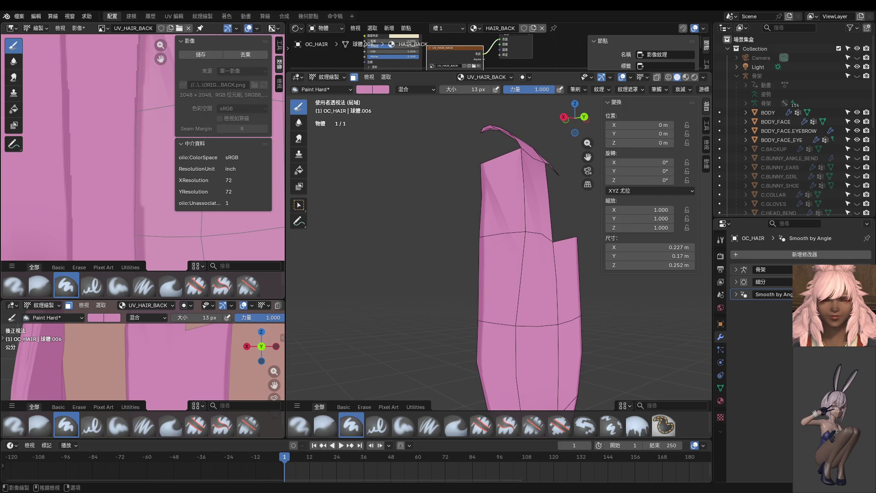
pyautogui.scroll(-1, 150, 186)
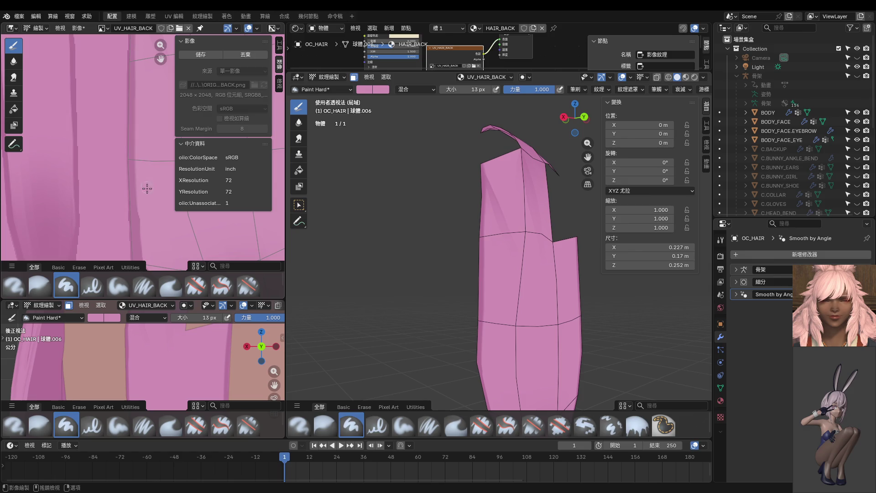
pyautogui.scroll(1, 137, 156)
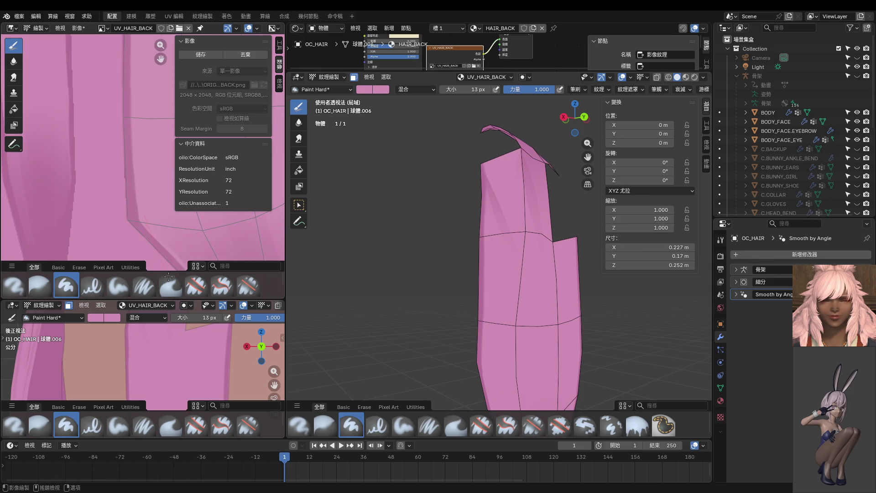
pyautogui.scroll(-1, 150, 183)
# With a 36 px brush, paint a thin darker strand line, then return to Object Mode
pyautogui.press('f')
pyautogui.click(146, 153)
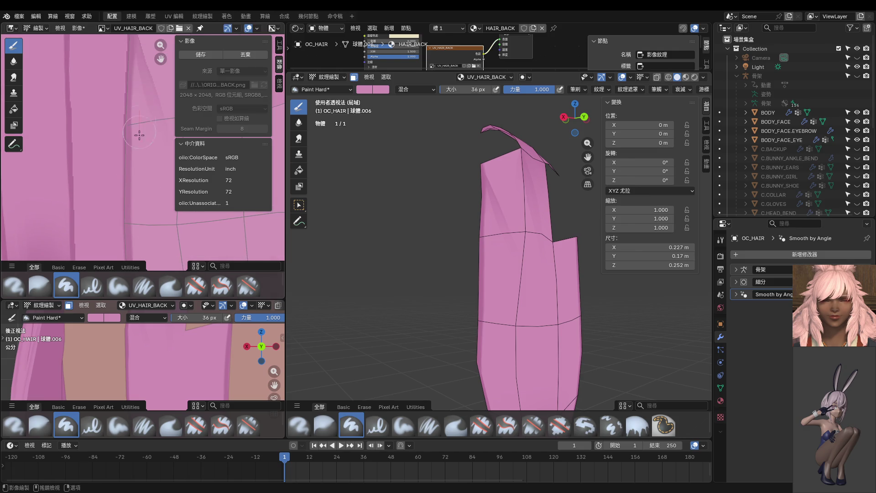
pyautogui.moveTo(143, 175); pyautogui.dragTo(144, 240)
pyautogui.scroll(-2, 165, 186)
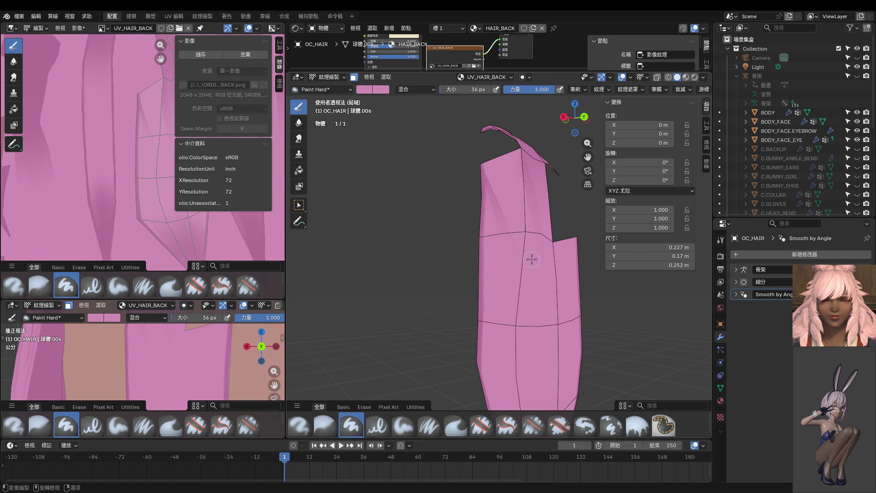
pyautogui.scroll(-1, 532, 259)
pyautogui.moveTo(524, 263)
pyautogui.mouseDown(button='middle')
pyautogui.moveTo(543, 312)
pyautogui.moveTo(444, 310)
pyautogui.moveTo(473, 299)
pyautogui.mouseUp(button='middle')
pyautogui.hotkey('ctrl', 'Tab')
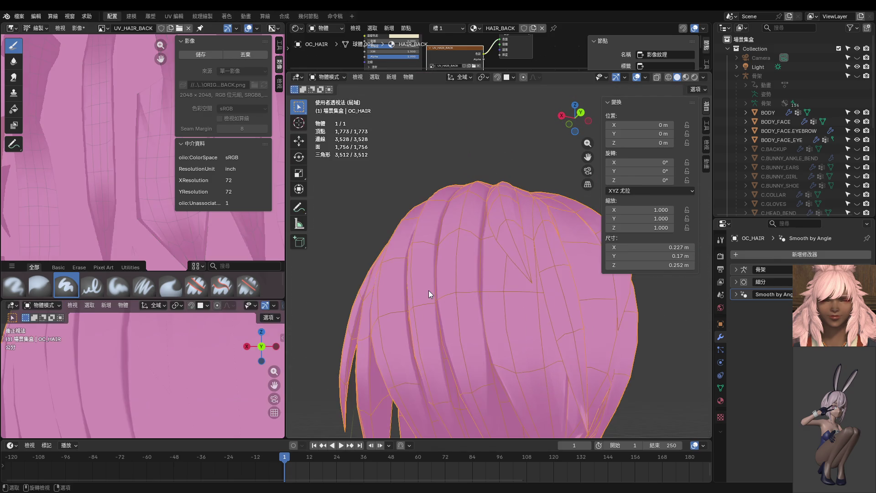
# Orbit both viewports around the hair to inspect the painted strands from the back
pyautogui.press('ctrl+KP_1')
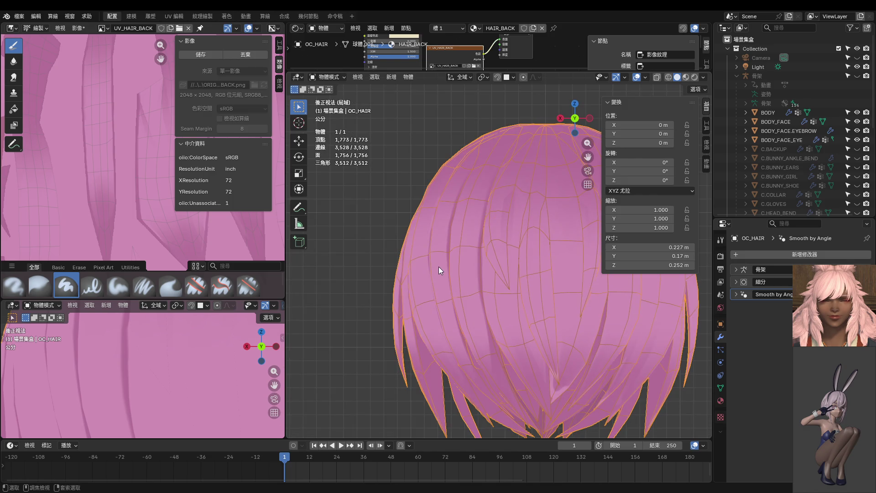
pyautogui.scroll(-5, 151, 346)
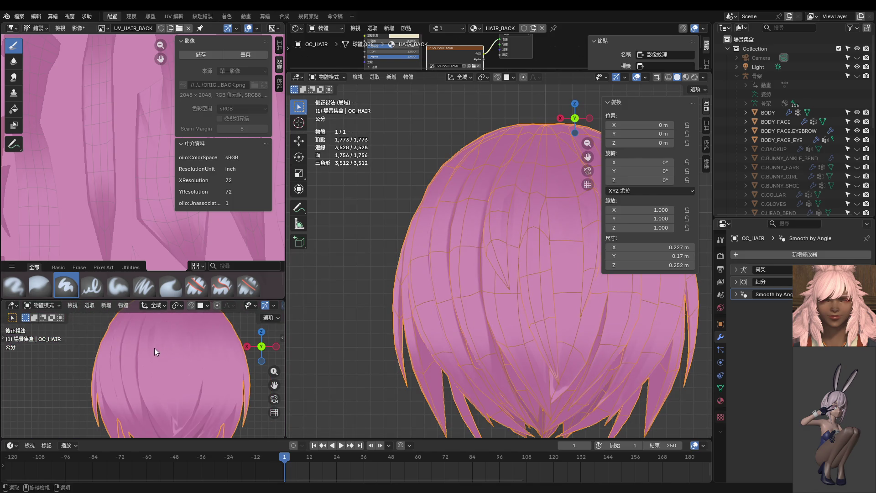
pyautogui.scroll(4, 154, 347)
pyautogui.keyDown('shift'); pyautogui.moveTo(156, 346); pyautogui.dragTo(165, 304, button='middle'); pyautogui.keyUp('shift')
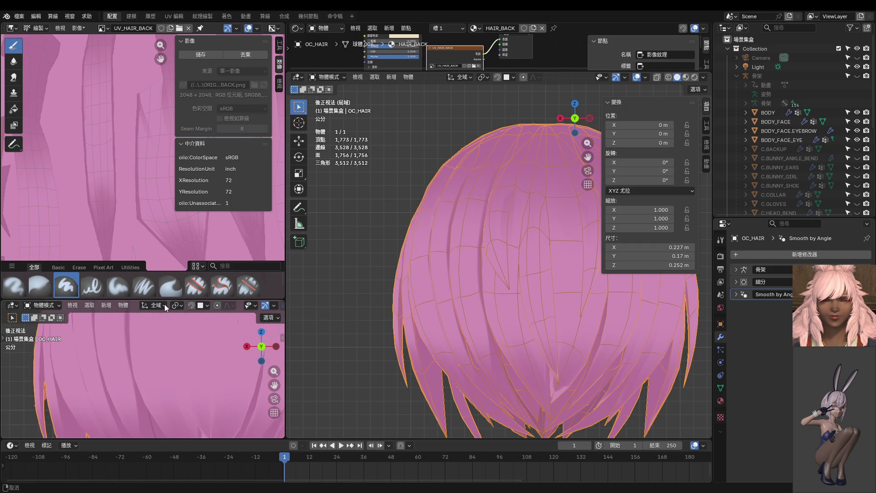
pyautogui.scroll(2, 508, 345)
pyautogui.scroll(2, 504, 316)
pyautogui.moveTo(503, 316)
pyautogui.mouseDown(button='middle')
pyautogui.moveTo(530, 218)
pyautogui.moveTo(492, 234)
pyautogui.mouseUp(button='middle')
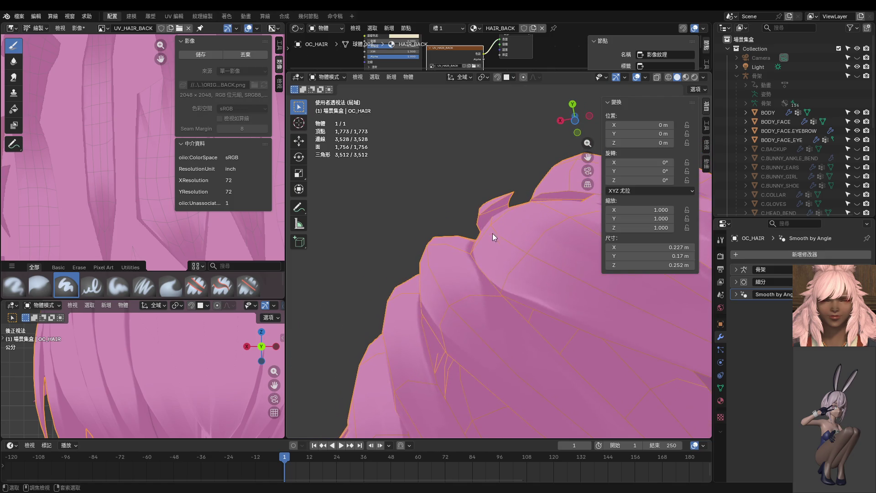
pyautogui.moveTo(493, 287); pyautogui.dragTo(470, 331, button='middle')
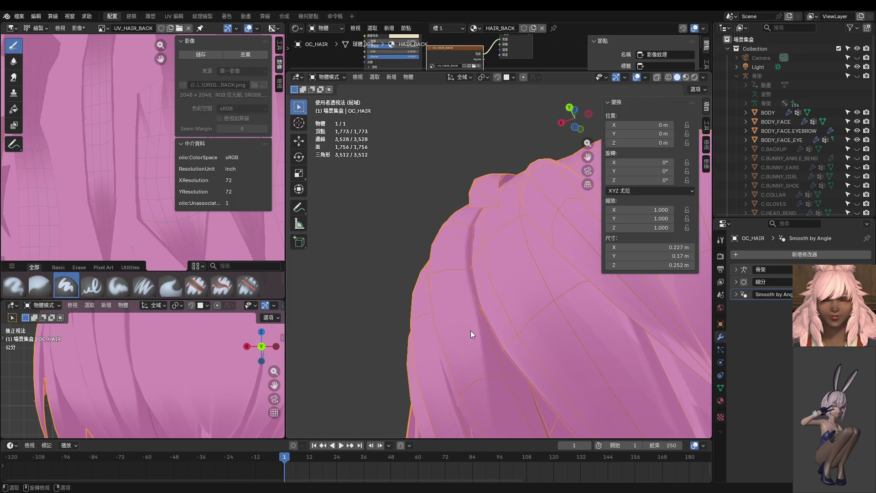
pyautogui.moveTo(157, 365); pyautogui.dragTo(169, 335, button='middle')
pyautogui.moveTo(370, 341)
pyautogui.mouseDown(button='middle')
pyautogui.moveTo(519, 342)
pyautogui.moveTo(535, 357)
pyautogui.moveTo(543, 334)
pyautogui.mouseUp(button='middle')
pyautogui.moveTo(242, 363)
pyautogui.mouseDown(button='middle')
pyautogui.moveTo(164, 358)
pyautogui.moveTo(176, 404)
pyautogui.moveTo(160, 418)
pyautogui.moveTo(132, 407)
pyautogui.moveTo(166, 397)
pyautogui.moveTo(128, 345)
pyautogui.moveTo(120, 392)
pyautogui.moveTo(128, 326)
pyautogui.moveTo(155, 357)
pyautogui.moveTo(139, 362)
pyautogui.mouseUp(button='middle')
pyautogui.scroll(5, 157, 372)
pyautogui.keyDown('ctrl'); pyautogui.scroll(-3, 166, 397); pyautogui.keyUp('ctrl')
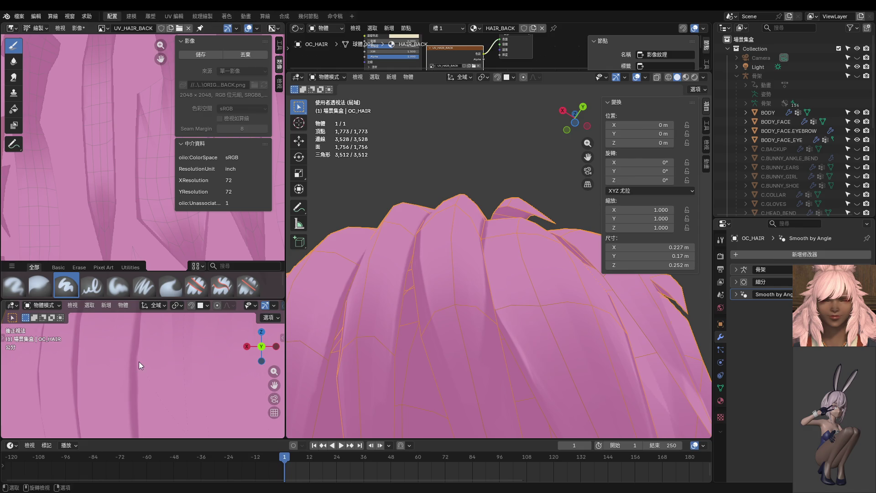
# Switch to the back view, enter Edit Mode, and reveal all hidden hair geometry
pyautogui.press('ctrl+KP_1')
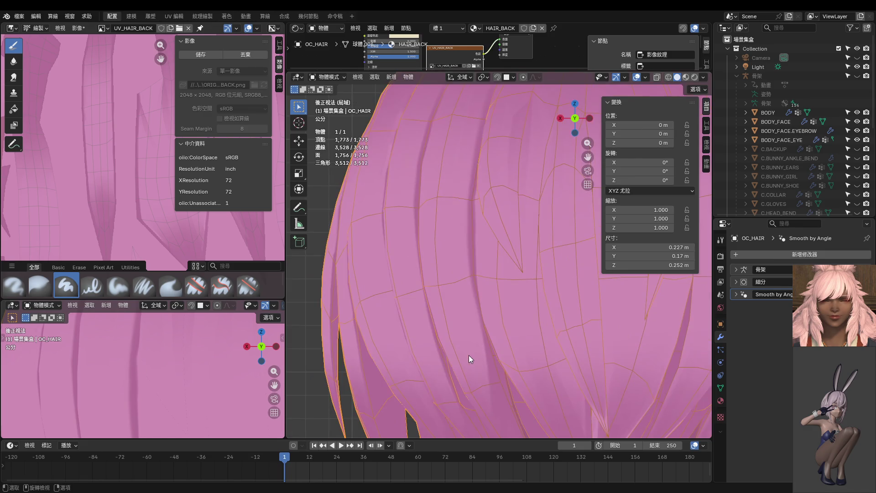
pyautogui.scroll(-2, 138, 356)
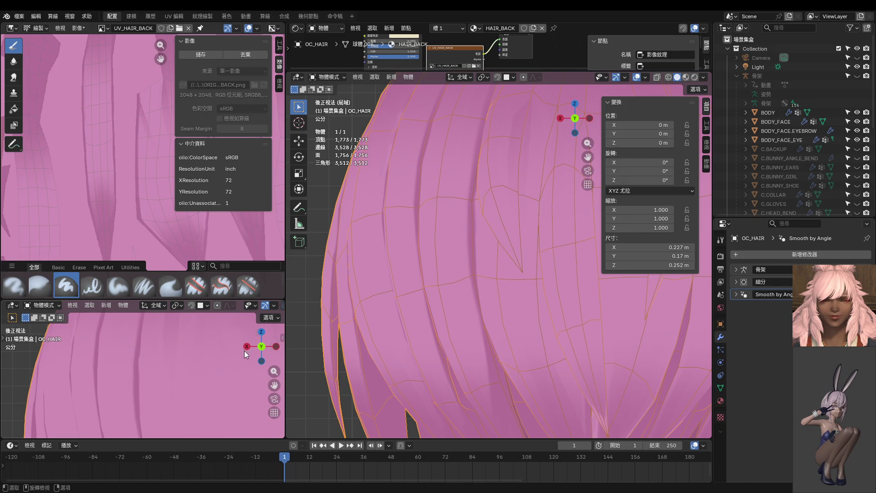
pyautogui.press('Tab')
pyautogui.hotkey('alt', 'h')
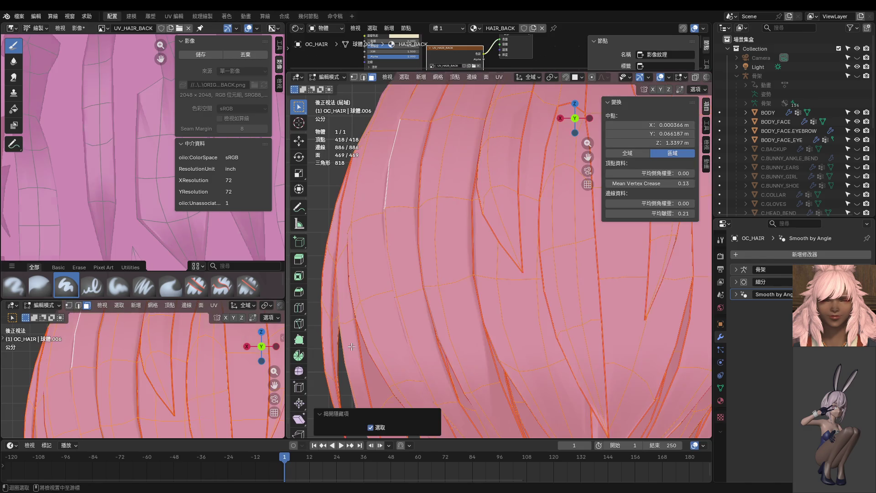
# Select the hair faces including the thin sliver, then switch to masked Texture Paint
pyautogui.press('Tab')
pyautogui.hotkey('ctrl', 'Tab')
pyautogui.click(155, 364)
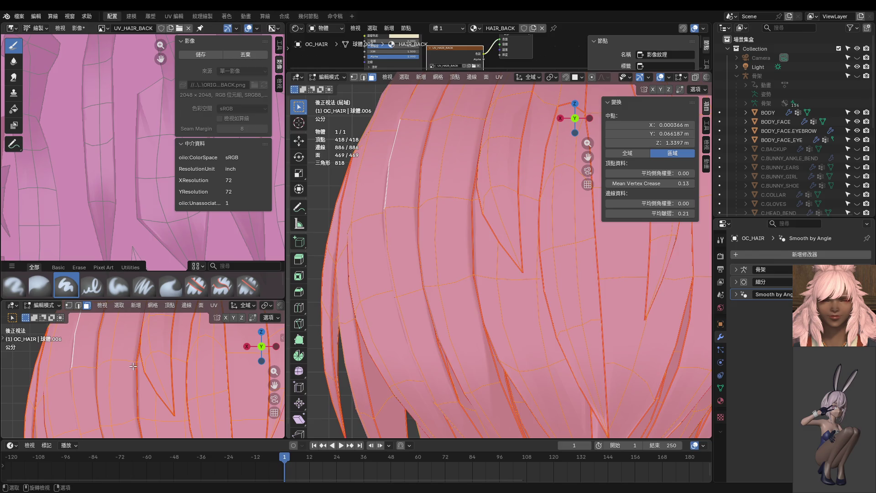
pyautogui.click(126, 392)
pyautogui.keyDown('shift'); pyautogui.click(133, 352); pyautogui.keyUp('shift')
pyautogui.keyDown('shift'); pyautogui.click(139, 362); pyautogui.keyUp('shift')
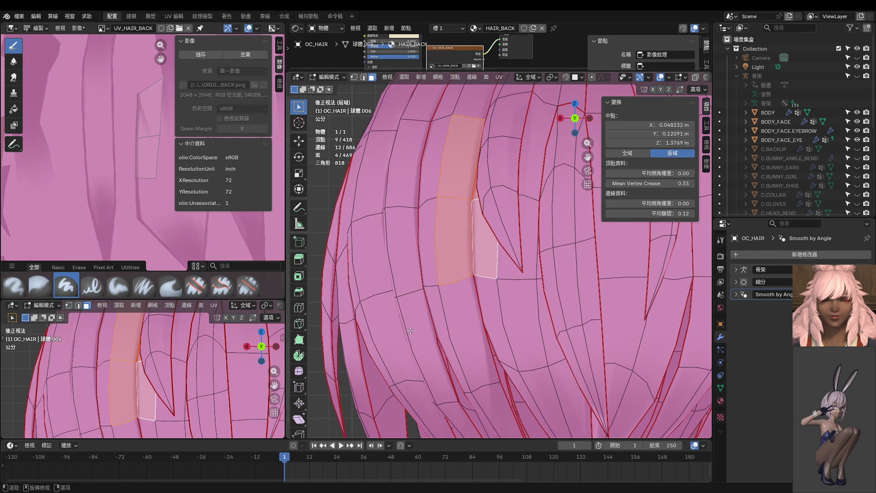
pyautogui.hotkey('ctrl', 'Tab')
pyautogui.click(529, 255)
# Sample a hair colour with S and repaint and extend the dark shadow streak
pyautogui.moveTo(464, 277); pyautogui.dragTo(476, 277, button='middle')
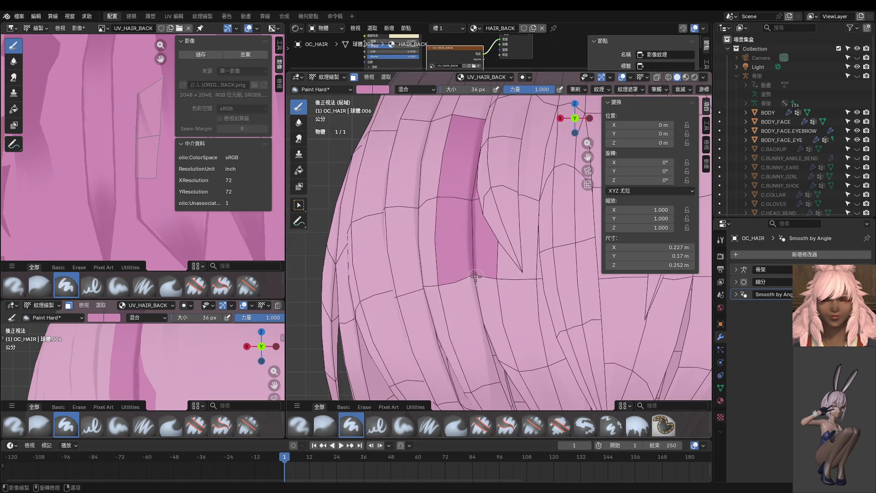
pyautogui.keyDown('shift'); pyautogui.moveTo(482, 229); pyautogui.dragTo(472, 248, button='middle'); pyautogui.keyUp('shift')
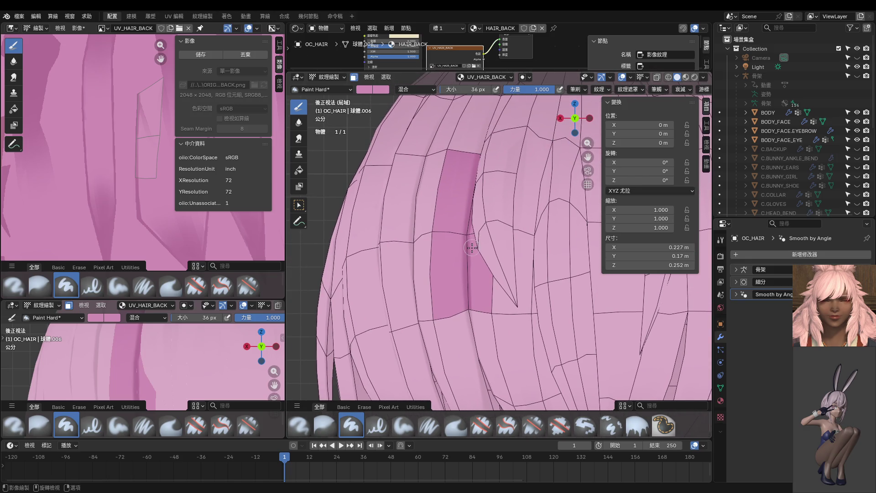
pyautogui.scroll(6, 472, 248)
pyautogui.moveTo(454, 220)
pyautogui.mouseDown(button='middle')
pyautogui.moveTo(531, 277)
pyautogui.moveTo(550, 274)
pyautogui.mouseUp(button='middle')
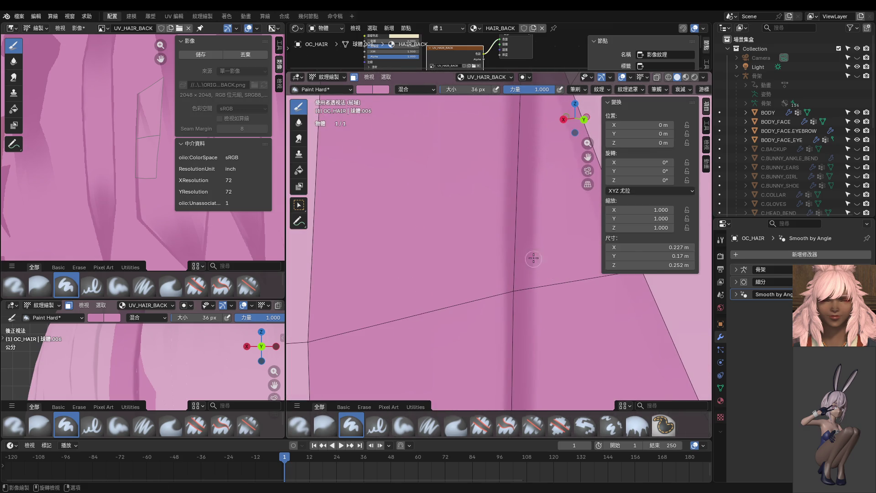
pyautogui.press('s')
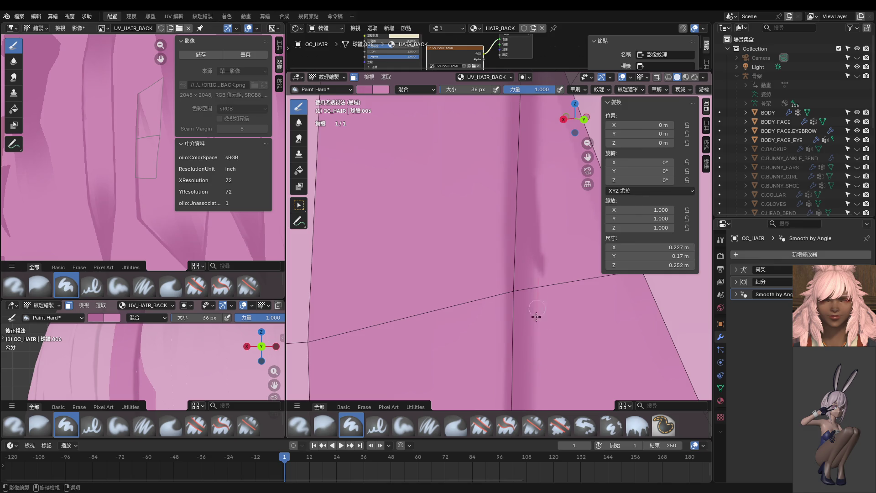
pyautogui.moveTo(540, 345); pyautogui.dragTo(546, 314, button='middle')
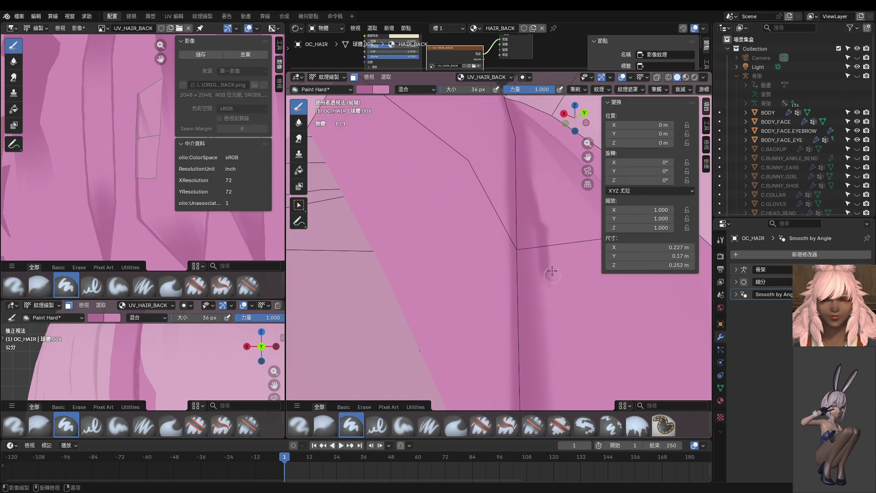
pyautogui.moveTo(553, 271); pyautogui.dragTo(545, 227, button='middle')
pyautogui.moveTo(534, 273); pyautogui.dragTo(519, 233, button='middle')
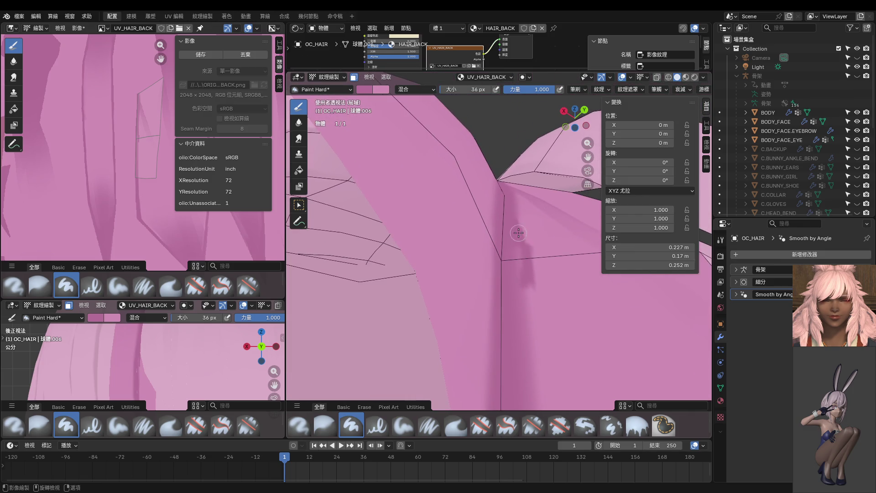
pyautogui.moveTo(532, 274); pyautogui.dragTo(525, 310)
# Move across the back hair and set the brush radius to 20 px
pyautogui.moveTo(525, 320)
pyautogui.keyDown('shift'); pyautogui.mouseDown(button='middle')
pyautogui.moveTo(529, 223)
pyautogui.moveTo(540, 279)
pyautogui.mouseUp(button='middle'); pyautogui.keyUp('shift')
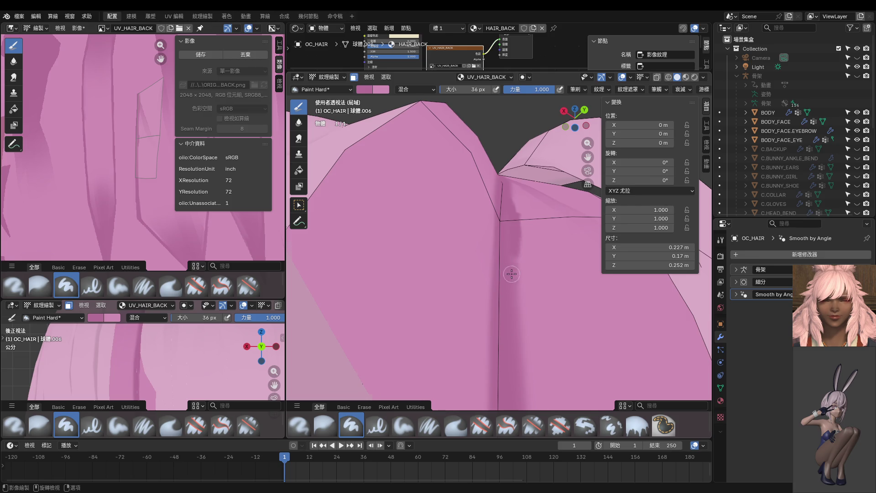
pyautogui.moveTo(508, 277); pyautogui.dragTo(519, 218, button='middle')
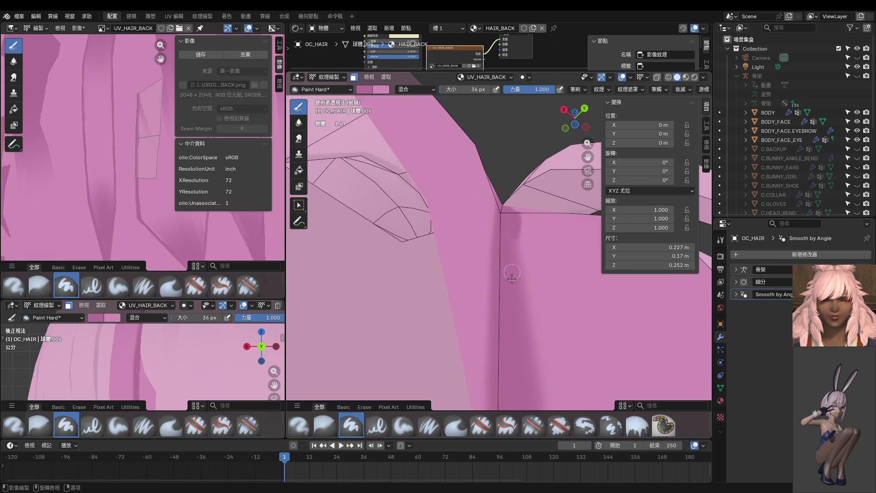
pyautogui.moveTo(526, 250); pyautogui.dragTo(520, 227, button='middle')
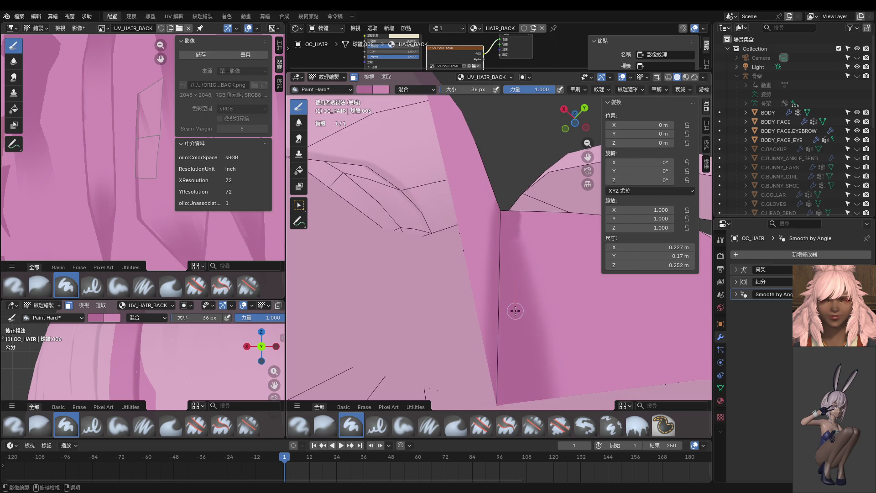
pyautogui.scroll(-2, 518, 244)
pyautogui.scroll(-2, 507, 240)
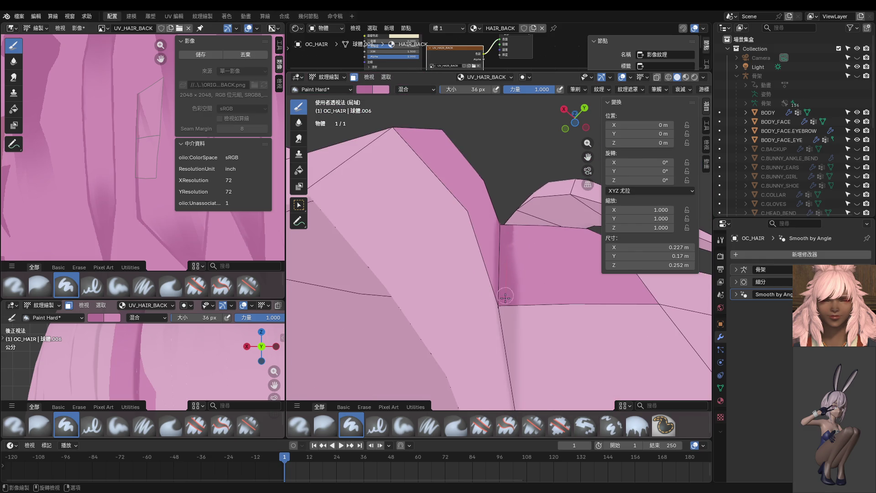
pyautogui.moveTo(507, 266); pyautogui.dragTo(510, 279, button='middle')
pyautogui.press('f')
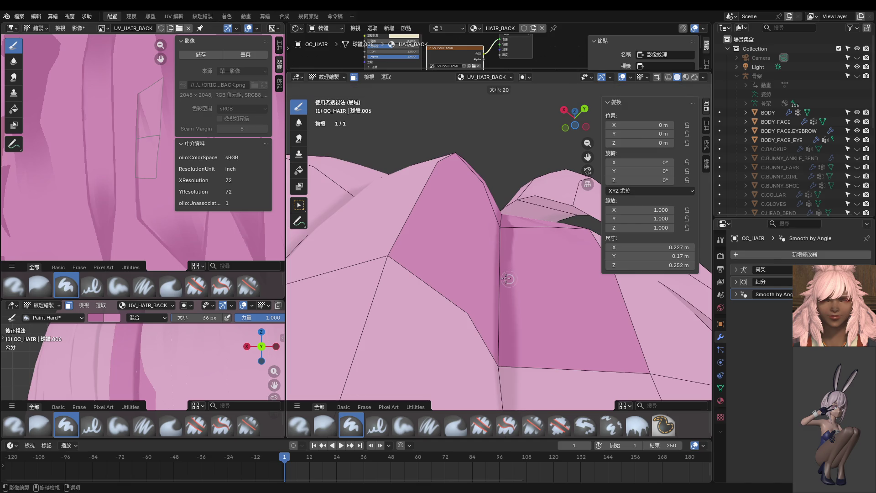
pyautogui.click(506, 279)
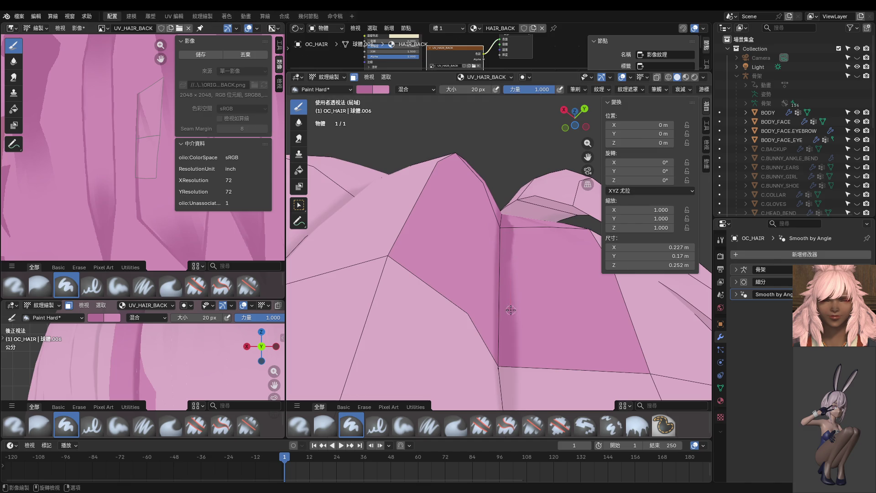
# Paint light pink over part of the dark stripe on the back hair
pyautogui.moveTo(511, 310); pyautogui.dragTo(513, 254, button='middle')
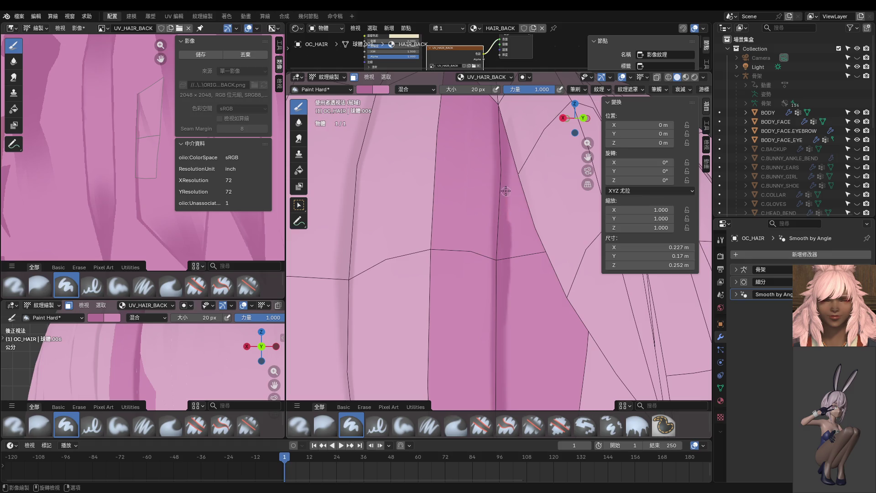
pyautogui.moveTo(512, 146); pyautogui.dragTo(511, 262, button='middle')
pyautogui.scroll(-5, 512, 262)
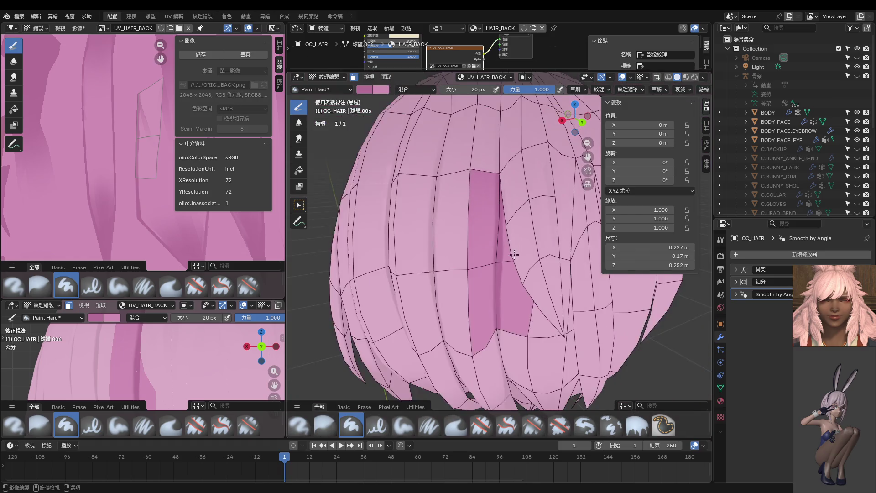
pyautogui.scroll(5, 512, 262)
pyautogui.moveTo(500, 321); pyautogui.dragTo(515, 229, button='middle')
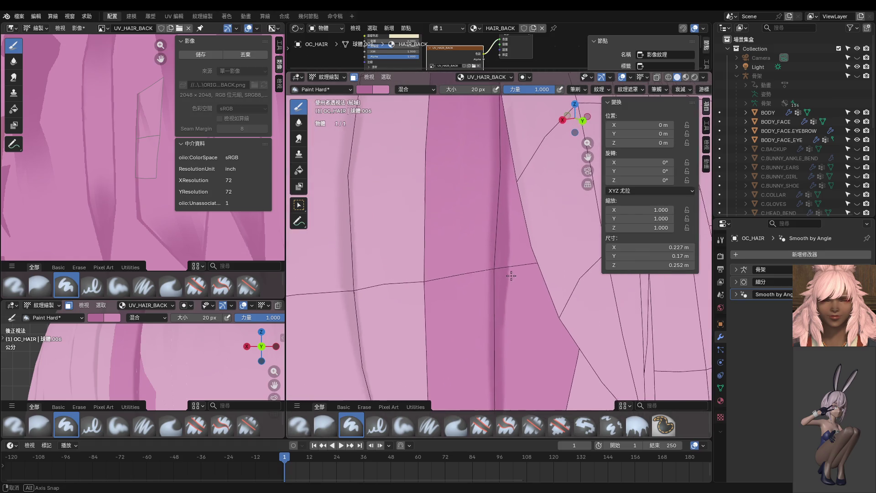
pyautogui.moveTo(520, 288); pyautogui.dragTo(518, 238)
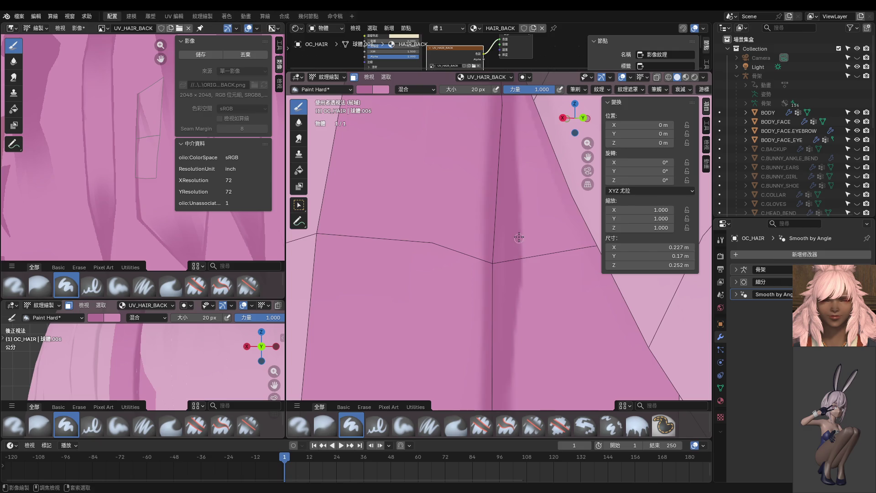
pyautogui.scroll(-2, 504, 346)
# Resize the brush to 54 px and return to Edit Mode
pyautogui.press('f')
pyautogui.click(513, 255)
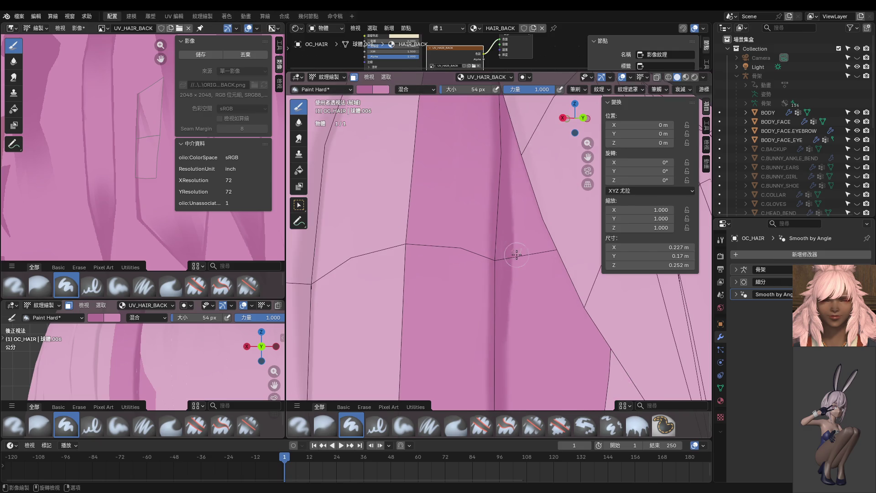
pyautogui.moveTo(513, 254)
pyautogui.mouseDown(button='middle')
pyautogui.moveTo(516, 198)
pyautogui.moveTo(500, 251)
pyautogui.mouseUp(button='middle')
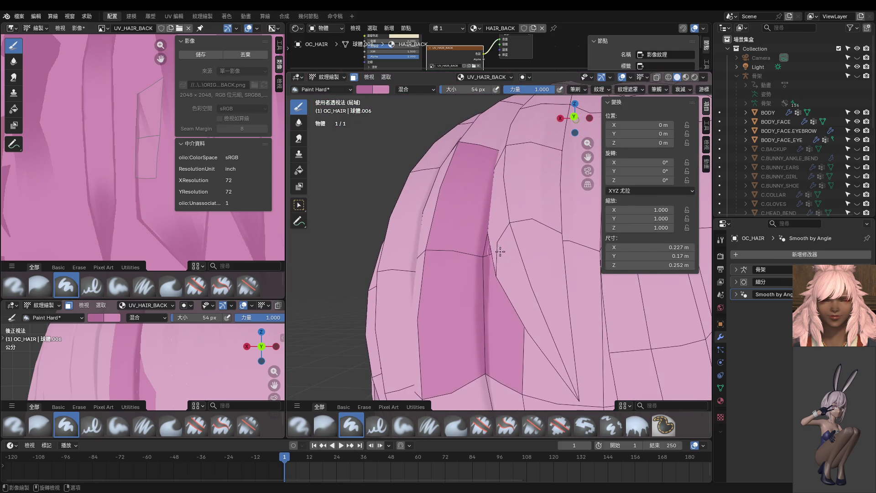
pyautogui.press('Tab')
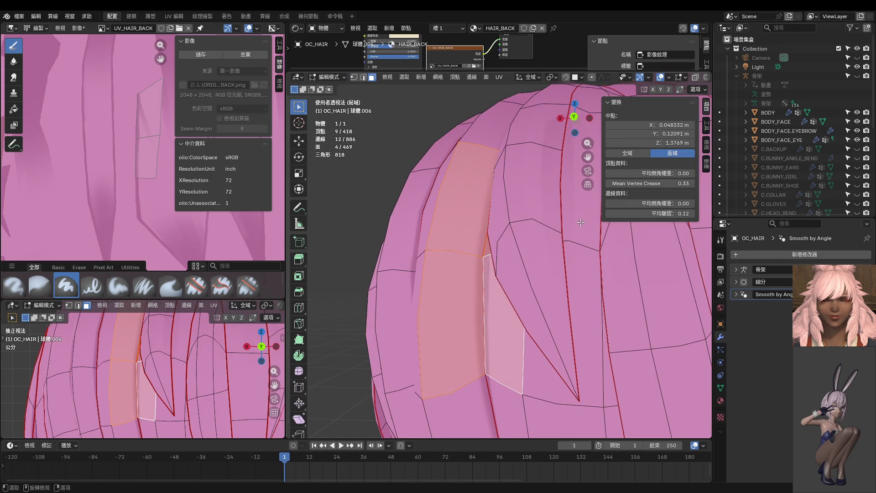
# Select the narrow hair sliver faces, then return to Texture Paint in back view
pyautogui.keyDown('shift'); pyautogui.click(581, 223); pyautogui.keyUp('shift')
pyautogui.keyDown('shift'); pyautogui.click(573, 329); pyautogui.keyUp('shift')
pyautogui.moveTo(573, 329)
pyautogui.mouseDown(button='middle')
pyautogui.moveTo(572, 283)
pyautogui.moveTo(581, 299)
pyautogui.mouseUp(button='middle')
pyautogui.keyDown('shift'); pyautogui.click(508, 325); pyautogui.keyUp('shift')
pyautogui.keyDown('shift'); pyautogui.click(501, 320); pyautogui.keyUp('shift')
pyautogui.press('Tab')
pyautogui.press('ctrl+KP_1')
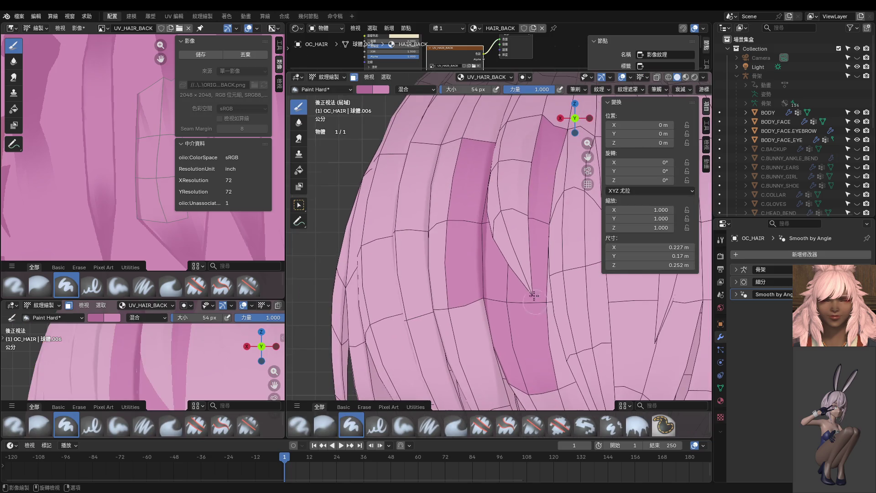
# At 0.424 strength, paint thin darker strokes inside the sliver, redoing one stroke
pyautogui.scroll(3, 534, 296)
pyautogui.scroll(2, 484, 292)
pyautogui.hotkey('shift', 'f')
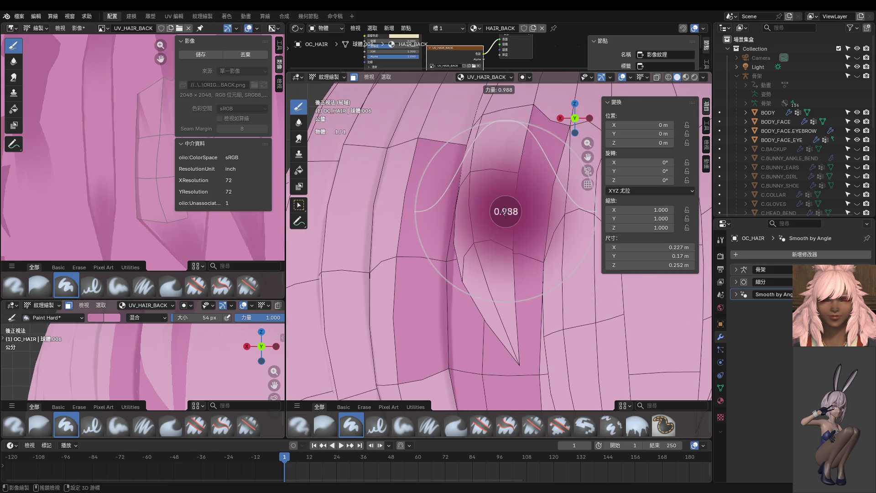
pyautogui.press('Escape')
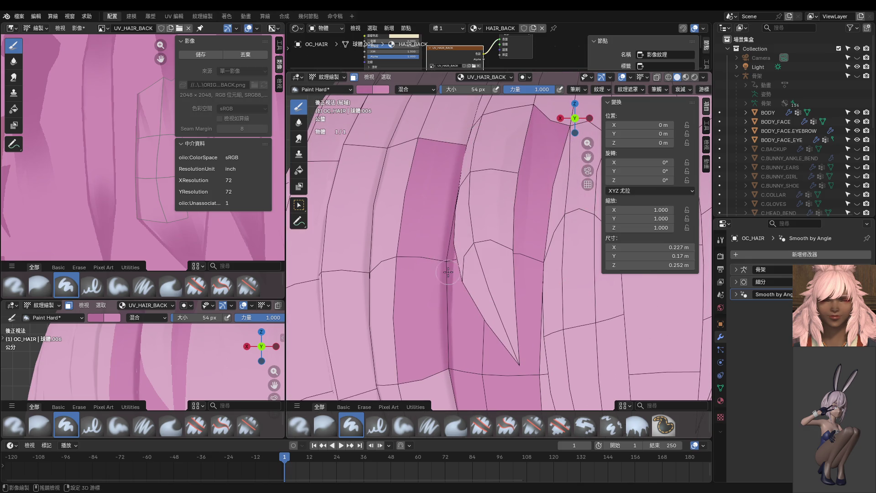
pyautogui.hotkey('shift', 'f')
pyautogui.click(455, 238)
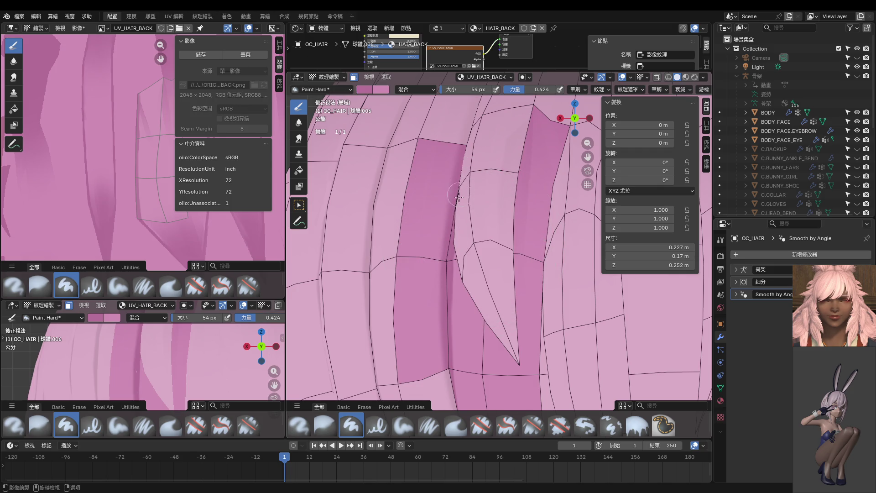
pyautogui.moveTo(462, 278); pyautogui.dragTo(540, 397)
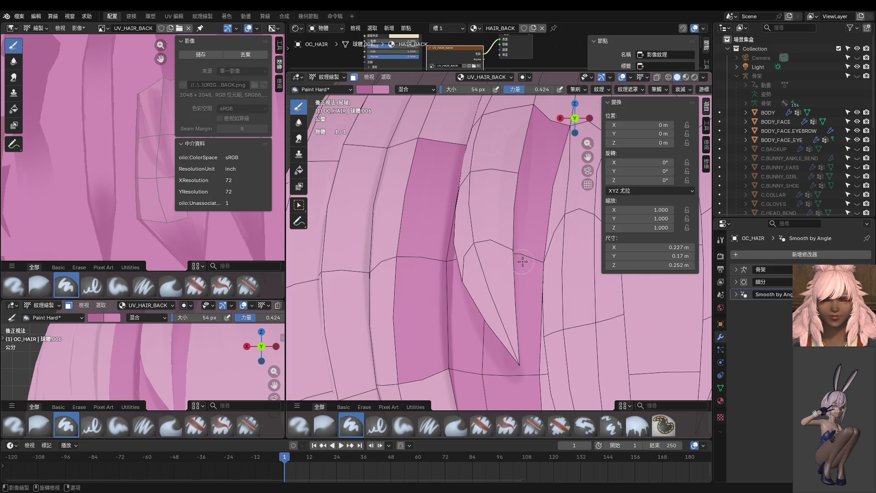
pyautogui.hotkey('ctrl', 'z')
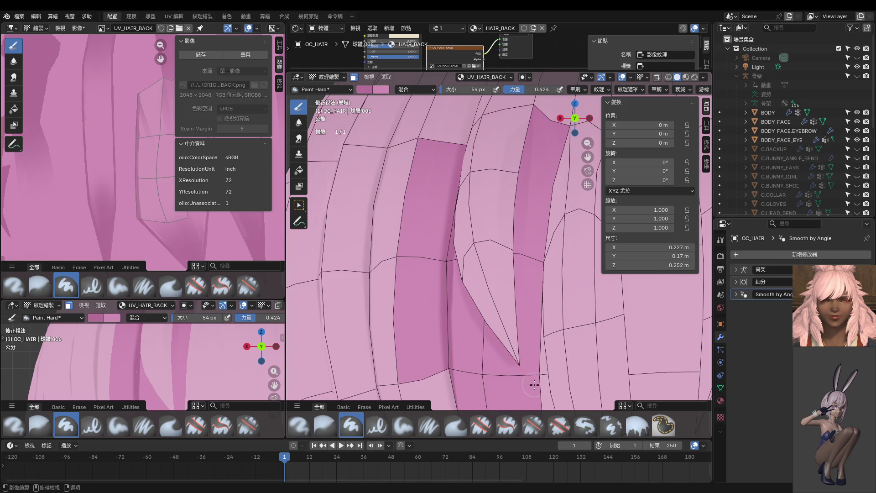
pyautogui.moveTo(511, 322); pyautogui.dragTo(508, 298)
pyautogui.moveTo(459, 223); pyautogui.dragTo(467, 251)
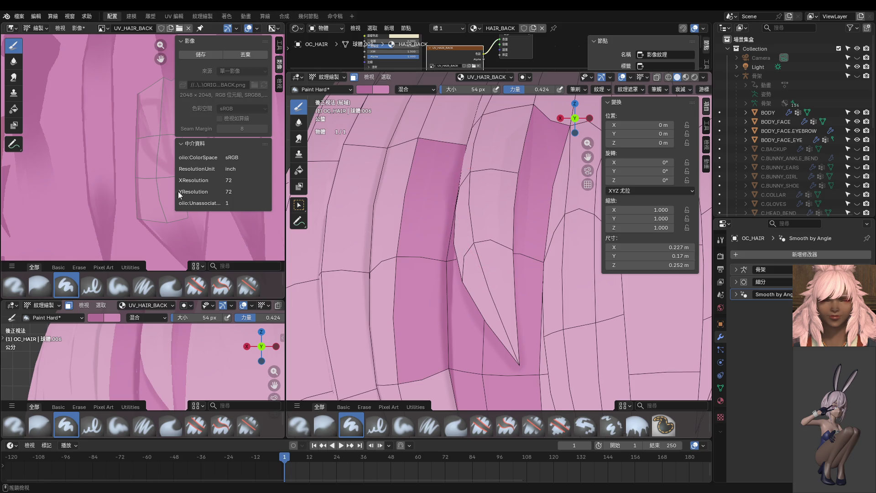
# Paint darker strand strokes directly on the texture image at 0.824 strength
pyautogui.scroll(2, 134, 185)
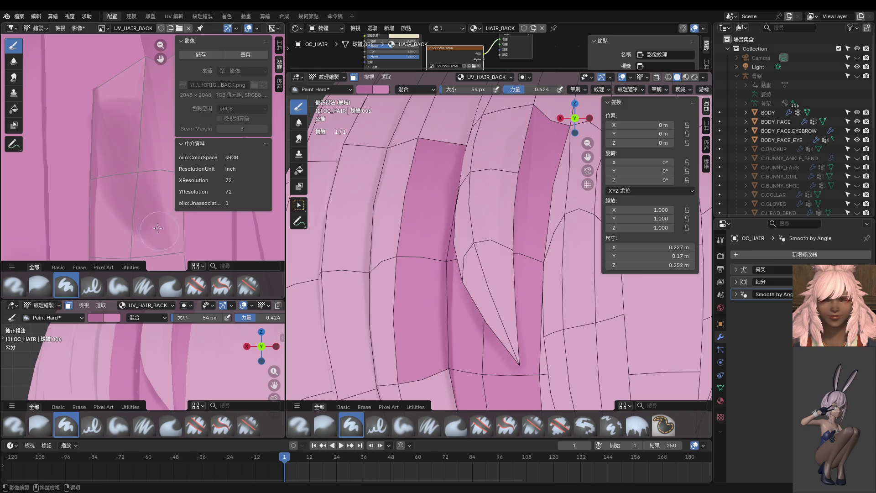
pyautogui.moveTo(537, 234)
pyautogui.mouseDown(button='middle')
pyautogui.moveTo(559, 182)
pyautogui.moveTo(525, 214)
pyautogui.mouseUp(button='middle')
pyautogui.moveTo(100, 68); pyautogui.dragTo(114, 117)
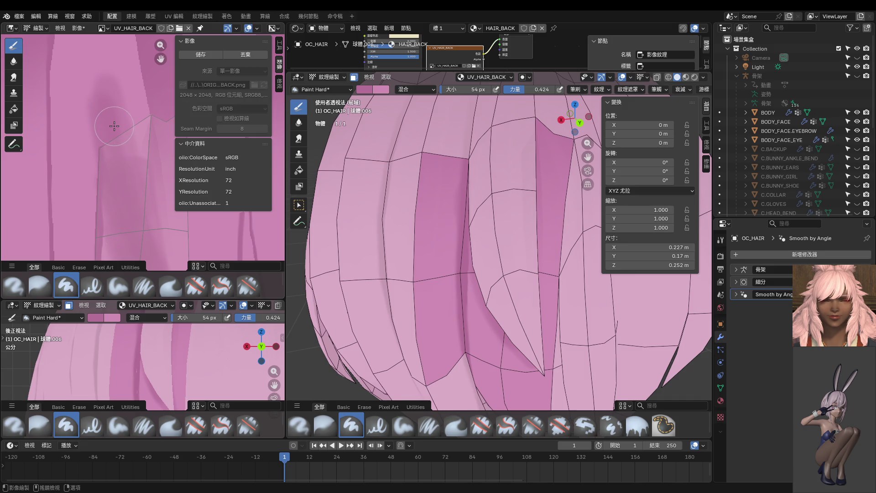
pyautogui.hotkey('shift', 'f')
pyautogui.click(110, 93)
pyautogui.moveTo(110, 93)
pyautogui.mouseDown()
pyautogui.moveTo(146, 224)
pyautogui.moveTo(133, 92)
pyautogui.moveTo(150, 201)
pyautogui.moveTo(135, 101)
pyautogui.mouseUp()
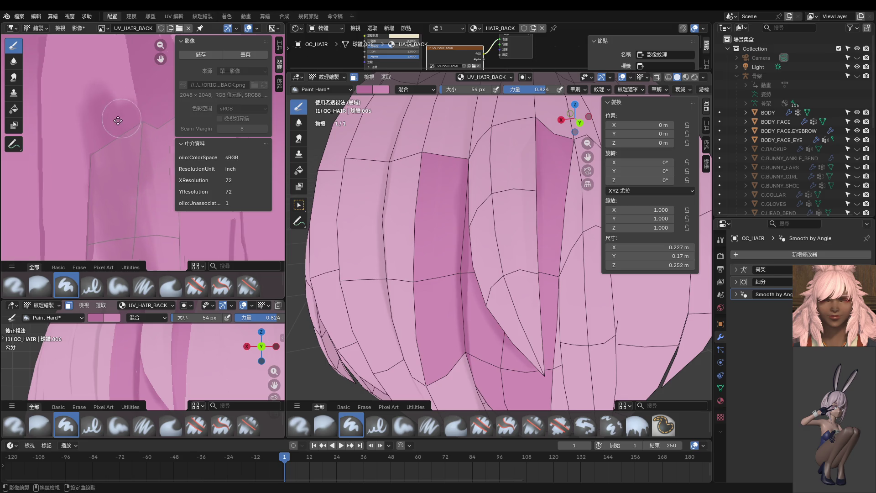
pyautogui.scroll(-1, 117, 118)
pyautogui.scroll(2, 106, 212)
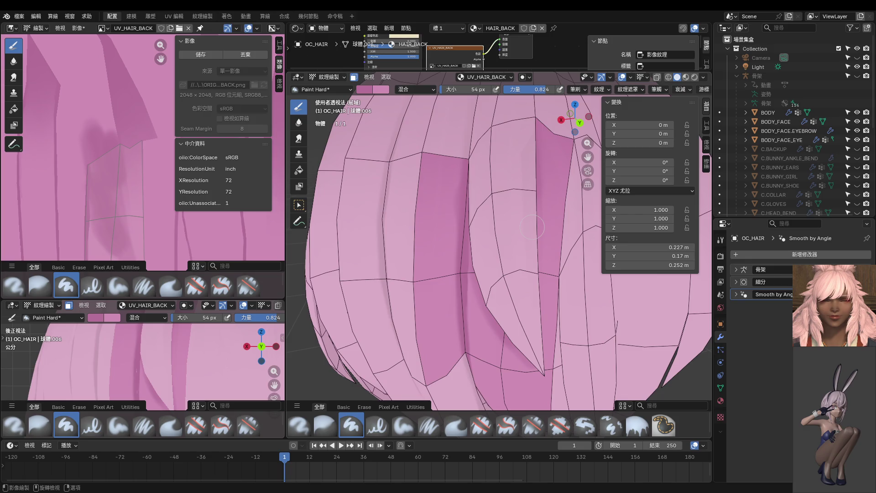
# Zoom out from the shaded UV_HAIR_BACK texture
pyautogui.scroll(-7, 424, 226)
# Zoom in on the back hair and sample a pink from it as the brush colour
pyautogui.scroll(2, 184, 234)
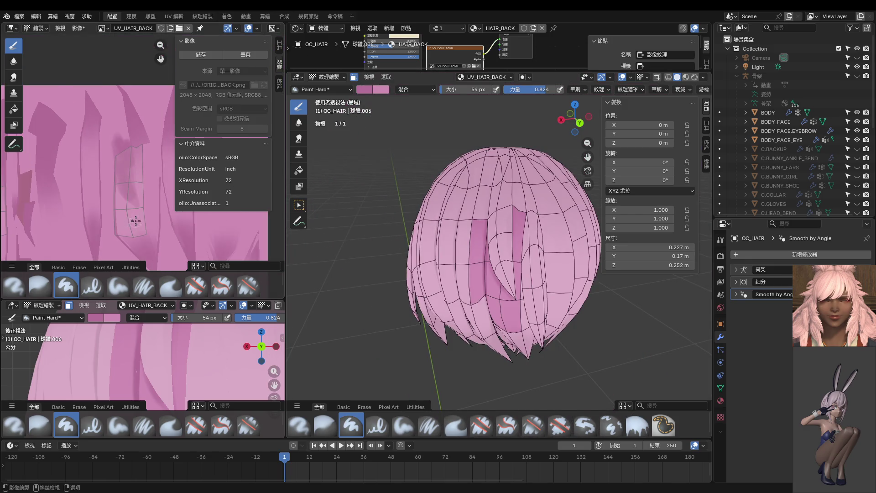
pyautogui.scroll(2, 472, 253)
pyautogui.scroll(1, 472, 253)
pyautogui.scroll(5, 472, 253)
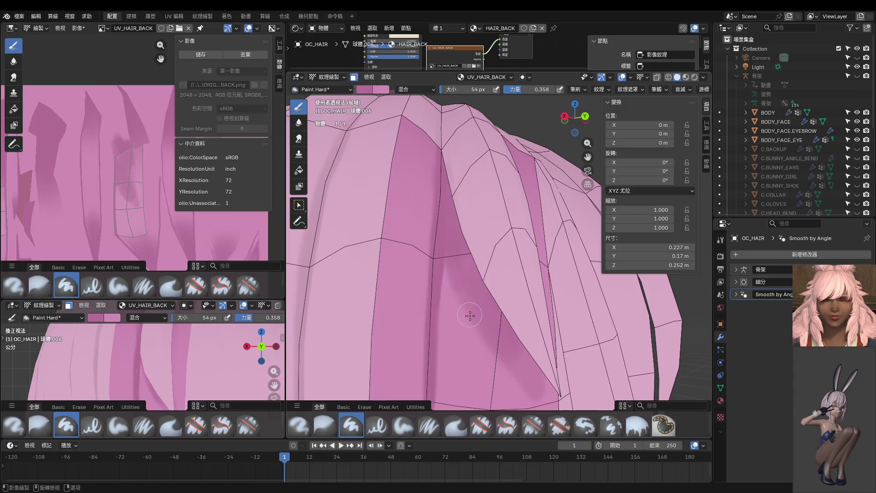
pyautogui.scroll(-3, 480, 288)
pyautogui.scroll(-1, 488, 294)
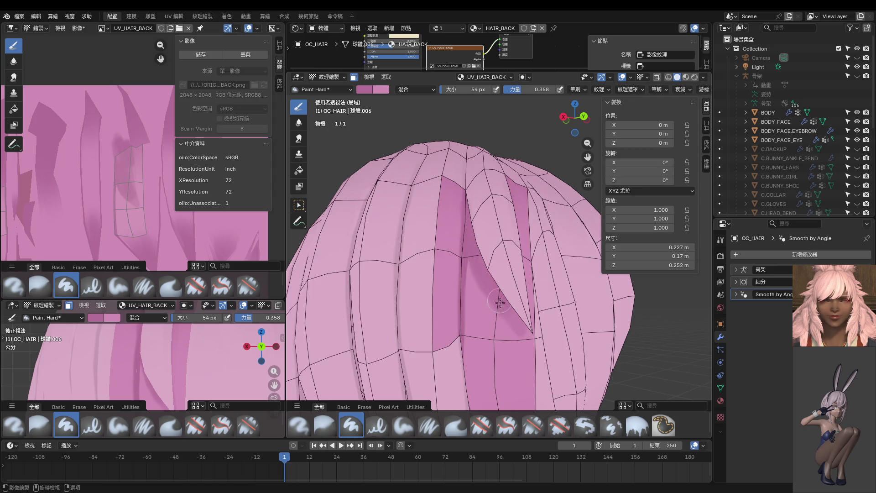
pyautogui.scroll(-1, 488, 297)
pyautogui.scroll(-10, 487, 310)
pyautogui.scroll(3, 487, 317)
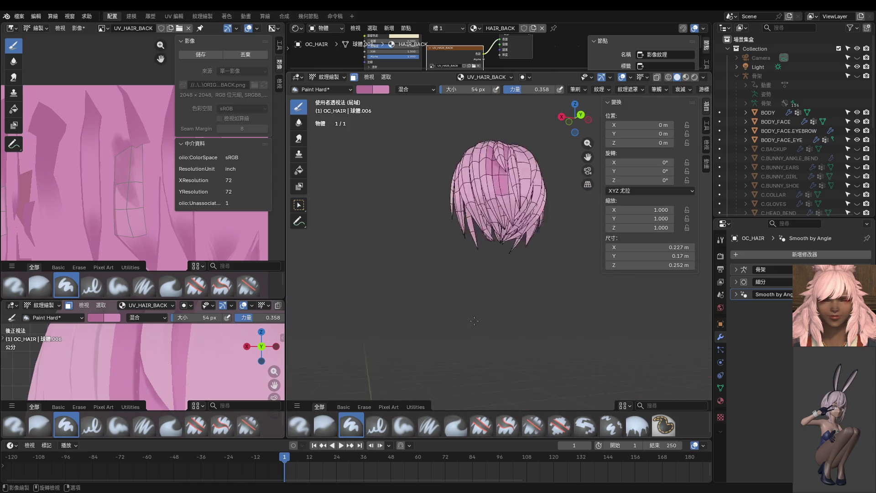
pyautogui.scroll(5, 477, 283)
pyautogui.scroll(4, 470, 250)
pyautogui.scroll(1, 448, 237)
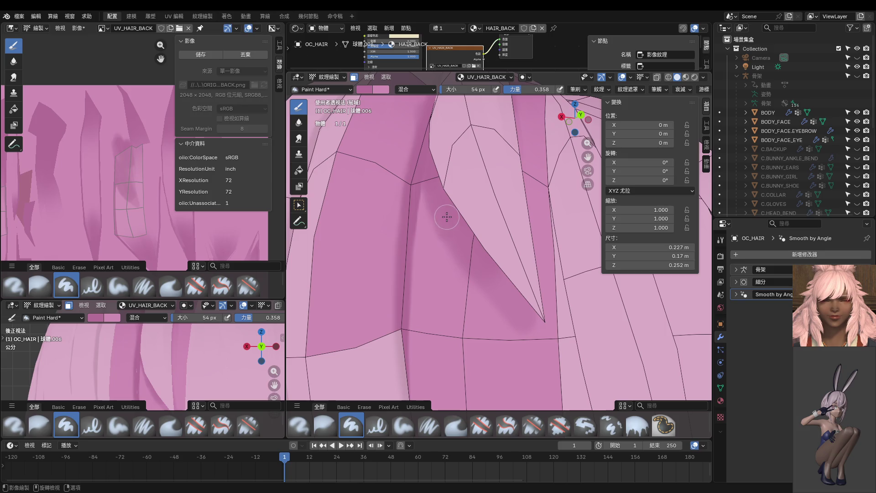
pyautogui.scroll(-3, 502, 300)
pyautogui.scroll(-3, 505, 255)
pyautogui.scroll(-6, 502, 233)
pyautogui.scroll(2, 500, 225)
pyautogui.scroll(5, 499, 221)
pyautogui.scroll(4, 505, 221)
pyautogui.press('s')
# Enlarge the brush to 76 px
pyautogui.keyDown('shift'); pyautogui.scroll(-2, 534, 274); pyautogui.keyUp('shift')
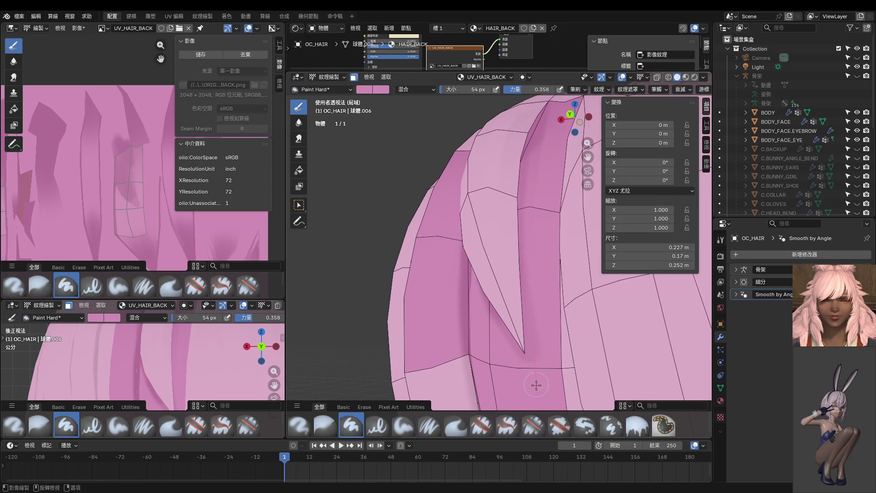
pyautogui.moveTo(540, 281); pyautogui.dragTo(552, 396, button='middle')
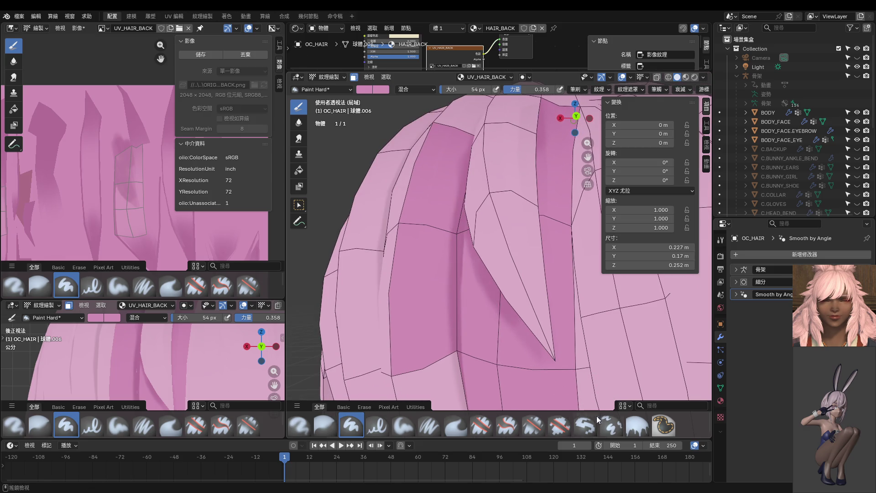
pyautogui.scroll(2, 549, 307)
pyautogui.scroll(3, 528, 221)
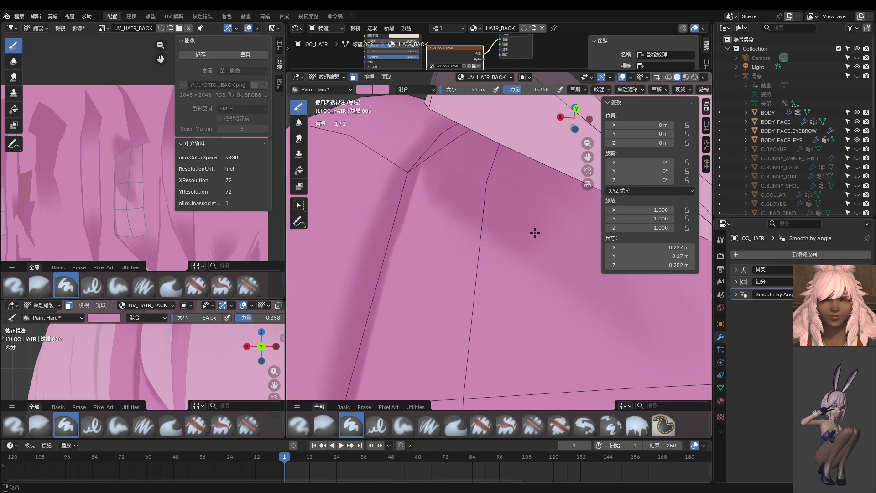
pyautogui.scroll(2, 460, 199)
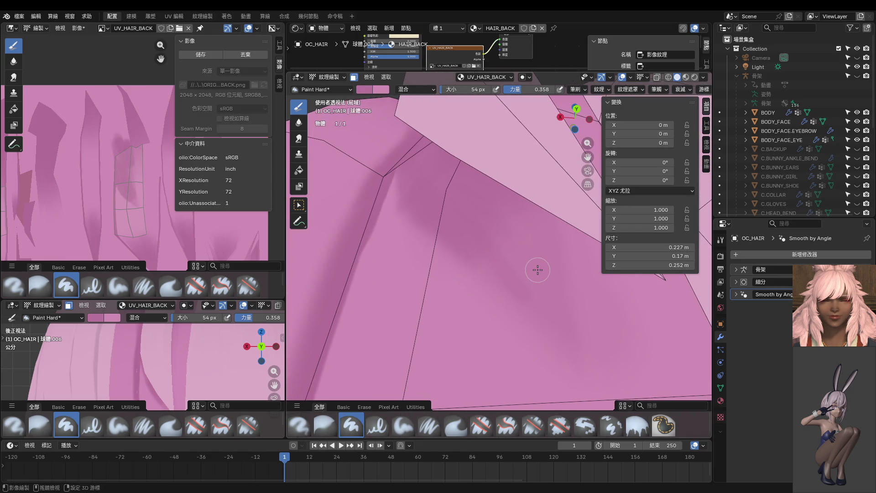
pyautogui.scroll(-2, 536, 292)
pyautogui.scroll(-1, 511, 261)
pyautogui.press('f')
pyautogui.click(482, 244)
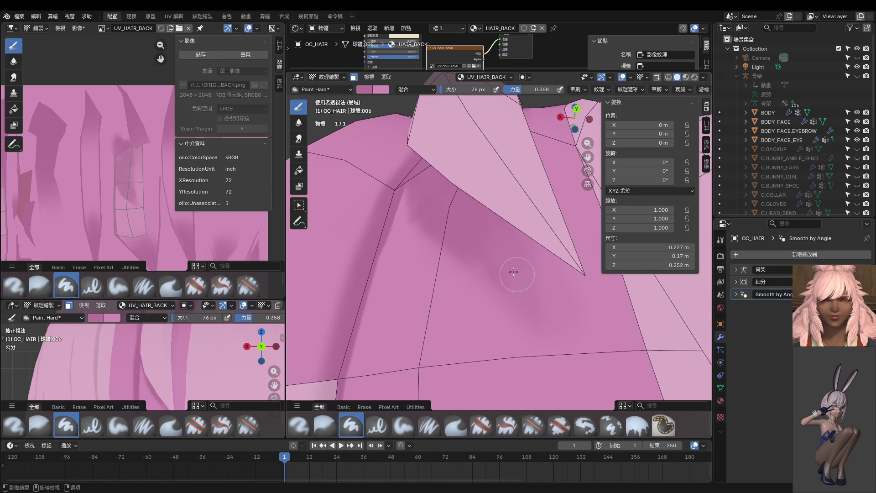
# Swap to lighter pink, resample the darker pink, and switch to the Blur brush
pyautogui.moveTo(516, 277); pyautogui.dragTo(479, 235, button='middle')
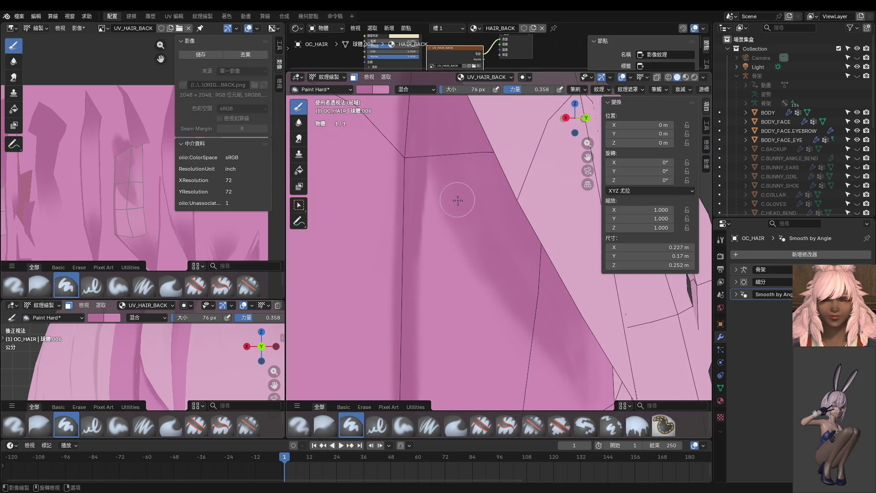
pyautogui.press('s')
pyautogui.scroll(-1, 526, 356)
pyautogui.scroll(-1, 520, 343)
pyautogui.scroll(-1, 514, 324)
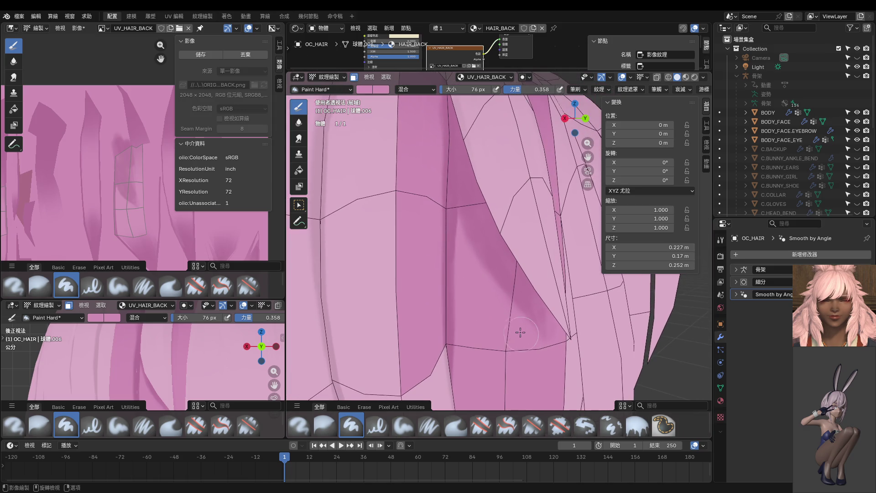
pyautogui.scroll(2, 502, 306)
pyautogui.press('s')
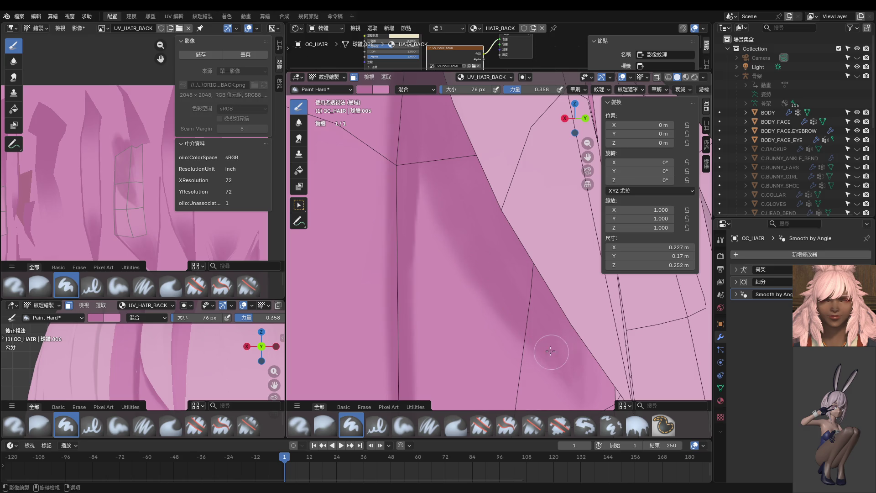
pyautogui.click(299, 122)
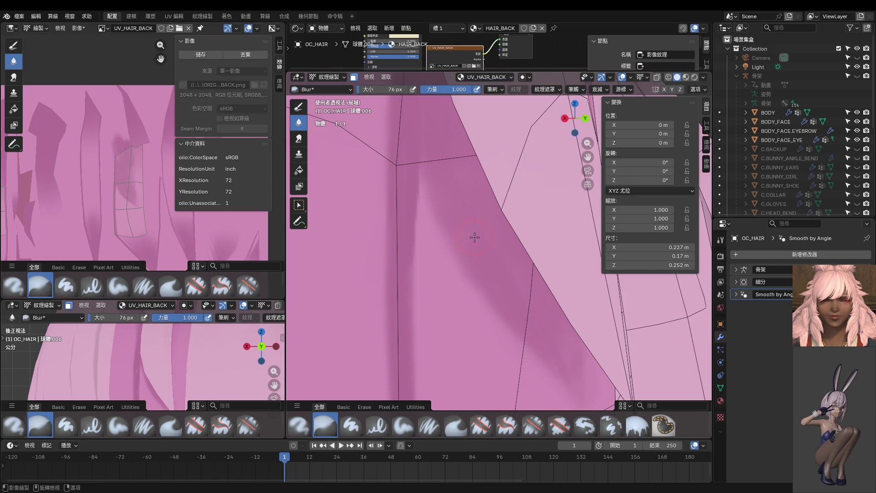
# Orbit over the top of the hair cap and switch back to Object Mode
pyautogui.scroll(-1, 493, 244)
pyautogui.scroll(-1, 493, 244)
pyautogui.moveTo(477, 252)
pyautogui.mouseDown(button='middle')
pyautogui.moveTo(528, 318)
pyautogui.moveTo(492, 271)
pyautogui.moveTo(501, 165)
pyautogui.mouseUp(button='middle')
pyautogui.moveTo(497, 290)
pyautogui.mouseDown(button='middle')
pyautogui.moveTo(519, 257)
pyautogui.moveTo(541, 266)
pyautogui.moveTo(434, 253)
pyautogui.mouseUp(button='middle')
pyautogui.hotkey('ctrl', 'Tab')
pyautogui.scroll(-3, 210, 354)
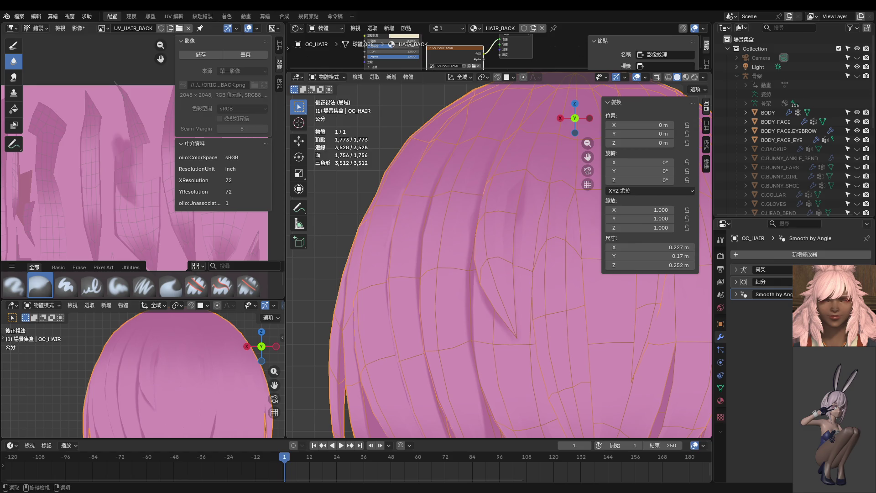
# Frame the hair tips in the small lower-left view and enter Edit Mode on OC_HAIR
pyautogui.keyDown('shift'); pyautogui.moveTo(144, 353); pyautogui.dragTo(172, 358, button='middle'); pyautogui.keyUp('shift')
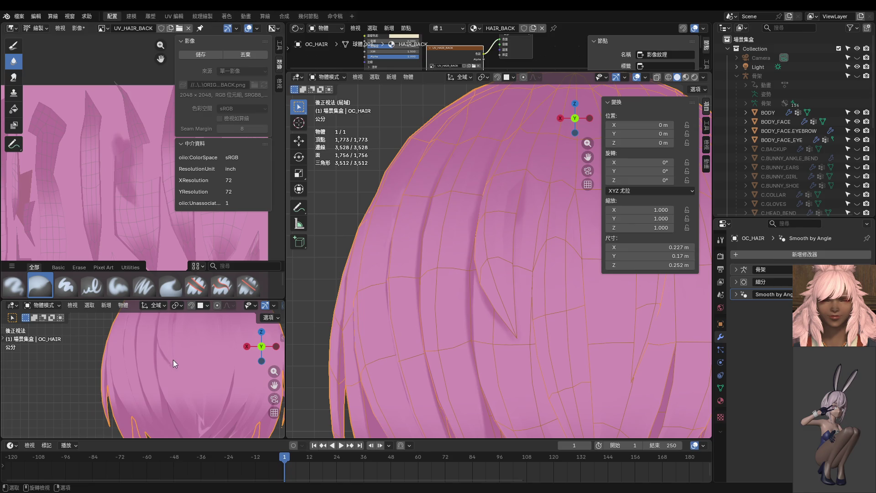
pyautogui.moveTo(119, 351)
pyautogui.mouseDown(button='middle')
pyautogui.moveTo(190, 335)
pyautogui.moveTo(216, 378)
pyautogui.moveTo(183, 364)
pyautogui.moveTo(191, 355)
pyautogui.mouseUp(button='middle')
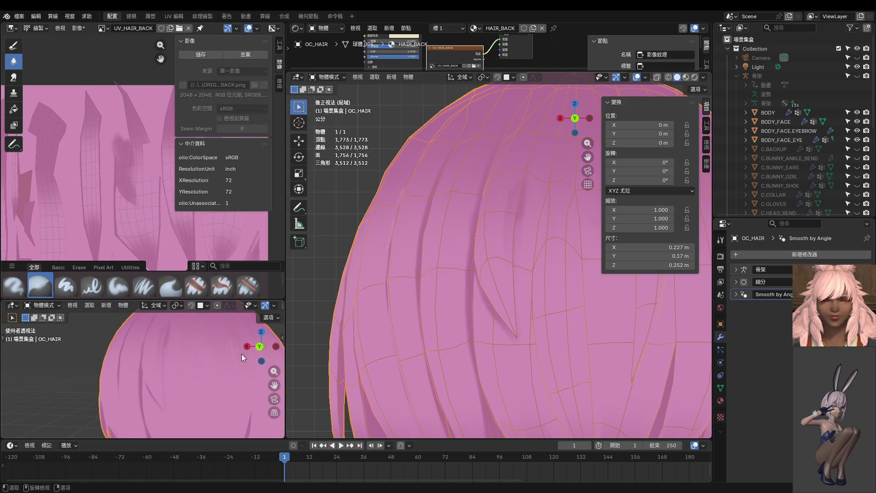
pyautogui.scroll(-2, 486, 289)
pyautogui.scroll(-1, 469, 302)
pyautogui.press('Tab')
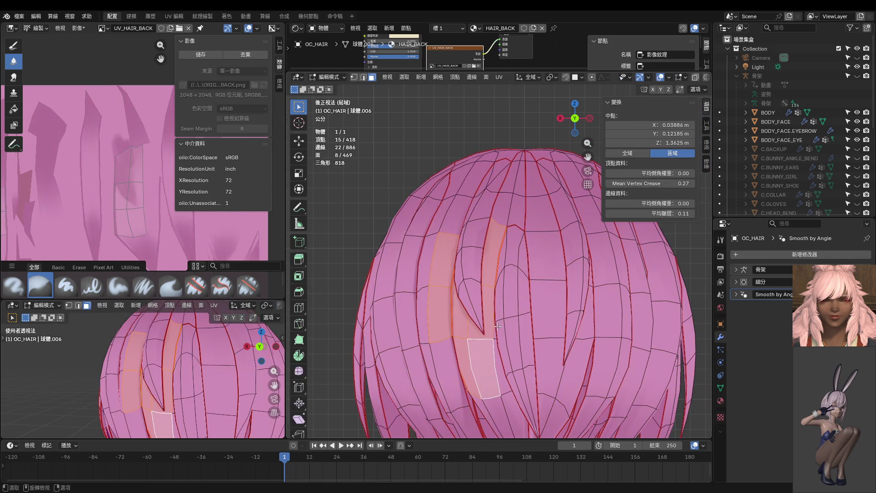
# Select a single linked hair strip and return to Texture Paint framed on it
pyautogui.hotkey('alt', 'a')
pyautogui.press('l')
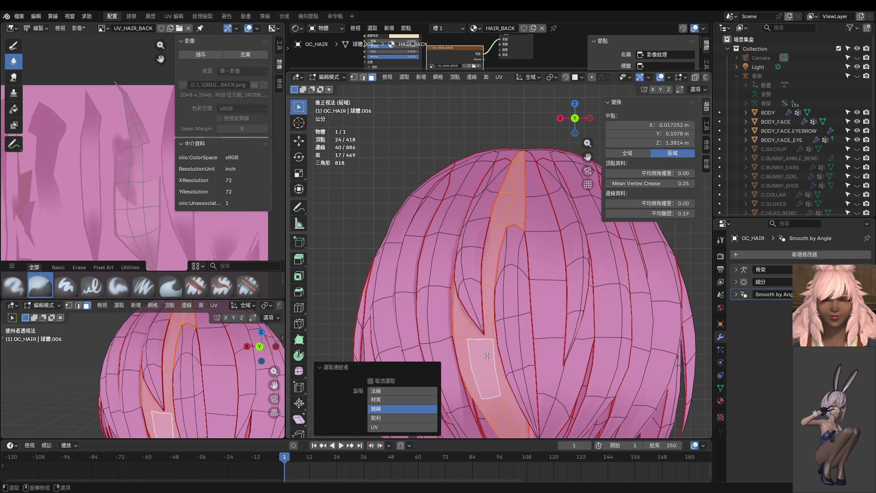
pyautogui.hotkey('ctrl', 'Tab')
pyautogui.click(496, 292)
pyautogui.press('KP_Decimal')
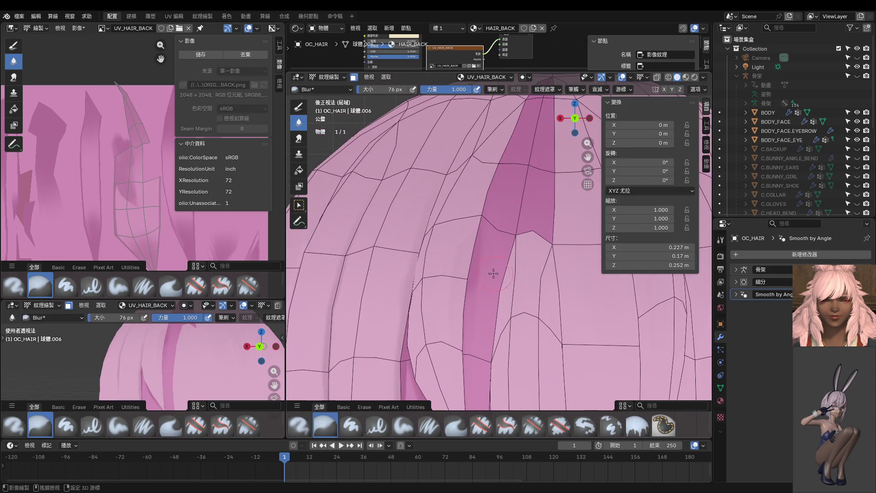
pyautogui.scroll(-2, 484, 258)
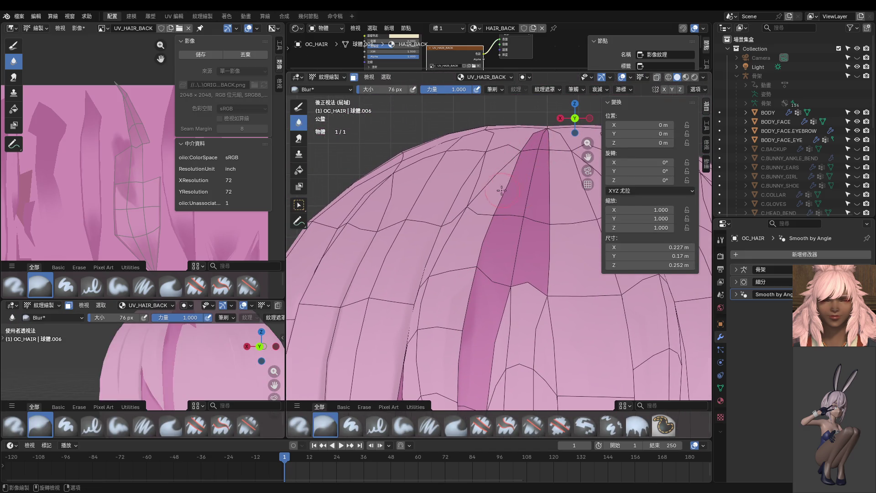
# Use the Paint Hard brush at 18 px
pyautogui.click(299, 109)
pyautogui.press('f')
pyautogui.click(520, 148)
pyautogui.moveTo(521, 147); pyautogui.dragTo(525, 128, button='middle')
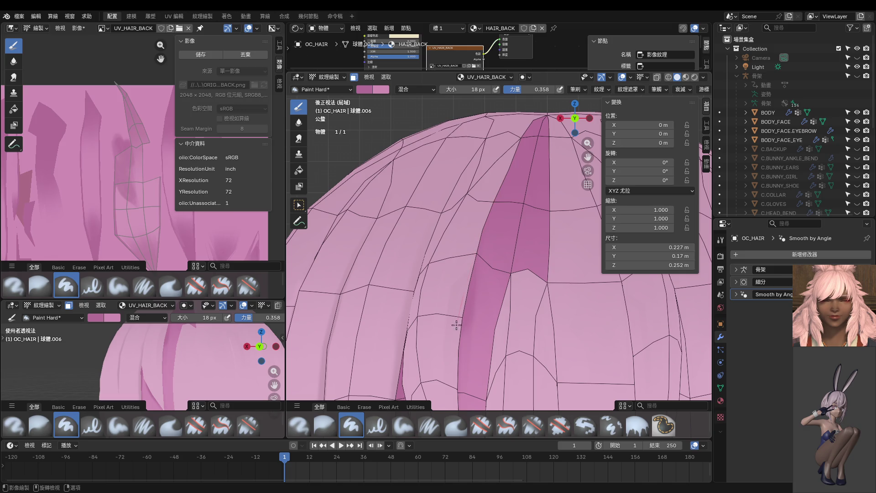
pyautogui.scroll(3, 457, 324)
# Hide the front strand, mask painting to the spike strand, and set strength 1.000
pyautogui.press('Tab')
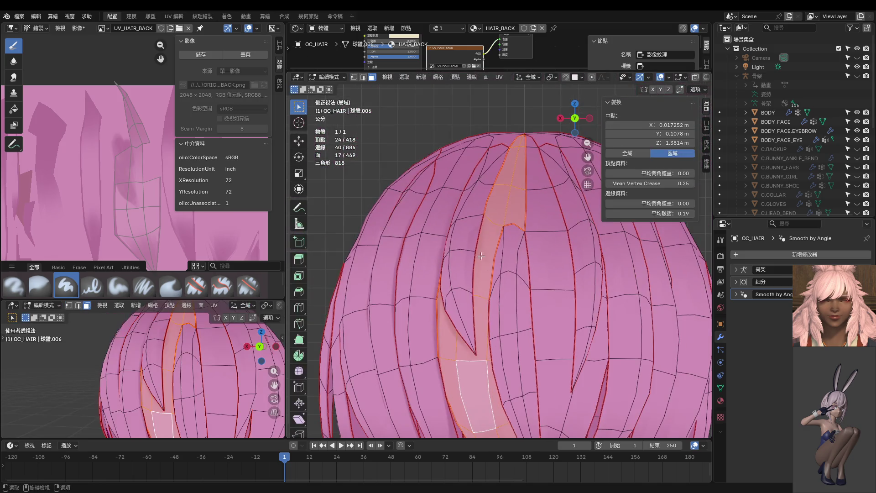
pyautogui.press('h')
pyautogui.press('l')
pyautogui.press('Tab')
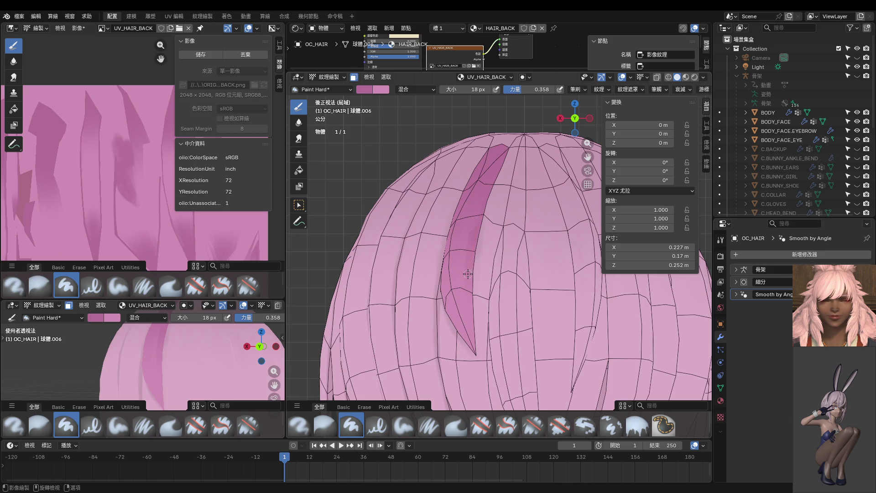
pyautogui.scroll(3, 468, 274)
pyautogui.moveTo(483, 248); pyautogui.dragTo(493, 239, button='middle')
pyautogui.hotkey('shift', 'f')
pyautogui.click(552, 243)
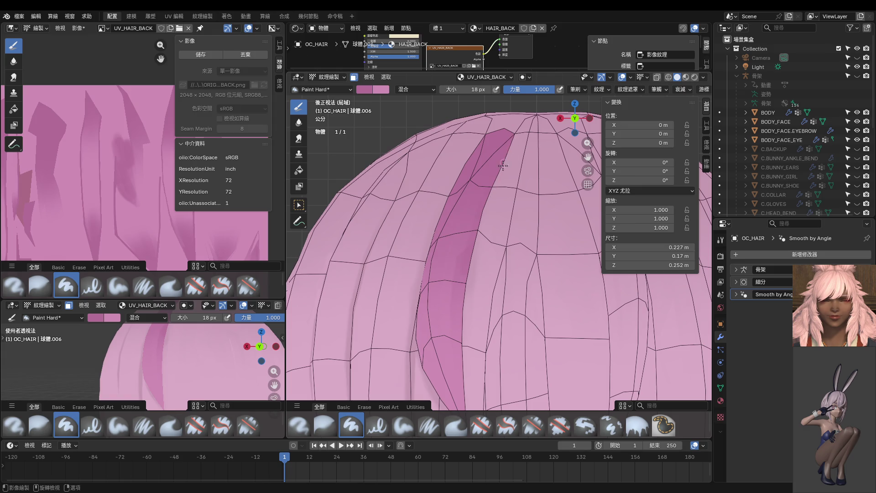
# Paint darker streaks down the spike strand's right edge and past its tip
pyautogui.keyDown('shift'); pyautogui.moveTo(472, 238); pyautogui.dragTo(475, 187, button='middle'); pyautogui.keyUp('shift')
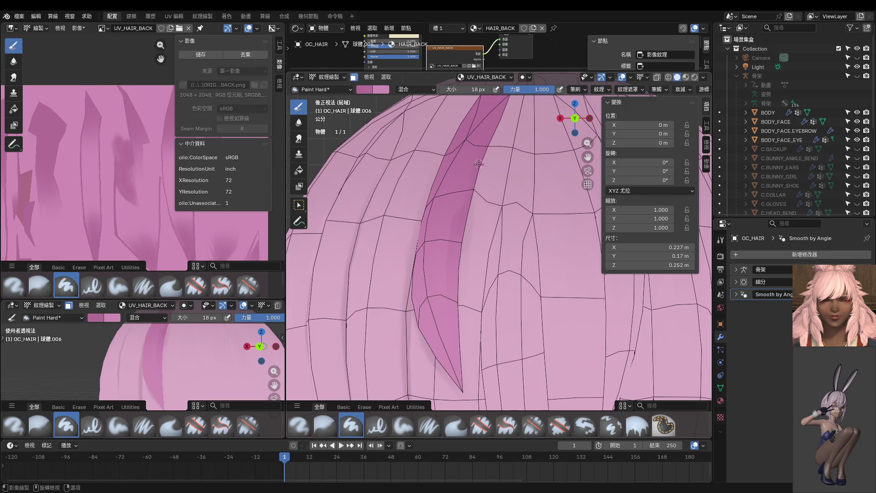
pyautogui.keyDown('shift'); pyautogui.moveTo(458, 248); pyautogui.dragTo(464, 172, button='middle'); pyautogui.keyUp('shift')
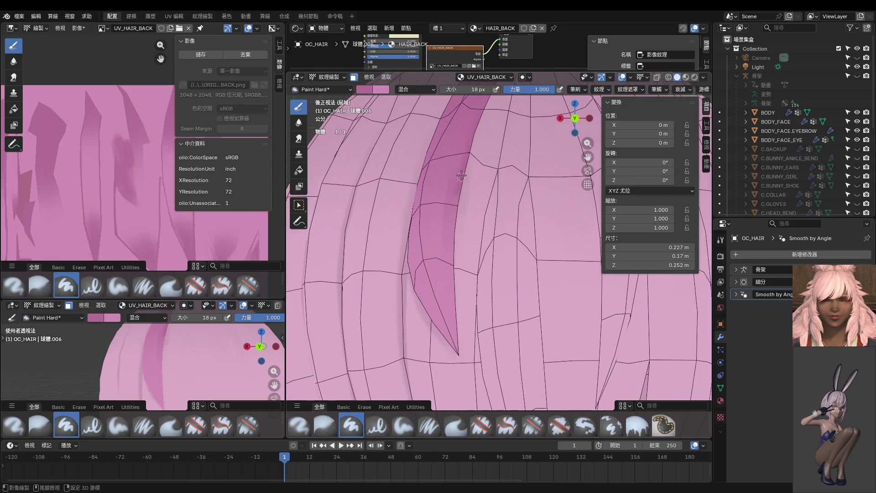
pyautogui.moveTo(453, 229); pyautogui.dragTo(451, 250)
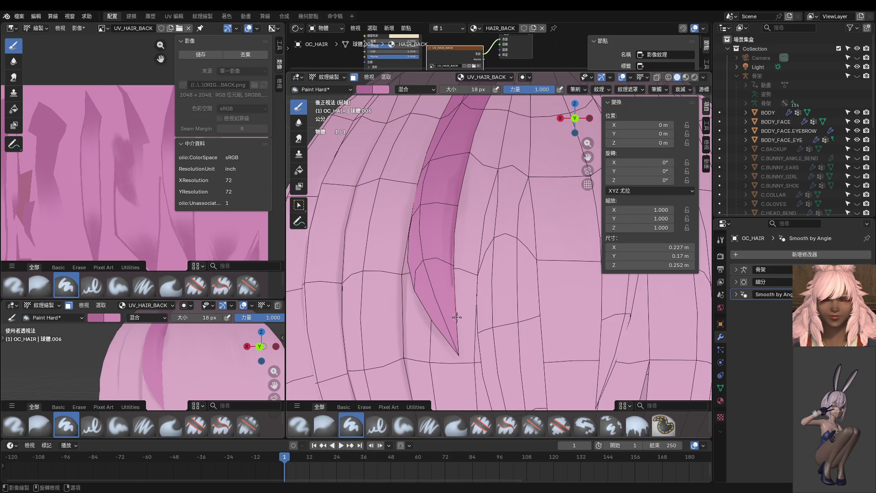
pyautogui.moveTo(468, 407); pyautogui.dragTo(420, 180, button='middle')
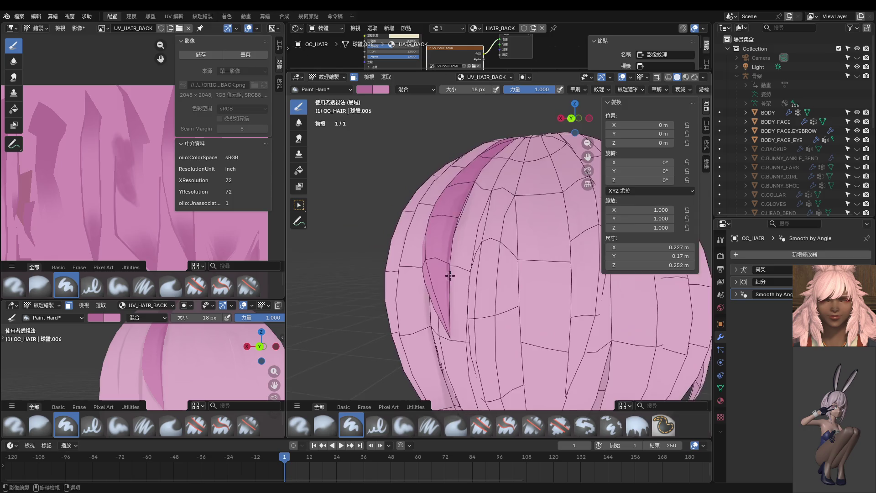
pyautogui.moveTo(411, 220); pyautogui.dragTo(411, 340)
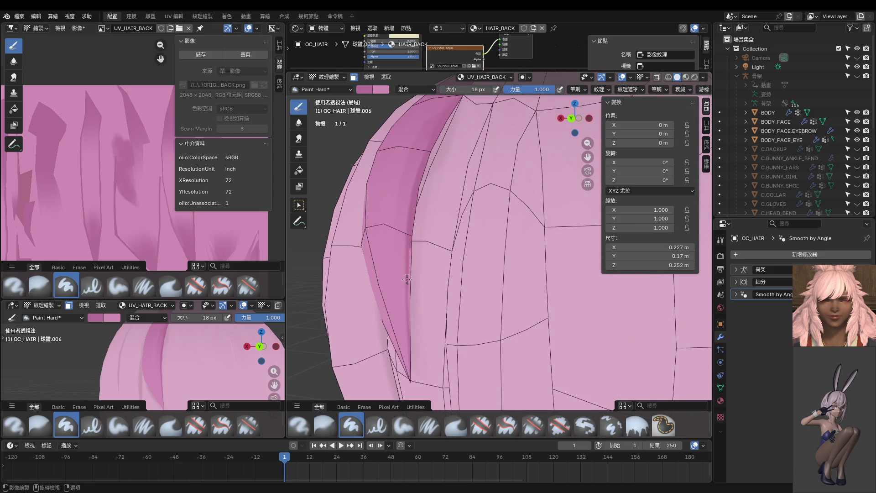
pyautogui.keyDown('shift'); pyautogui.moveTo(418, 394); pyautogui.dragTo(441, 229, button='middle'); pyautogui.keyUp('shift')
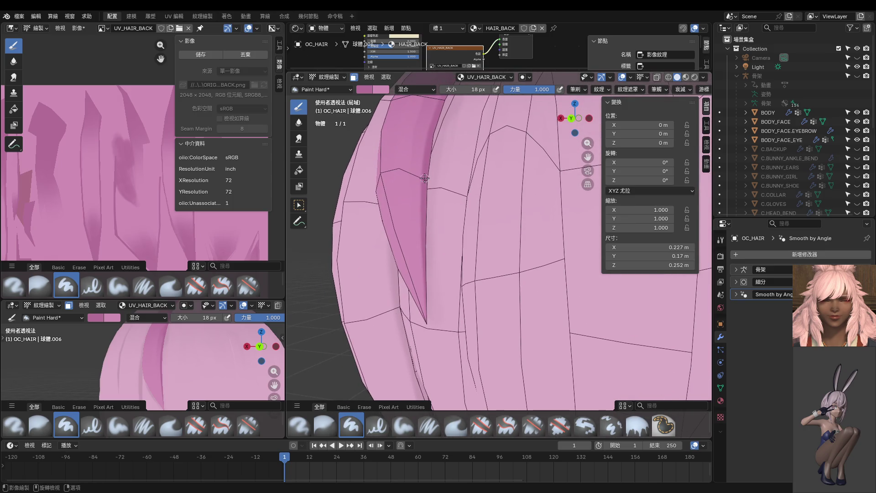
pyautogui.moveTo(426, 313); pyautogui.dragTo(435, 285)
pyautogui.moveTo(425, 234); pyautogui.dragTo(426, 360)
pyautogui.moveTo(424, 232); pyautogui.dragTo(408, 374)
pyautogui.scroll(2, 419, 311)
# Darken the strand's left edge and lower side near the tip
pyautogui.moveTo(419, 311)
pyautogui.mouseDown(button='middle')
pyautogui.moveTo(524, 309)
pyautogui.moveTo(472, 236)
pyautogui.mouseUp(button='middle')
pyautogui.moveTo(468, 232); pyautogui.dragTo(531, 327)
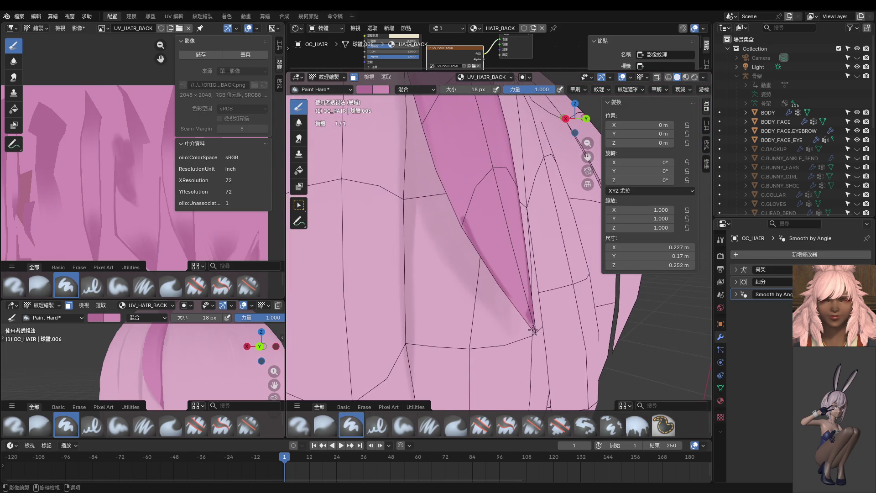
pyautogui.moveTo(516, 295); pyautogui.dragTo(459, 196, button='middle')
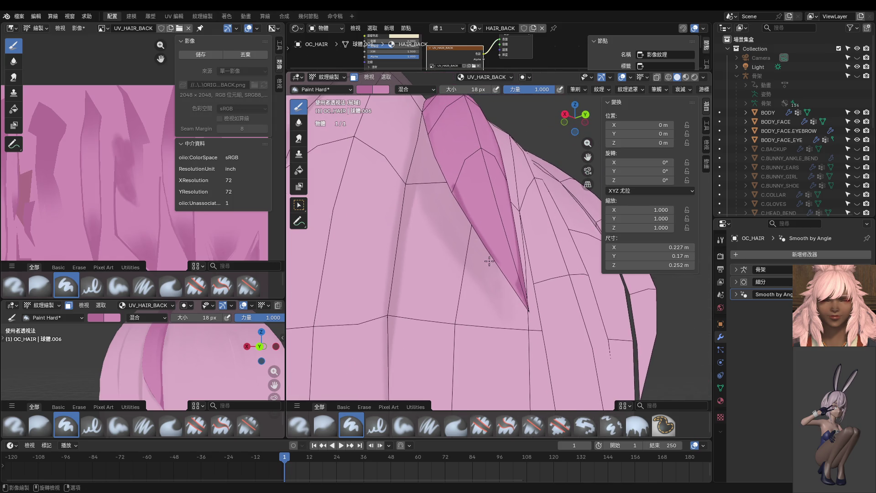
pyautogui.moveTo(493, 256); pyautogui.dragTo(546, 340)
pyautogui.moveTo(491, 258); pyautogui.dragTo(539, 321)
pyautogui.moveTo(500, 266); pyautogui.dragTo(564, 331)
pyautogui.moveTo(542, 300); pyautogui.dragTo(521, 298, button='middle')
pyautogui.moveTo(472, 264); pyautogui.dragTo(547, 318)
pyautogui.moveTo(548, 318)
pyautogui.mouseDown(button='middle')
pyautogui.moveTo(523, 299)
pyautogui.moveTo(499, 245)
pyautogui.mouseUp(button='middle')
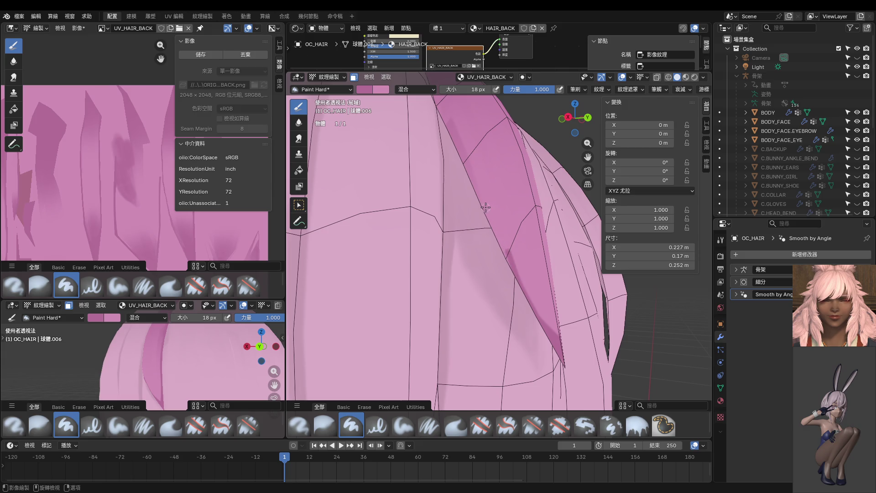
pyautogui.moveTo(502, 244); pyautogui.dragTo(526, 295)
# Paint lighter pink beside the dark band, redo it, then darken the band's left edge
pyautogui.press('s')
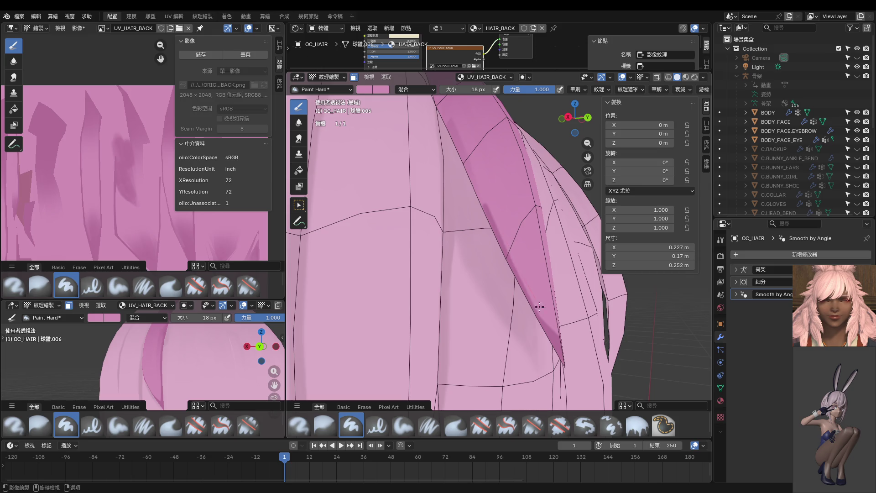
pyautogui.moveTo(535, 285); pyautogui.dragTo(517, 292, button='middle')
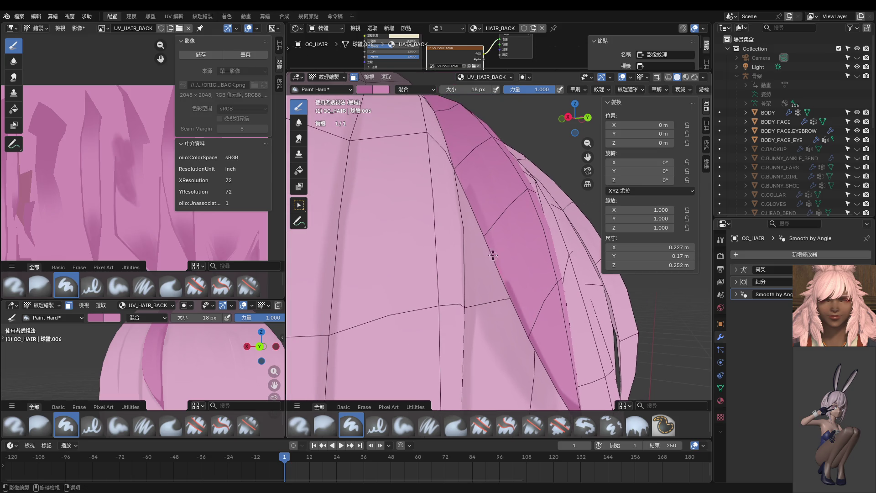
pyautogui.moveTo(471, 205); pyautogui.dragTo(454, 157)
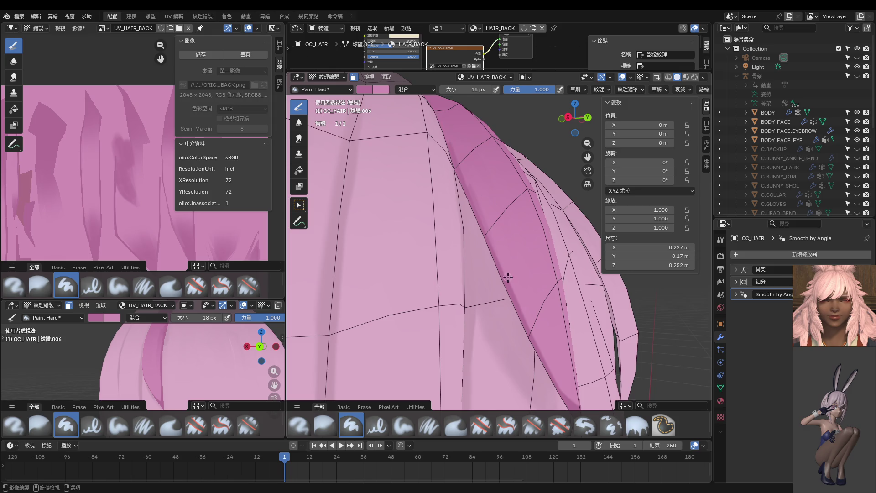
pyautogui.hotkey('ctrl', 'z')
pyautogui.moveTo(467, 195)
pyautogui.mouseDown()
pyautogui.moveTo(511, 280)
pyautogui.moveTo(448, 147)
pyautogui.mouseUp()
pyautogui.moveTo(460, 159)
pyautogui.mouseDown(button='middle')
pyautogui.moveTo(447, 187)
pyautogui.moveTo(441, 181)
pyautogui.mouseUp(button='middle')
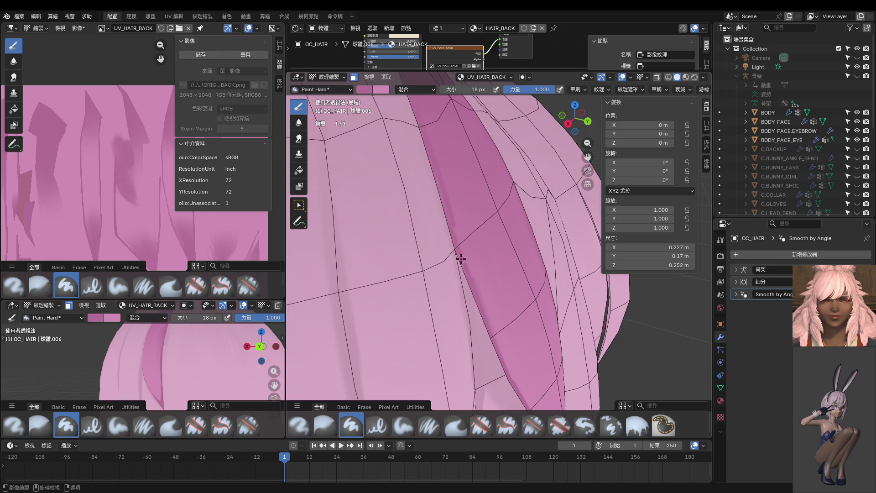
pyautogui.moveTo(428, 143); pyautogui.dragTo(463, 268)
# Try a dark stroke along the hair spike, undo it, and return to Object Mode
pyautogui.moveTo(500, 324); pyautogui.dragTo(431, 180, button='middle')
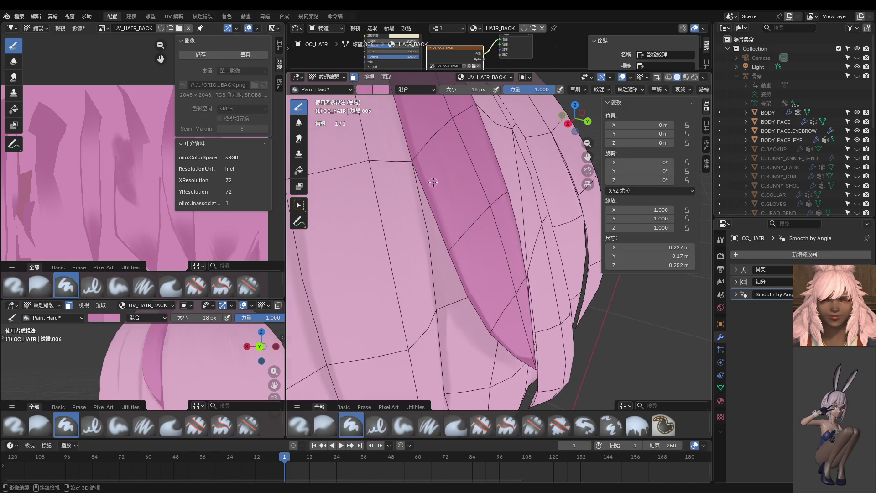
pyautogui.moveTo(474, 255); pyautogui.dragTo(448, 198, button='middle')
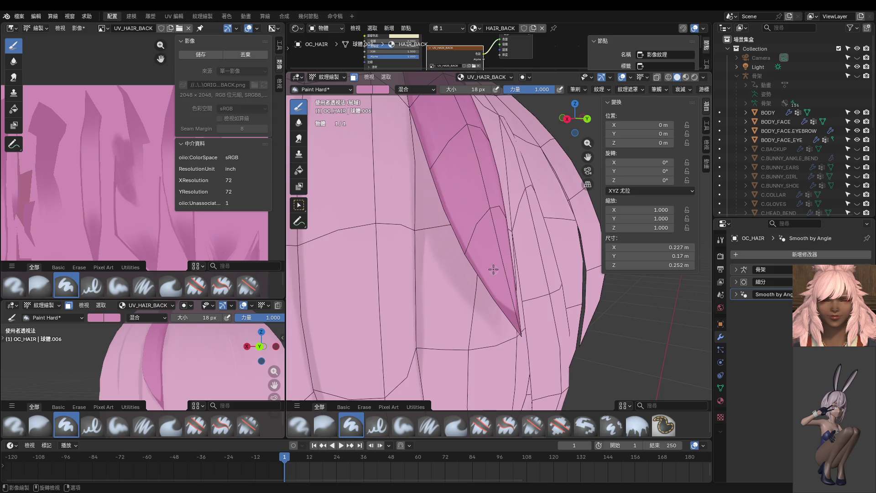
pyautogui.moveTo(494, 273); pyautogui.dragTo(474, 234, button='middle')
pyautogui.press('s')
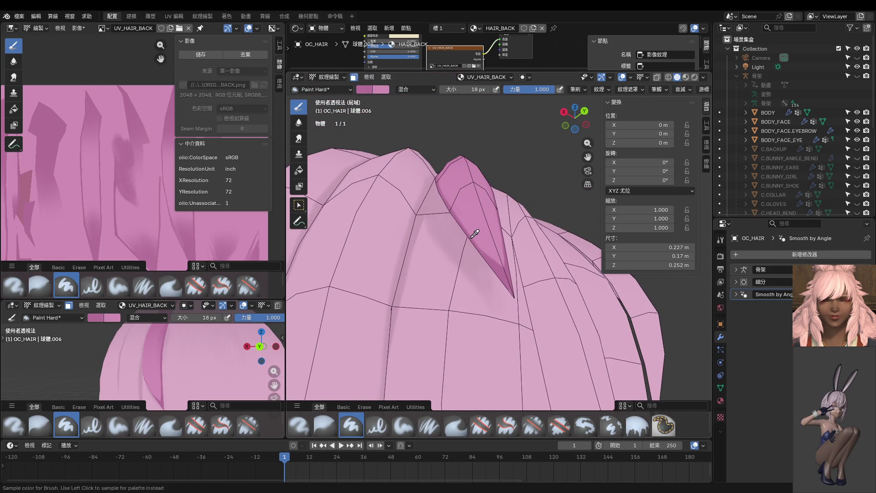
pyautogui.moveTo(459, 221); pyautogui.dragTo(493, 259)
pyautogui.hotkey('ctrl', 'z')
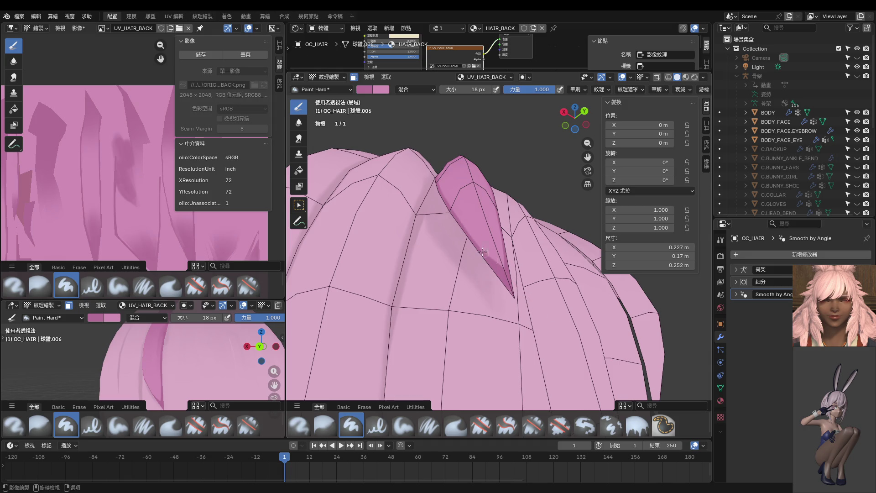
pyautogui.moveTo(493, 260); pyautogui.dragTo(452, 224, button='middle')
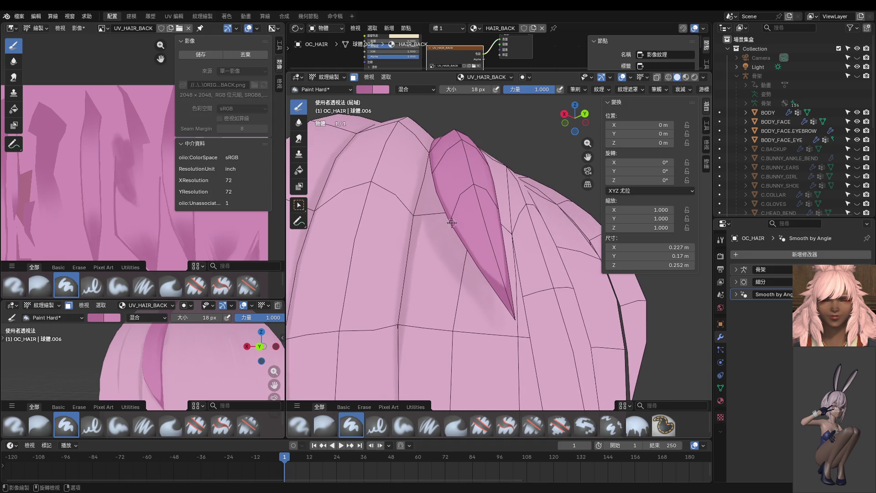
pyautogui.moveTo(512, 290)
pyautogui.mouseDown(button='middle')
pyautogui.moveTo(471, 287)
pyautogui.moveTo(474, 247)
pyautogui.mouseUp(button='middle')
pyautogui.hotkey('ctrl', 'Tab')
# Snap the lower-left secondary viewport to a Back Ortho view of the hair
pyautogui.scroll(-3, 211, 328)
pyautogui.scroll(5, 179, 368)
pyautogui.moveTo(184, 367); pyautogui.dragTo(189, 410, button='middle')
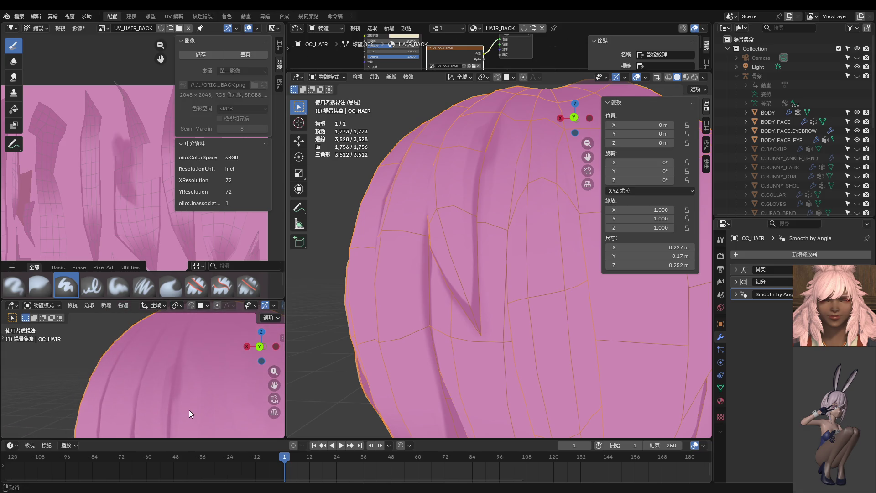
pyautogui.moveTo(482, 209); pyautogui.dragTo(479, 253, button='middle')
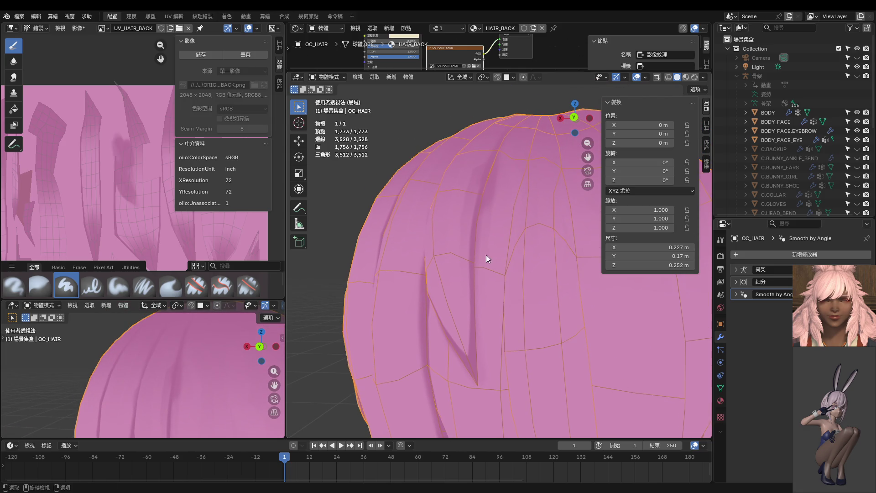
pyautogui.scroll(-5, 512, 252)
pyautogui.scroll(-4, 170, 340)
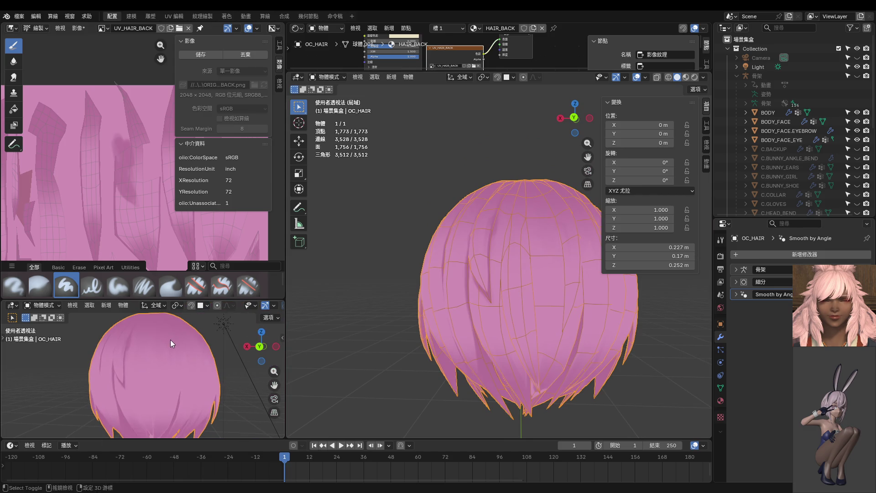
pyautogui.press('ctrl+KP_1')
pyautogui.scroll(-2, 155, 368)
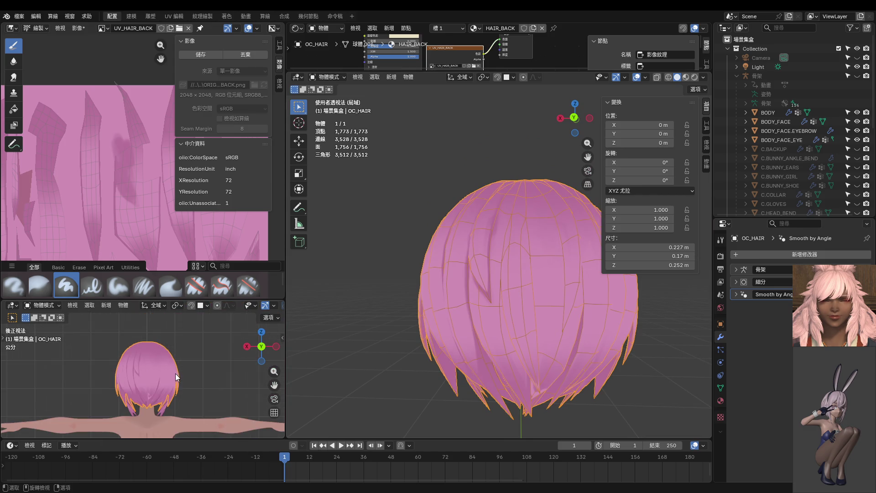
pyautogui.scroll(-2, 156, 368)
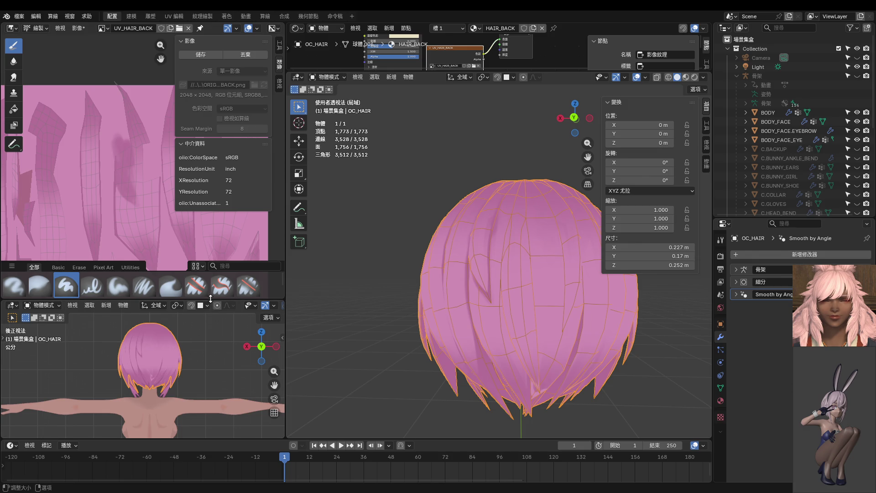
# Enlarge the back view, frame the whole hair down to its tips, and enter Edit Mode
pyautogui.moveTo(210, 300); pyautogui.dragTo(210, 167)
pyautogui.scroll(5, 182, 256)
pyautogui.scroll(2, 181, 319)
pyautogui.scroll(2, 174, 327)
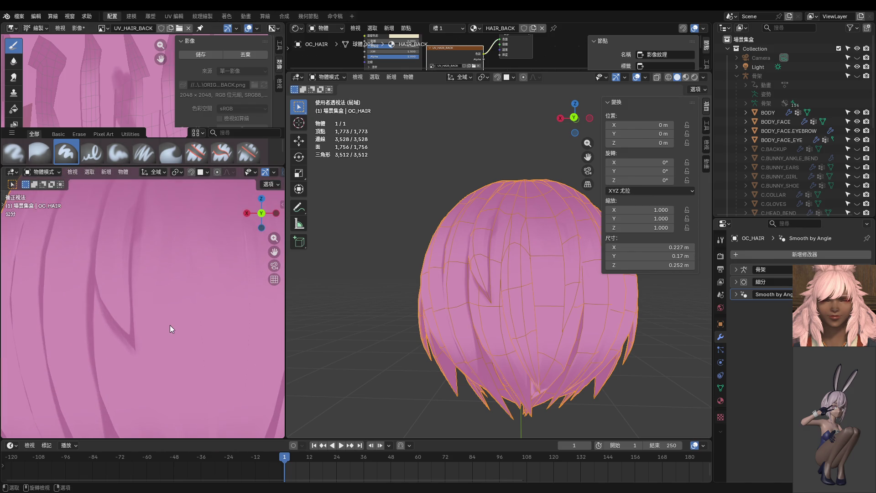
pyautogui.press('shift')
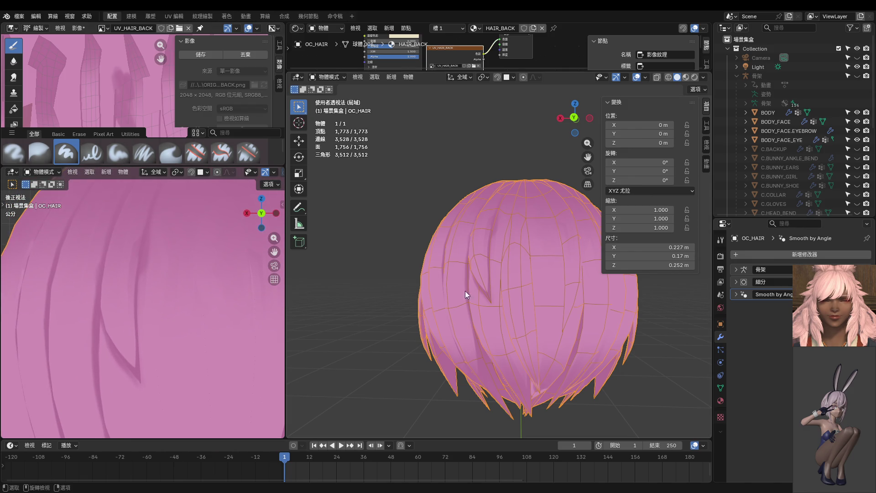
pyautogui.scroll(1, 505, 313)
pyautogui.scroll(3, 507, 305)
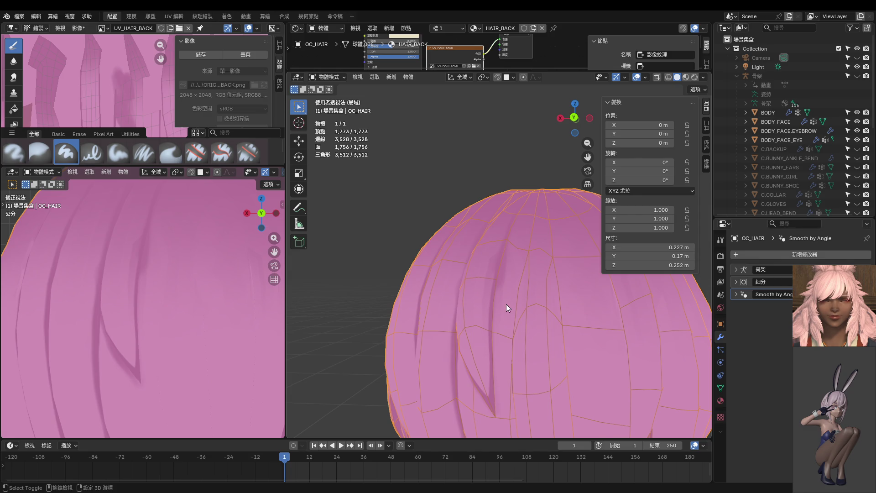
pyautogui.scroll(-3, 177, 327)
pyautogui.keyDown('shift'); pyautogui.moveTo(178, 327); pyautogui.dragTo(160, 229, button='middle'); pyautogui.keyUp('shift')
pyautogui.keyDown('shift'); pyautogui.moveTo(500, 344); pyautogui.dragTo(476, 180, button='middle'); pyautogui.keyUp('shift')
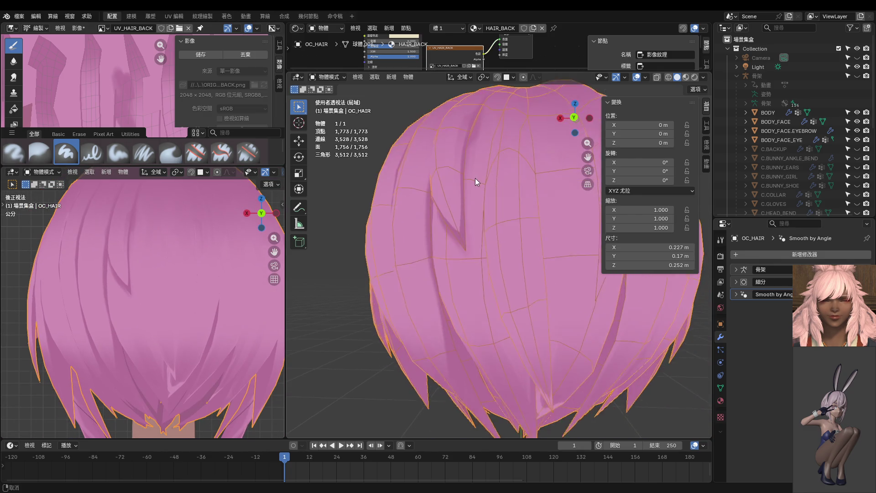
pyautogui.press('Tab')
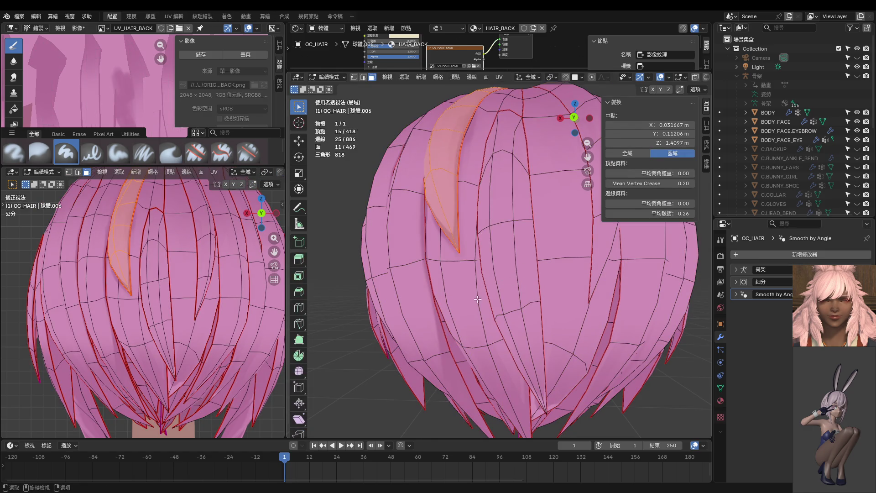
# Select the whole central back strand with L and switch to Texture Paint mode
pyautogui.click(356, 369)
pyautogui.press('l')
pyautogui.hotkey('ctrl', 'Tab')
pyautogui.click(556, 247)
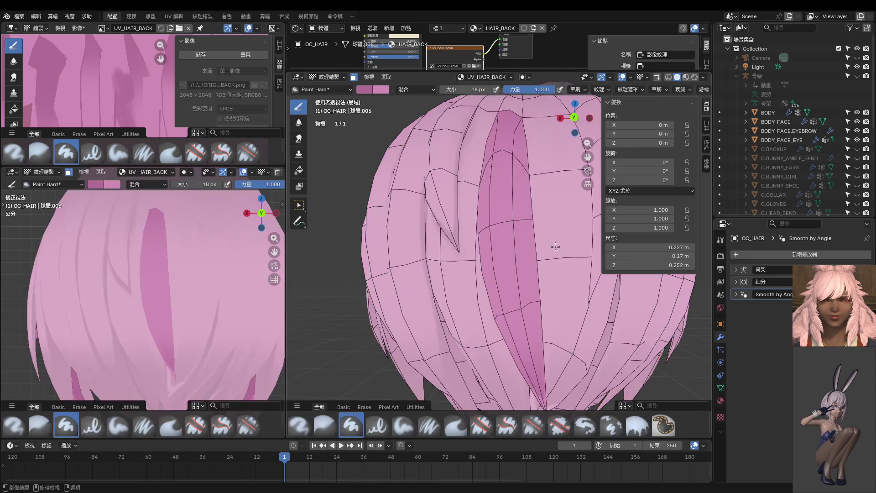
pyautogui.keyDown('shift'); pyautogui.moveTo(556, 246); pyautogui.dragTo(502, 315, button='middle'); pyautogui.keyUp('shift')
# Paint darker strokes down the central strand's right edge, undoing failed attempts
pyautogui.moveTo(488, 184); pyautogui.dragTo(493, 258)
pyautogui.hotkey('ctrl', 'z')
pyautogui.moveTo(487, 155); pyautogui.dragTo(495, 215)
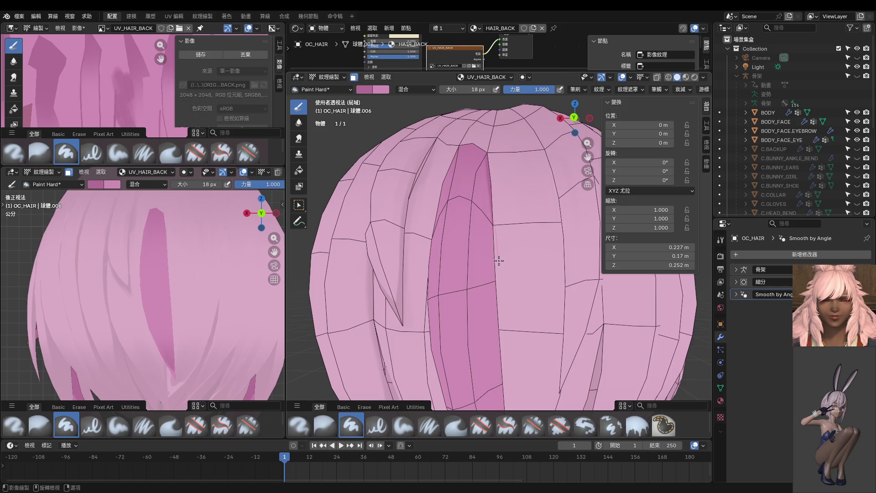
pyautogui.moveTo(502, 279); pyautogui.dragTo(475, 264, button='middle')
pyautogui.hotkey('ctrl', 'z')
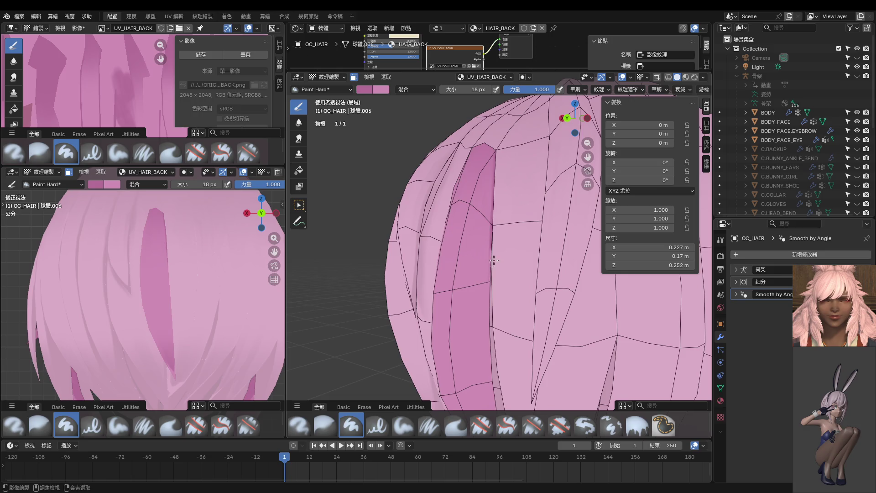
pyautogui.moveTo(494, 221); pyautogui.dragTo(496, 149)
pyautogui.moveTo(490, 226); pyautogui.dragTo(489, 313)
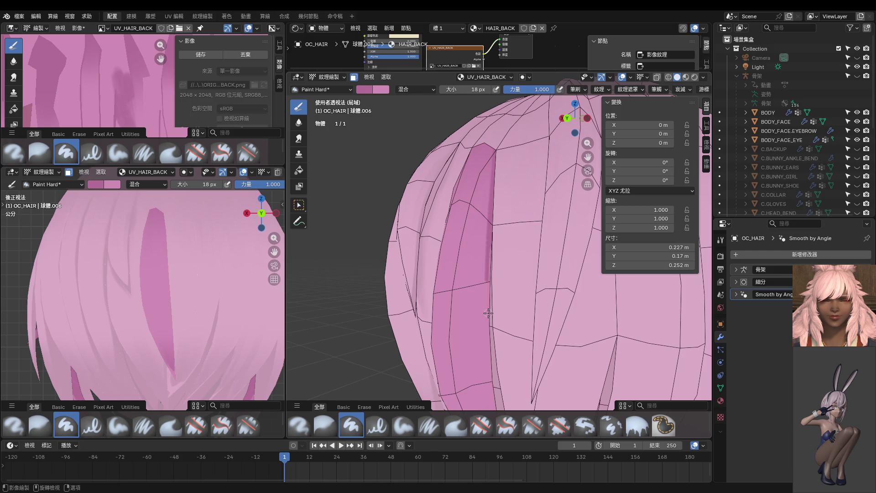
# From a new angle, paint darker strokes down the full length of the strand's edge
pyautogui.moveTo(489, 313); pyautogui.dragTo(493, 208, button='middle')
pyautogui.moveTo(502, 243); pyautogui.dragTo(495, 236, button='middle')
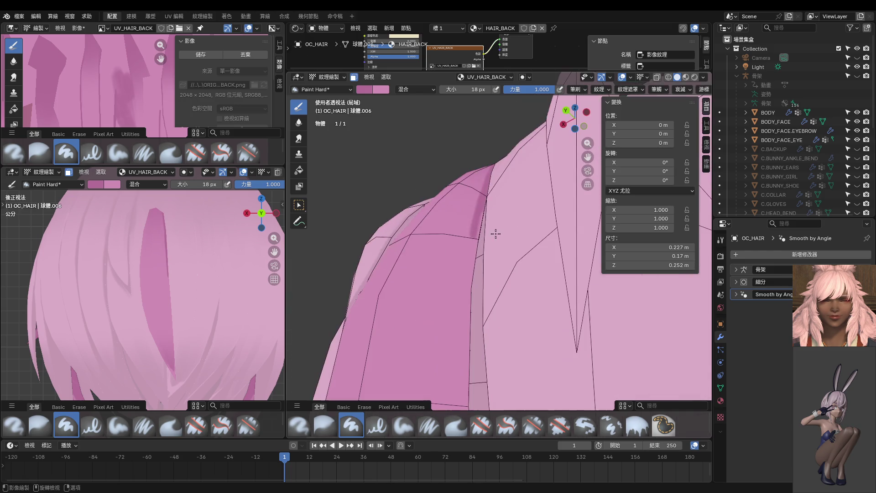
pyautogui.moveTo(471, 273)
pyautogui.mouseDown(button='middle')
pyautogui.moveTo(482, 191)
pyautogui.moveTo(469, 182)
pyautogui.mouseUp(button='middle')
pyautogui.moveTo(468, 183)
pyautogui.mouseDown()
pyautogui.moveTo(462, 339)
pyautogui.moveTo(471, 408)
pyautogui.mouseUp()
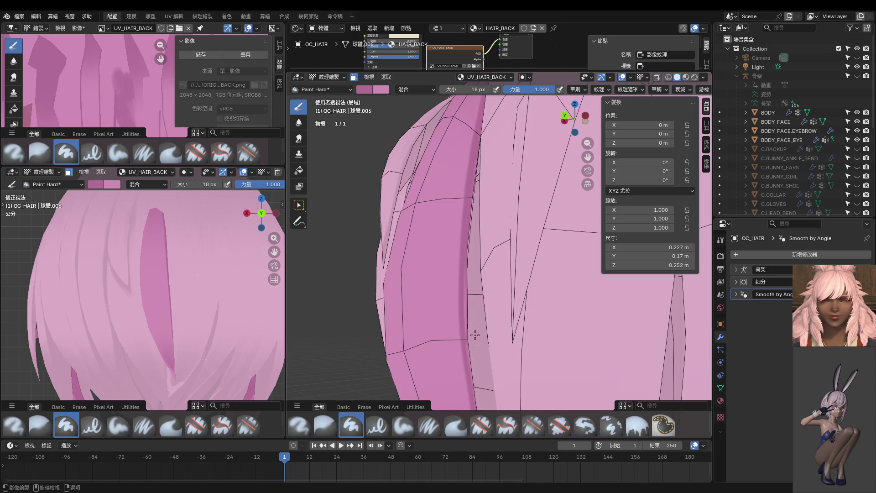
pyautogui.moveTo(465, 276); pyautogui.dragTo(476, 410)
pyautogui.keyDown('ctrl'); pyautogui.moveTo(489, 341); pyautogui.dragTo(449, 158, button='middle'); pyautogui.keyUp('ctrl')
pyautogui.moveTo(431, 130); pyautogui.dragTo(463, 368)
# Paint a thin dark line below the strand tip and resize the brush to 116 px
pyautogui.moveTo(459, 322); pyautogui.dragTo(460, 221, button='middle')
pyautogui.moveTo(462, 251); pyautogui.dragTo(465, 291)
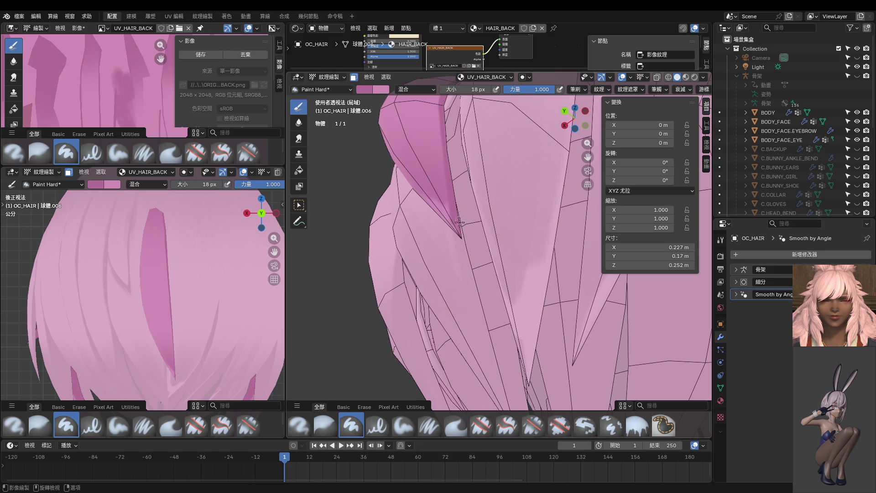
pyautogui.moveTo(443, 266); pyautogui.dragTo(609, 300, button='middle')
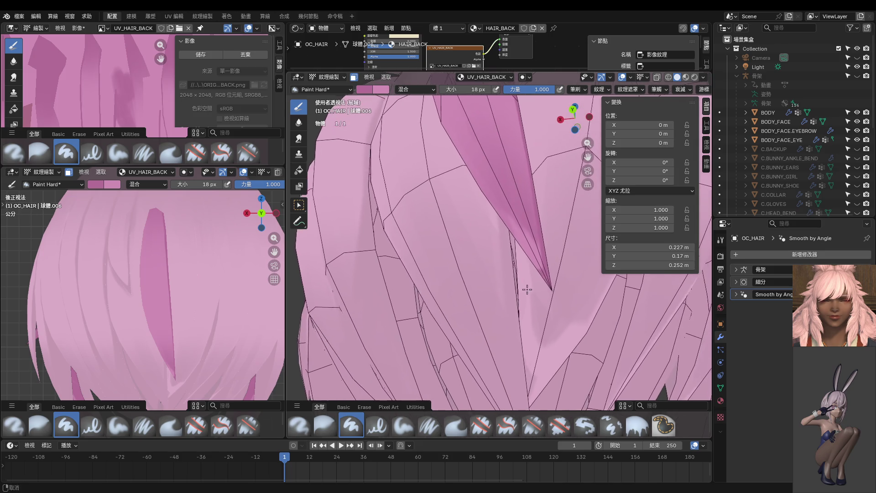
pyautogui.press('f')
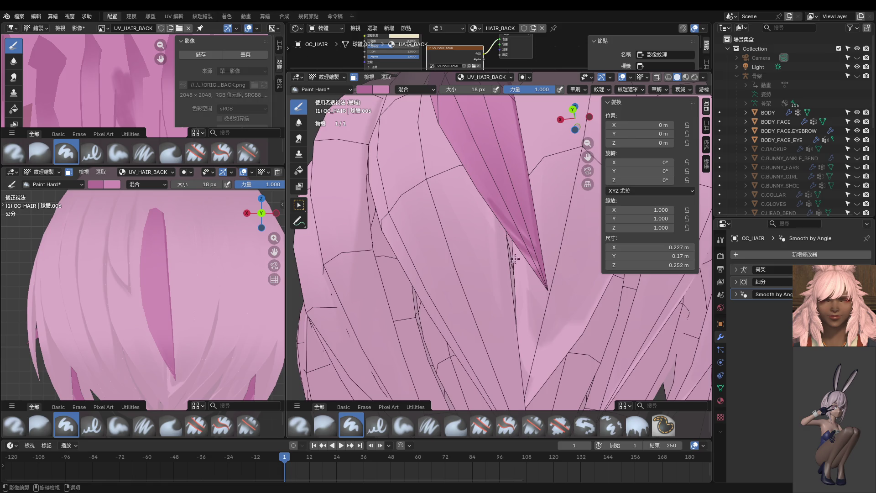
pyautogui.click(558, 284)
# Shrink the paint brush to 20 px
pyautogui.moveTo(550, 273)
pyautogui.mouseDown(button='middle')
pyautogui.moveTo(479, 245)
pyautogui.moveTo(574, 291)
pyautogui.moveTo(514, 300)
pyautogui.mouseUp(button='middle')
pyautogui.press('f')
pyautogui.click(486, 164)
pyautogui.press('f')
pyautogui.click(470, 161)
# Try several dark vertical strokes on the right-side strand, undoing each attempt
pyautogui.moveTo(470, 161); pyautogui.dragTo(513, 197, button='middle')
pyautogui.moveTo(526, 208); pyautogui.dragTo(524, 321)
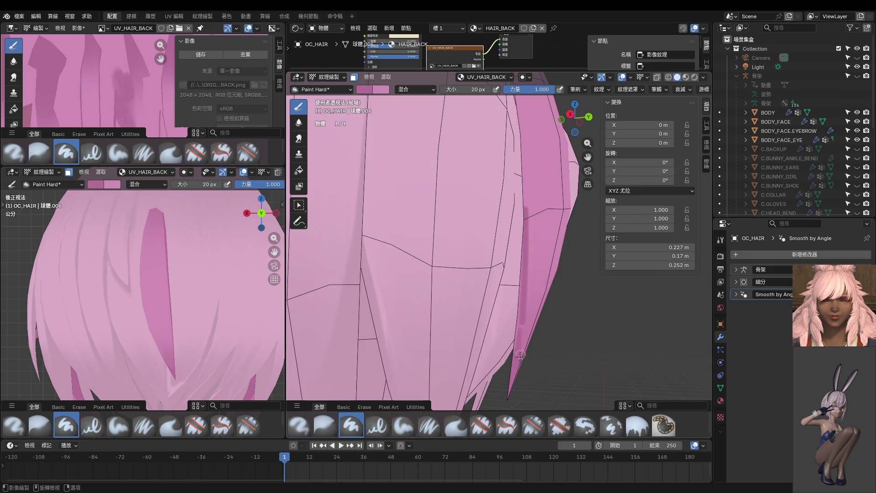
pyautogui.hotkey('ctrl', 'z')
pyautogui.moveTo(526, 198); pyautogui.dragTo(525, 297)
pyautogui.hotkey('ctrl', 'z')
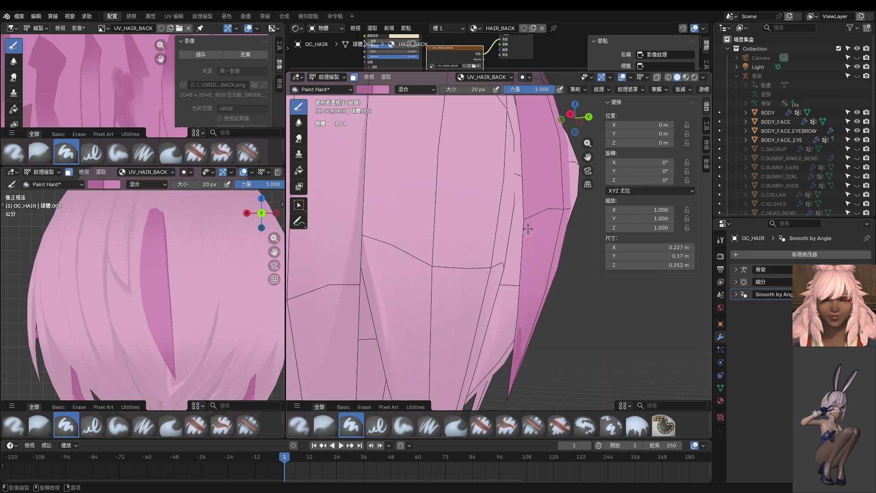
pyautogui.moveTo(527, 199); pyautogui.dragTo(524, 349)
pyautogui.hotkey('ctrl', 'z')
pyautogui.moveTo(526, 188); pyautogui.dragTo(526, 263)
pyautogui.hotkey('ctrl', 'z')
# Paint a darker pink stroke down the inner strand's edge, extending it to the tip
pyautogui.moveTo(525, 187); pyautogui.dragTo(508, 404)
pyautogui.moveTo(526, 240)
pyautogui.keyDown('shift'); pyautogui.mouseDown(button='middle')
pyautogui.moveTo(527, 261)
pyautogui.moveTo(508, 173)
pyautogui.mouseUp(button='middle'); pyautogui.keyUp('shift')
pyautogui.moveTo(509, 194); pyautogui.dragTo(500, 423)
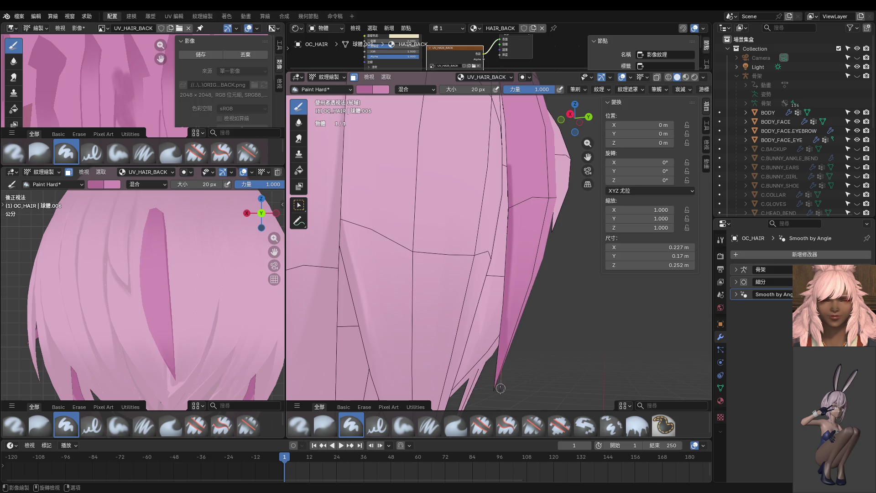
pyautogui.moveTo(502, 237); pyautogui.dragTo(470, 138, button='middle')
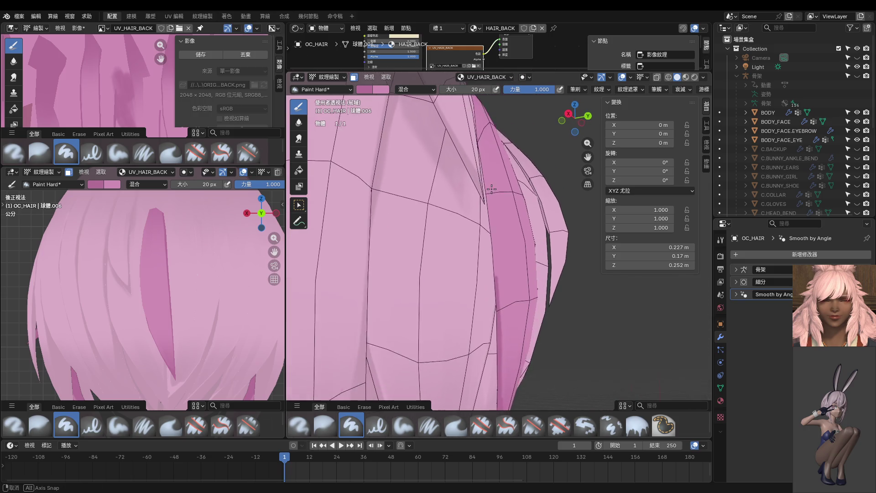
pyautogui.moveTo(473, 165); pyautogui.dragTo(492, 293)
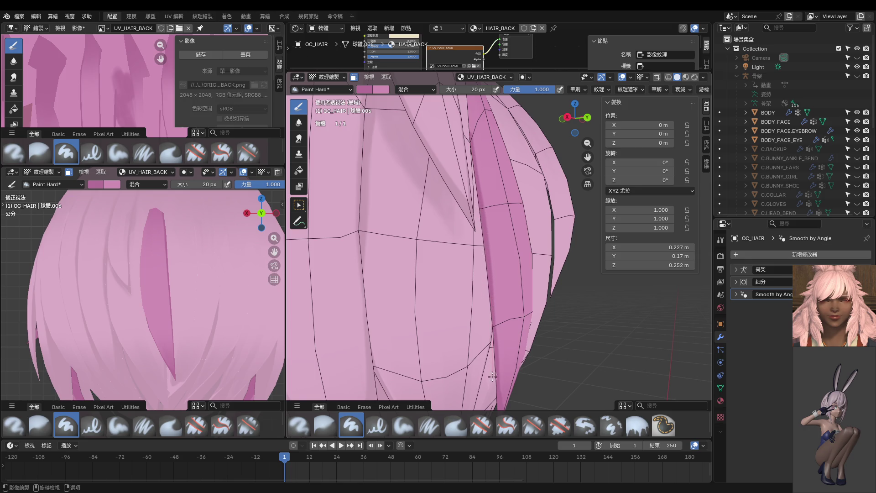
pyautogui.moveTo(491, 258)
pyautogui.mouseDown(button='middle')
pyautogui.moveTo(490, 232)
pyautogui.moveTo(479, 230)
pyautogui.mouseUp(button='middle')
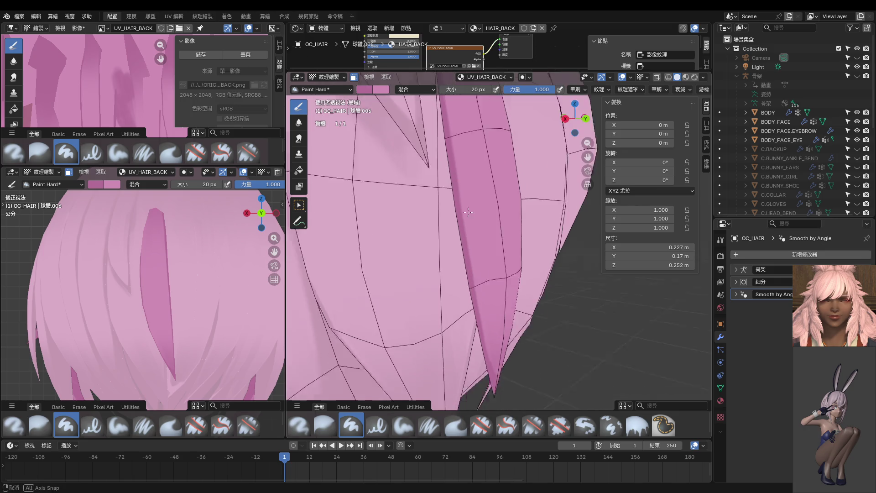
pyautogui.moveTo(466, 176); pyautogui.dragTo(502, 255, button='middle')
pyautogui.scroll(2, 509, 256)
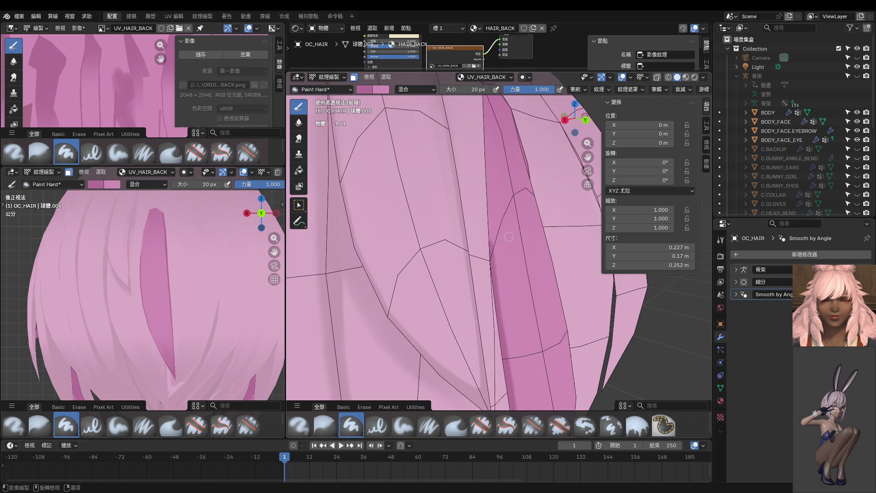
# Switch the hair to Object Mode and frame the top of the hair from behind
pyautogui.scroll(-3, 436, 330)
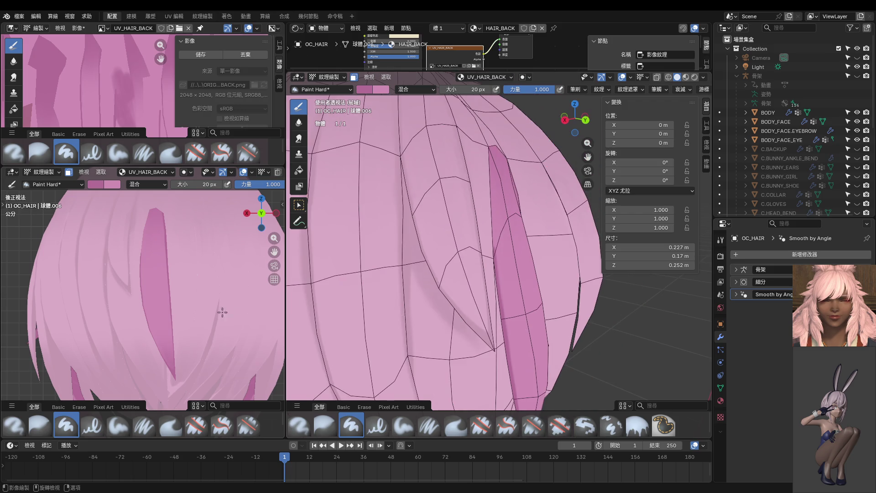
pyautogui.press('ctrl+KP_1')
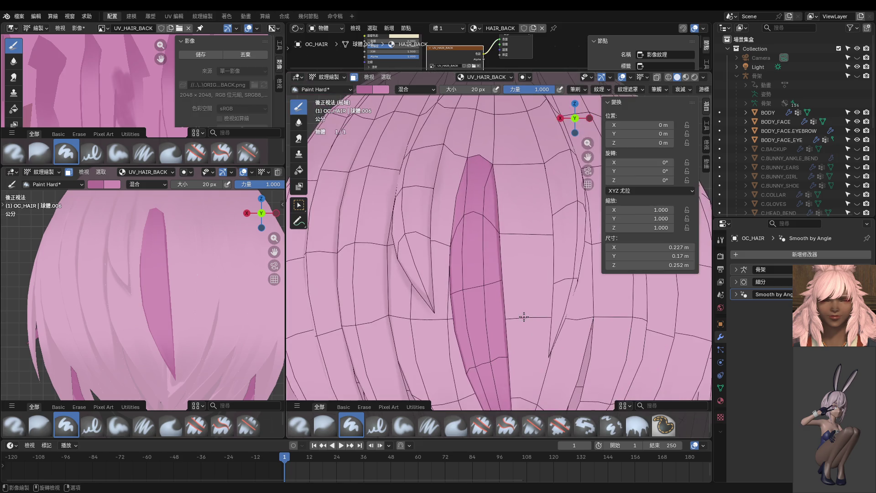
pyautogui.keyDown('ctrl'); pyautogui.moveTo(523, 313); pyautogui.dragTo(507, 193, button='middle'); pyautogui.keyUp('ctrl')
pyautogui.scroll(3, 221, 309)
pyautogui.moveTo(221, 309)
pyautogui.mouseDown(button='middle')
pyautogui.moveTo(187, 318)
pyautogui.moveTo(179, 358)
pyautogui.mouseUp(button='middle')
pyautogui.hotkey('ctrl', 'Tab')
pyautogui.click(135, 305)
pyautogui.press('KP_1')
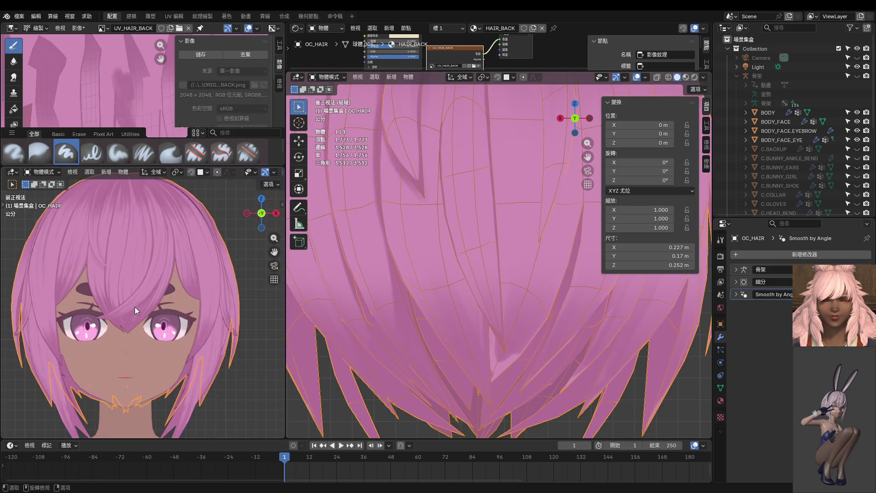
pyautogui.press('ctrl+KP_1')
pyautogui.scroll(3, 144, 303)
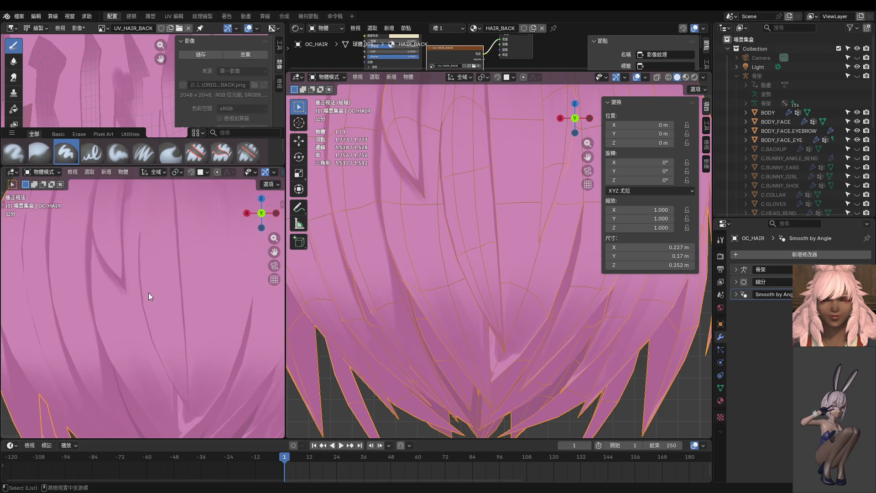
pyautogui.keyDown('shift'); pyautogui.moveTo(433, 248); pyautogui.dragTo(437, 355, button='middle'); pyautogui.keyUp('shift')
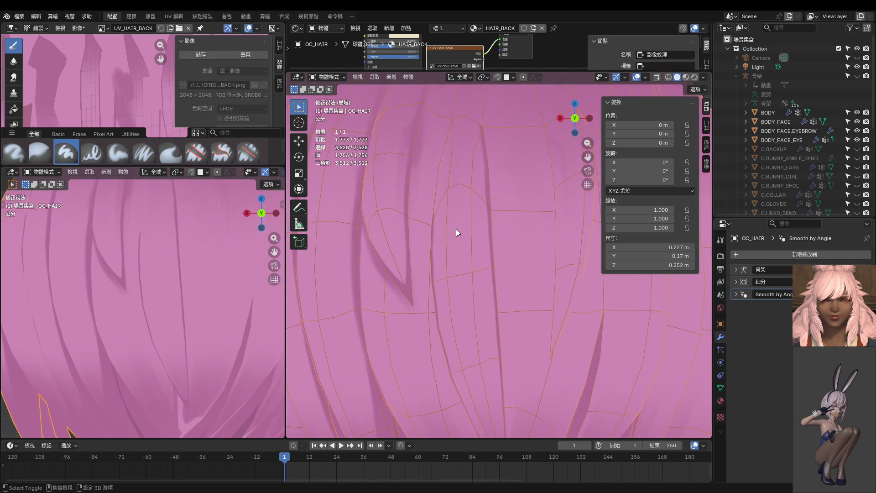
pyautogui.keyDown('ctrl'); pyautogui.moveTo(456, 229); pyautogui.dragTo(483, 313, button='middle'); pyautogui.keyUp('ctrl')
# Select the linked central back strand in Edit Mode, then switch to Texture Paint
pyautogui.press('Tab')
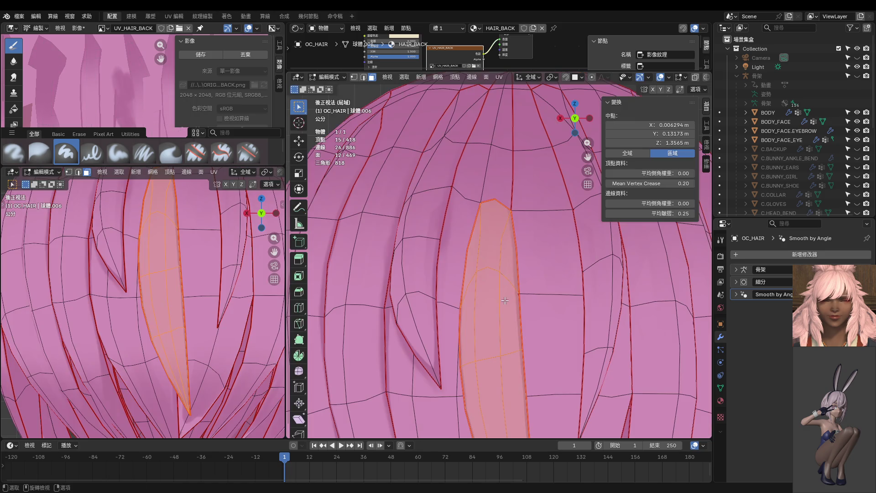
pyautogui.moveTo(505, 300); pyautogui.dragTo(465, 275, button='middle')
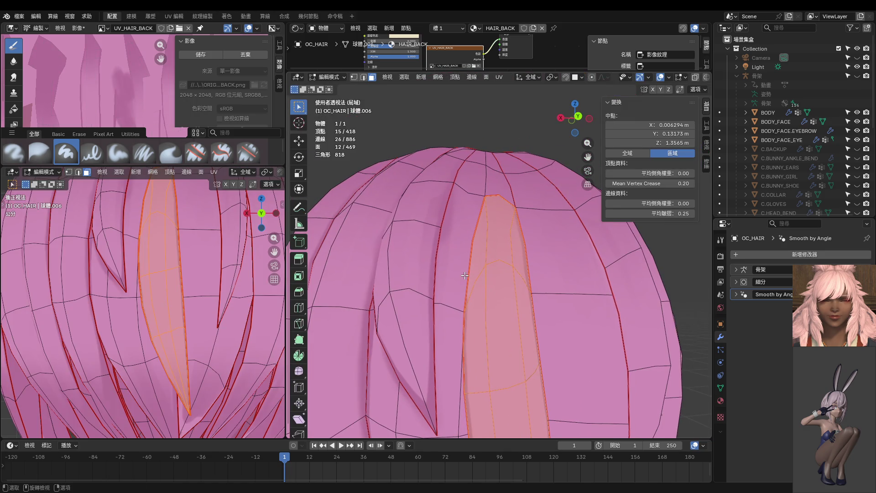
pyautogui.press('l')
pyautogui.hotkey('ctrl', 'Tab')
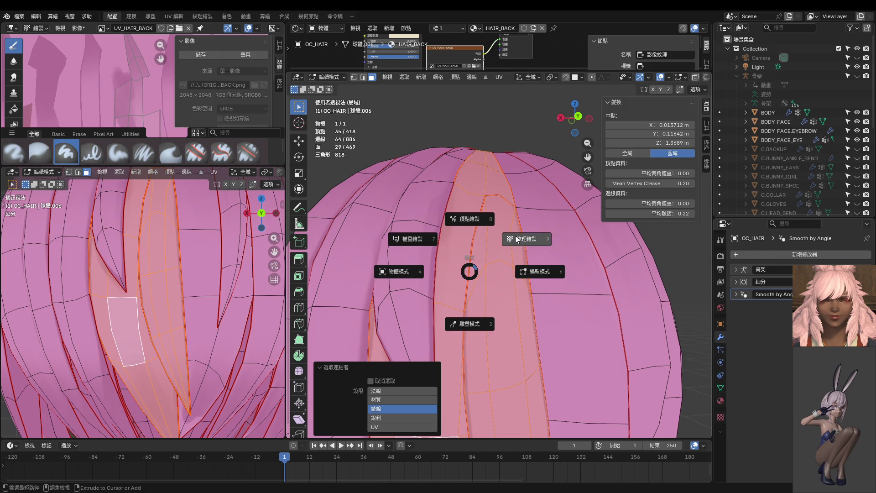
pyautogui.click(538, 278)
pyautogui.hotkey('ctrl', 'Tab')
pyautogui.click(587, 252)
# Set the brush size to 14 px and paint a darker pink stroke up the strand
pyautogui.keyDown('shift'); pyautogui.moveTo(514, 236); pyautogui.dragTo(496, 282, button='middle'); pyautogui.keyUp('shift')
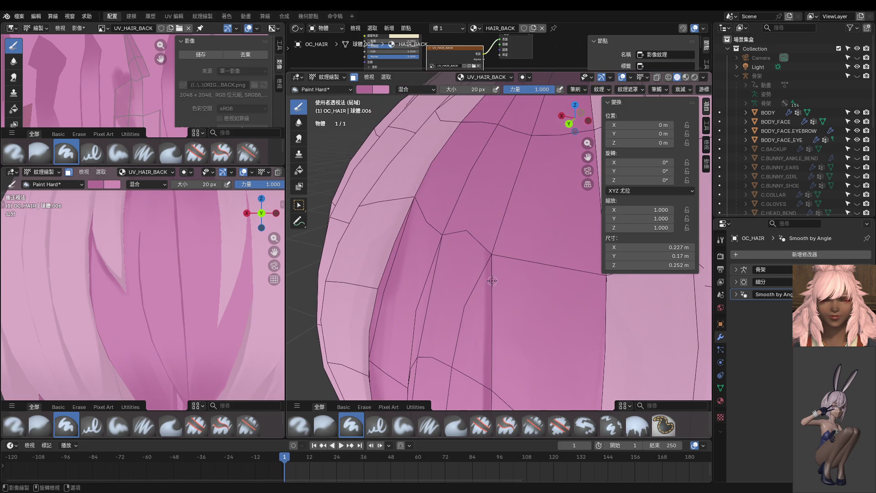
pyautogui.moveTo(511, 167)
pyautogui.mouseDown(button='middle')
pyautogui.moveTo(489, 219)
pyautogui.moveTo(477, 300)
pyautogui.mouseUp(button='middle')
pyautogui.press('f')
pyautogui.click(477, 284)
pyautogui.moveTo(476, 301); pyautogui.dragTo(502, 237)
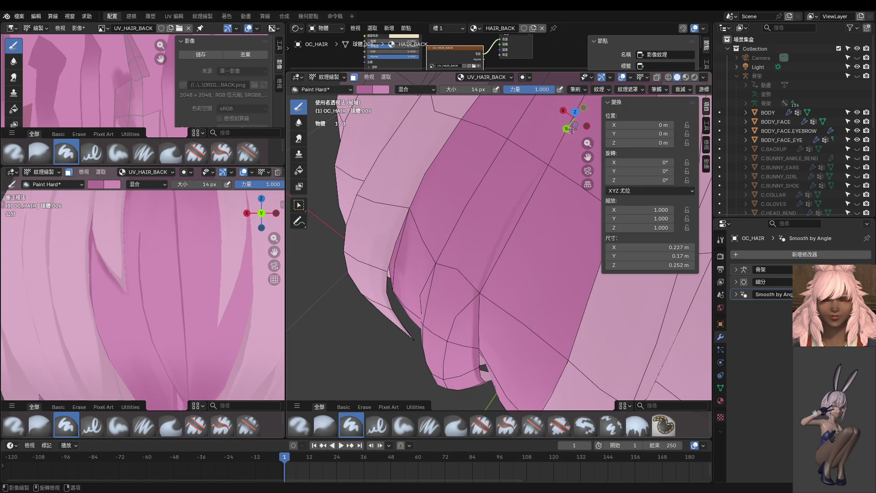
# Reframe the view on the back strands from directly behind the crown
pyautogui.moveTo(559, 158); pyautogui.dragTo(556, 153, button='middle')
pyautogui.keyDown('alt'); pyautogui.moveTo(495, 220); pyautogui.dragTo(509, 189, button='middle'); pyautogui.keyUp('alt')
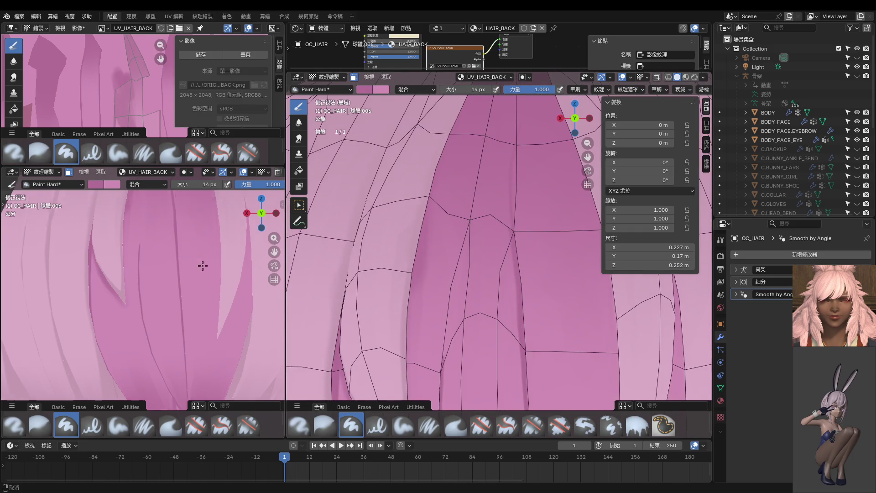
pyautogui.scroll(3, 201, 256)
pyautogui.keyDown('shift'); pyautogui.moveTo(516, 224); pyautogui.dragTo(530, 293, button='middle'); pyautogui.keyUp('shift')
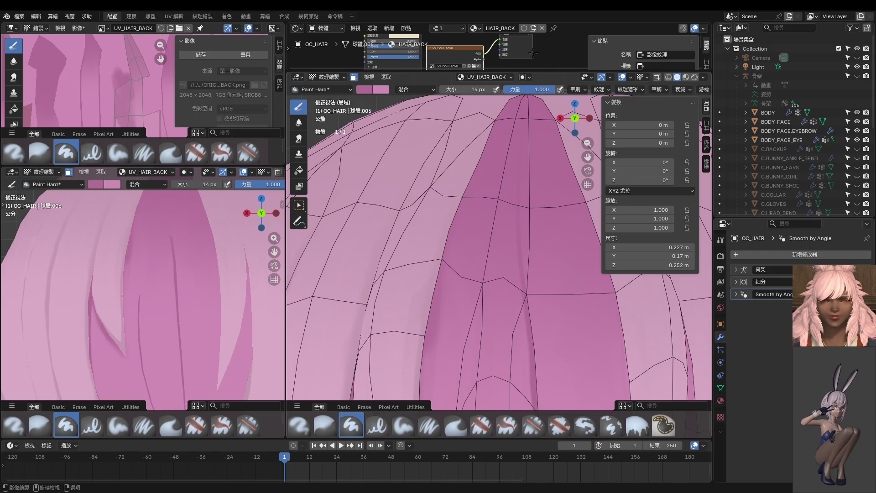
pyautogui.moveTo(525, 293)
pyautogui.mouseDown(button='middle')
pyautogui.moveTo(481, 308)
pyautogui.moveTo(469, 262)
pyautogui.mouseUp(button='middle')
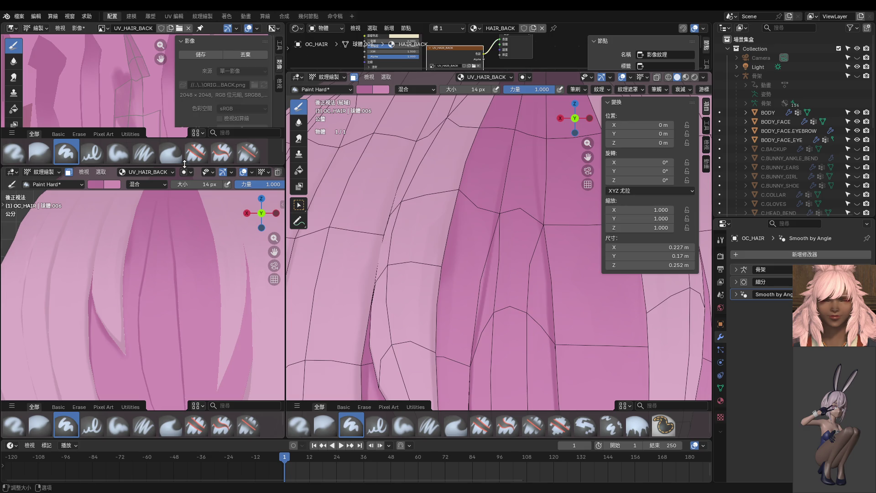
pyautogui.moveTo(184, 164); pyautogui.dragTo(184, 128)
pyautogui.scroll(-5, 172, 221)
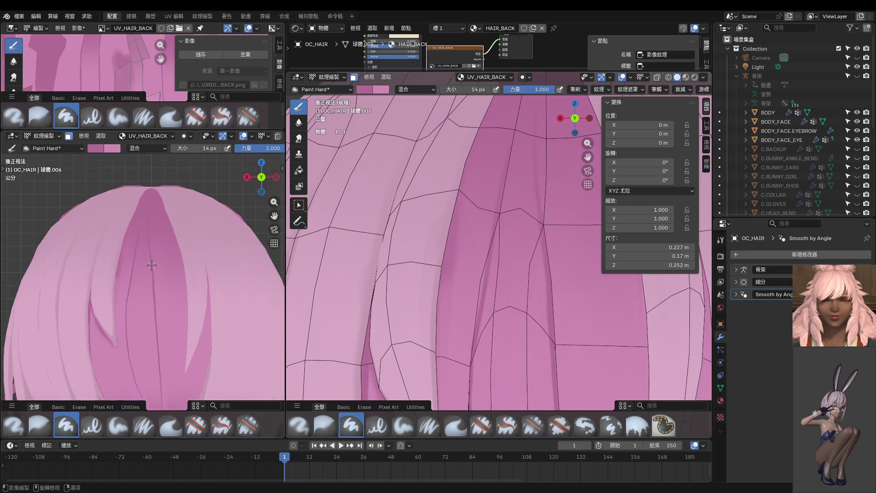
# Shrink the brush to 10 px, paint a darker streak, and undo a second stroke
pyautogui.scroll(-5, 485, 248)
pyautogui.scroll(-2, 203, 281)
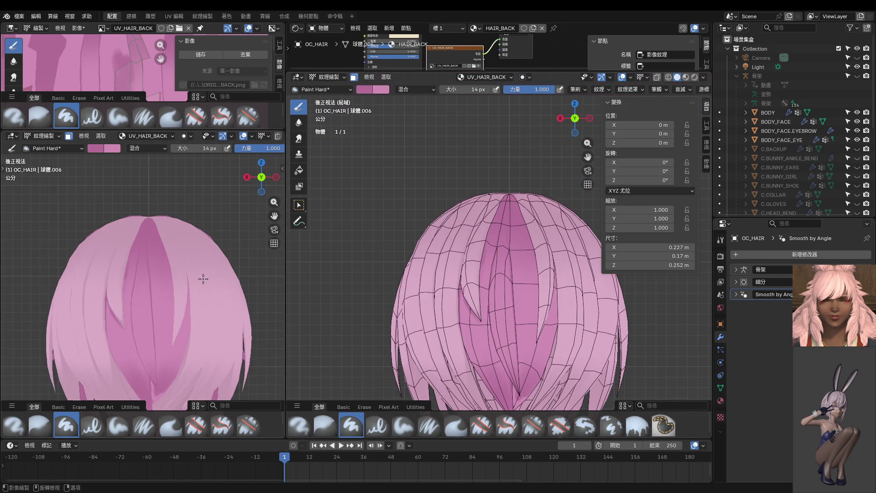
pyautogui.scroll(4, 203, 280)
pyautogui.scroll(2, 492, 256)
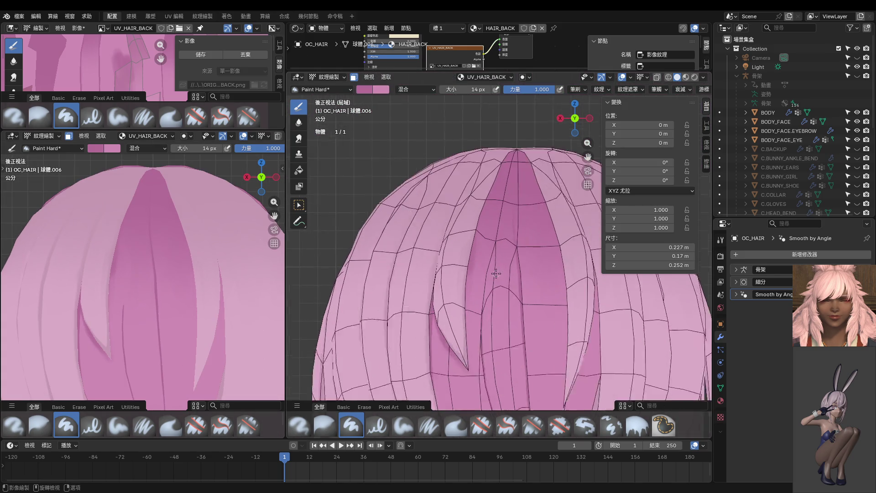
pyautogui.scroll(3, 490, 252)
pyautogui.scroll(3, 490, 252)
pyautogui.scroll(1, 484, 287)
pyautogui.press('[')
pyautogui.press('[')
pyautogui.press('[')
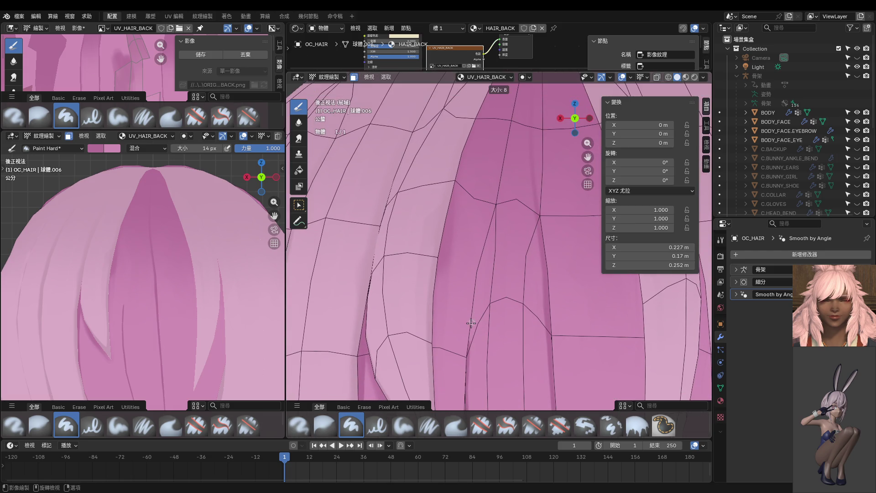
pyautogui.keyDown('shift'); pyautogui.moveTo(472, 313); pyautogui.dragTo(472, 351, button='middle'); pyautogui.keyUp('shift')
pyautogui.moveTo(471, 337); pyautogui.dragTo(494, 182)
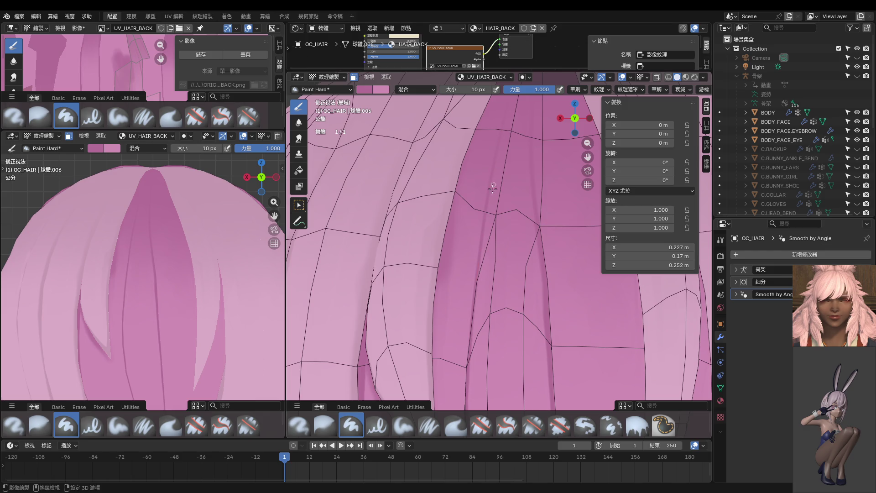
pyautogui.keyDown('shift'); pyautogui.moveTo(495, 183); pyautogui.dragTo(368, 274, button='middle'); pyautogui.keyUp('shift')
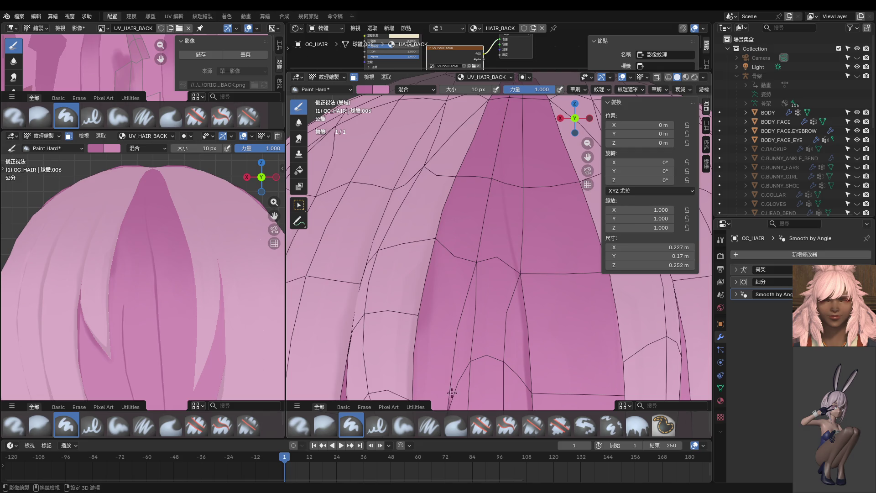
pyautogui.moveTo(454, 386); pyautogui.dragTo(470, 246)
pyautogui.hotkey('ctrl', 'z')
# Enlarge the brush to 18 px, retry the streak, and undo it
pyautogui.press(']')
pyautogui.press(']')
pyautogui.press(']')
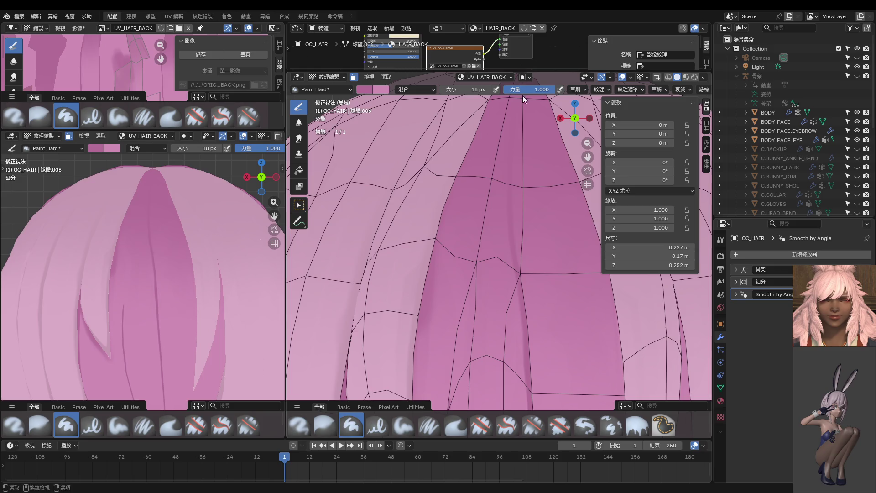
pyautogui.keyDown('shift'); pyautogui.moveTo(542, 196); pyautogui.dragTo(518, 201, button='middle'); pyautogui.keyUp('shift')
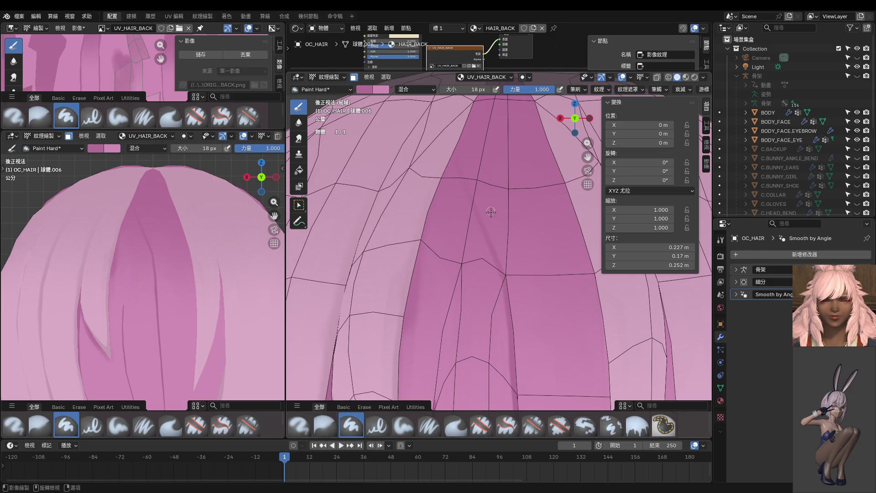
pyautogui.moveTo(505, 282); pyautogui.dragTo(502, 235)
pyautogui.hotkey('ctrl', 'z')
pyautogui.keyDown('ctrl'); pyautogui.scroll(2, 466, 259); pyautogui.keyUp('ctrl')
# In Edit Mode, move the top strand vertex -0.003281 m along X
pyautogui.hotkey('ctrl', 'Tab')
pyautogui.click(497, 261)
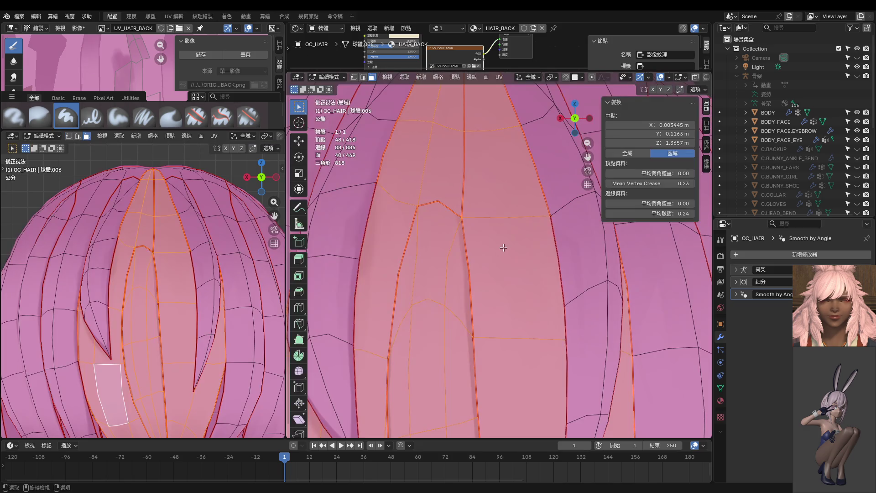
pyautogui.keyDown('shift'); pyautogui.click(417, 207); pyautogui.keyUp('shift')
pyautogui.press('g')
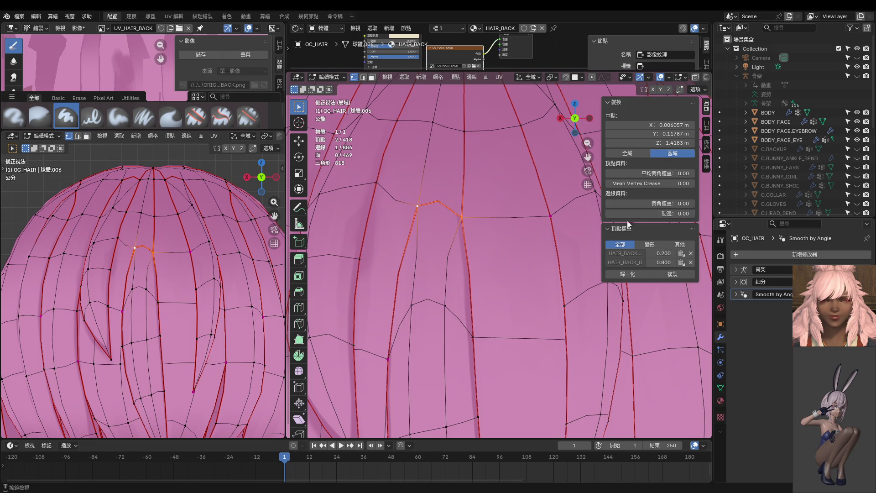
pyautogui.click(462, 218)
pyautogui.press('g')
pyautogui.press('x')
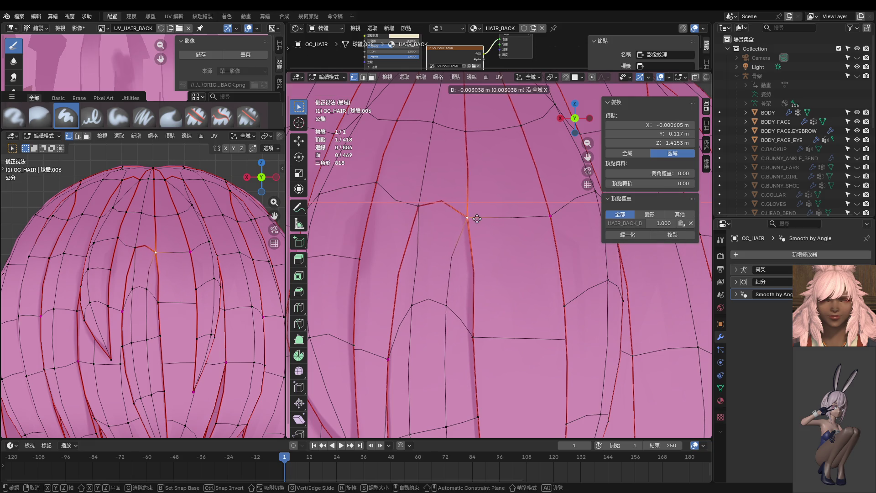
pyautogui.click(478, 220)
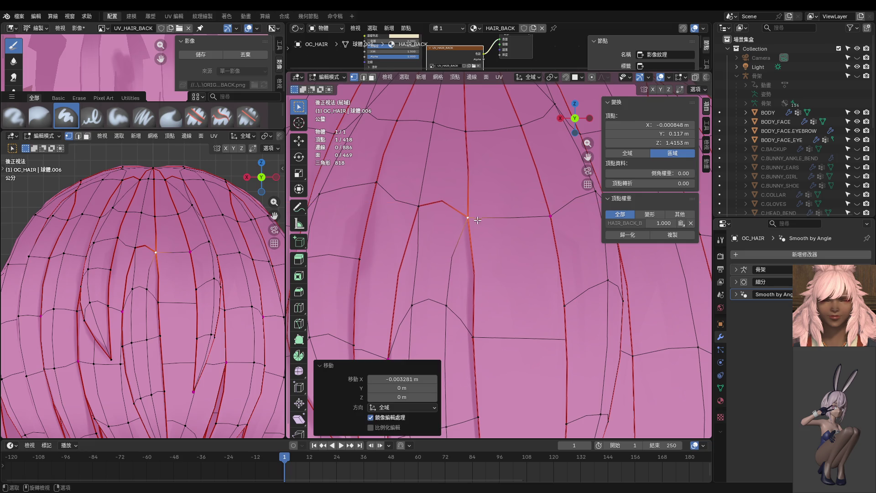
# Give the edge to a lower vertex a full 1.00 crease
pyautogui.keyDown('shift'); pyautogui.click(474, 336); pyautogui.keyUp('shift')
pyautogui.press('g')
pyautogui.press('1')
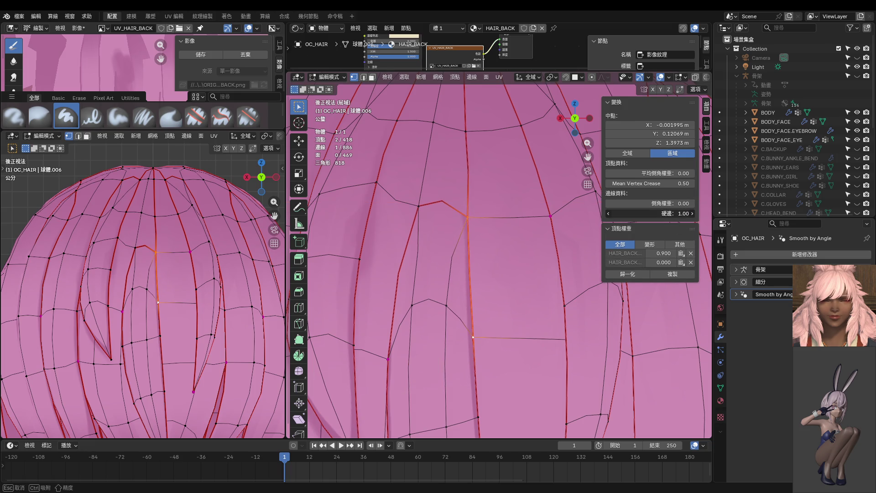
pyautogui.press('Return')
pyautogui.scroll(-2, 499, 255)
pyautogui.press('ctrl')
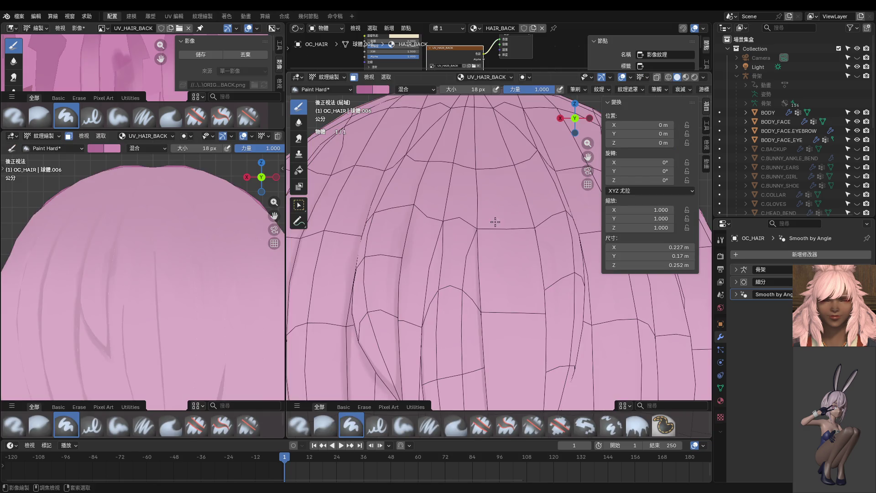
# Select the strand's face islands, enter Texture Paint, and paint a streak down the seam
pyautogui.press('3')
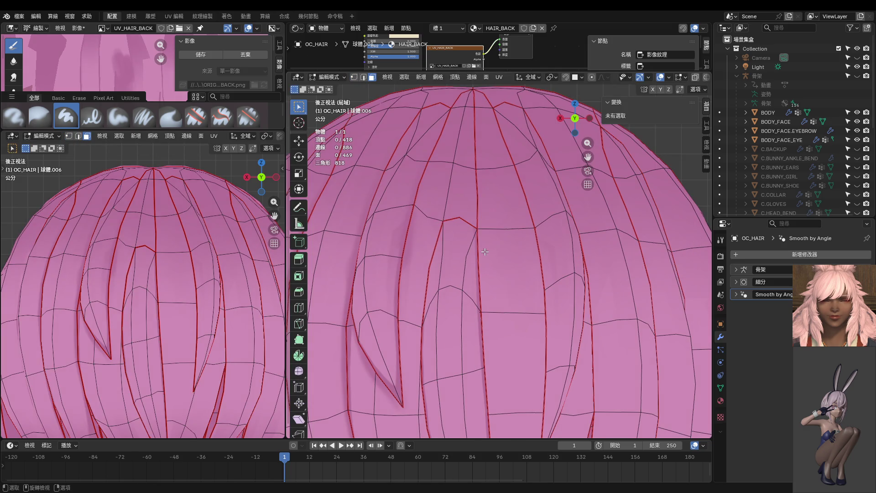
pyautogui.press('l')
pyautogui.press('l')
pyautogui.press('l')
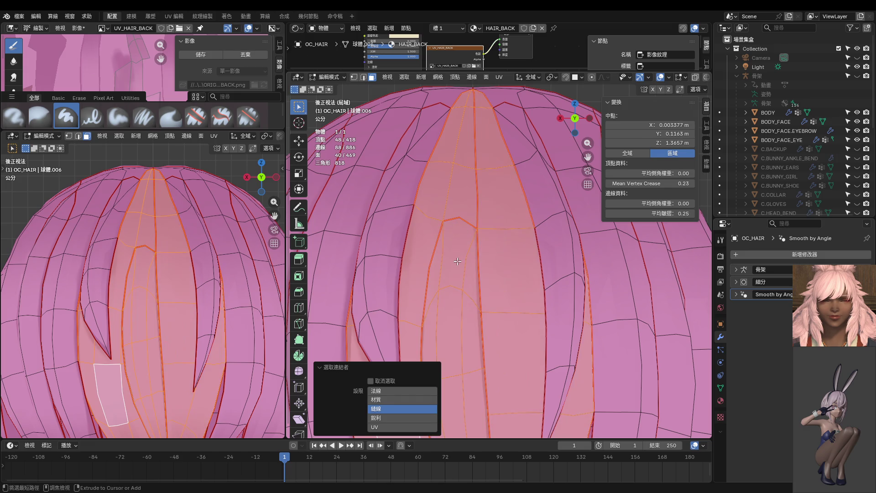
pyautogui.press('Tab')
pyautogui.keyDown('shift'); pyautogui.moveTo(485, 203); pyautogui.dragTo(479, 237, button='middle'); pyautogui.keyUp('shift')
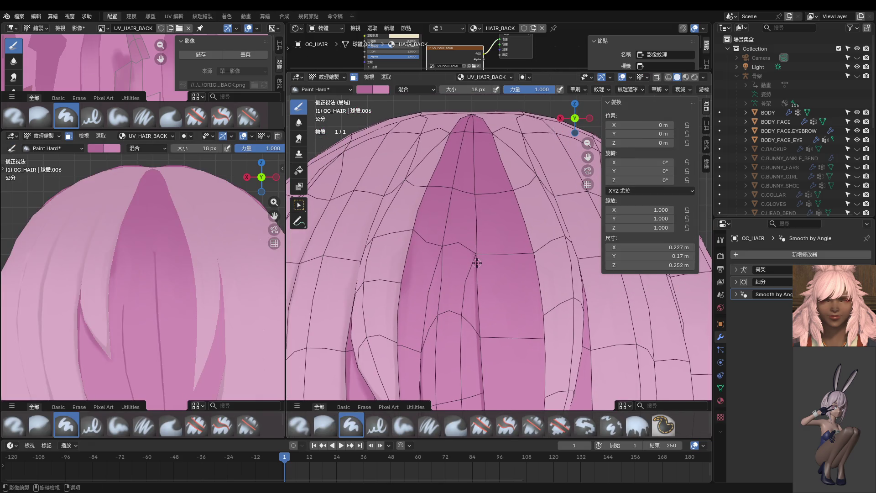
pyautogui.scroll(4, 477, 242)
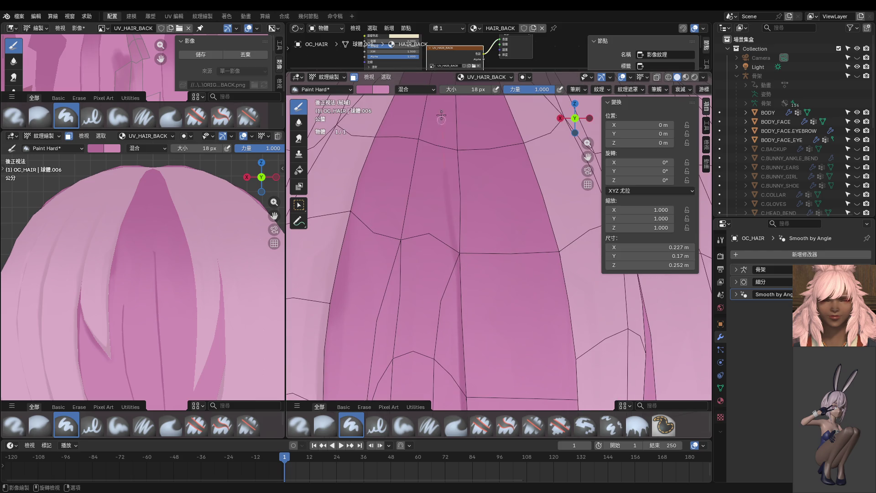
pyautogui.keyDown('shift'); pyautogui.moveTo(461, 181); pyautogui.dragTo(467, 203, button='middle'); pyautogui.keyUp('shift')
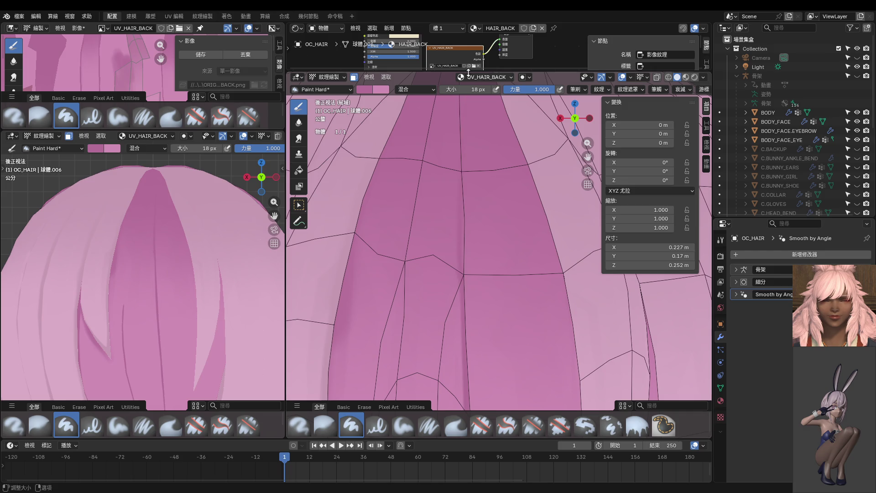
pyautogui.moveTo(469, 164)
pyautogui.keyDown('shift'); pyautogui.mouseDown(button='middle')
pyautogui.moveTo(468, 232)
pyautogui.moveTo(459, 227)
pyautogui.mouseUp(button='middle'); pyautogui.keyUp('shift')
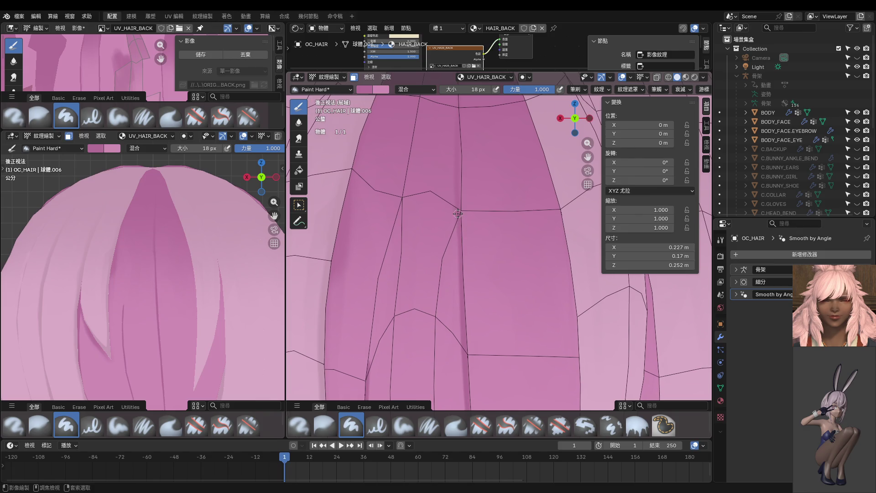
pyautogui.moveTo(459, 280); pyautogui.dragTo(468, 355)
# Resize the brush to 16 px, then down to 10 px
pyautogui.keyDown('shift'); pyautogui.moveTo(489, 254); pyautogui.dragTo(469, 190, button='middle'); pyautogui.keyUp('shift')
pyautogui.press('f')
pyautogui.click(459, 180)
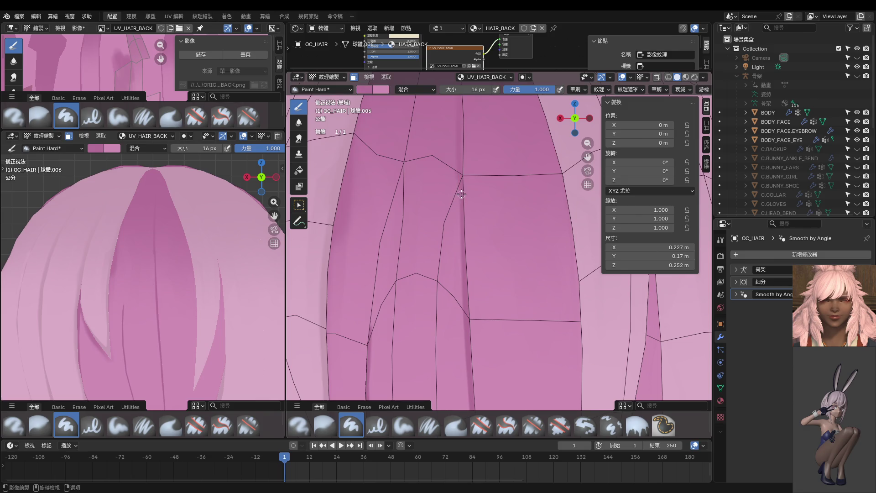
pyautogui.press('f')
pyautogui.click(459, 178)
pyautogui.scroll(2, 455, 202)
pyautogui.scroll(2, 457, 228)
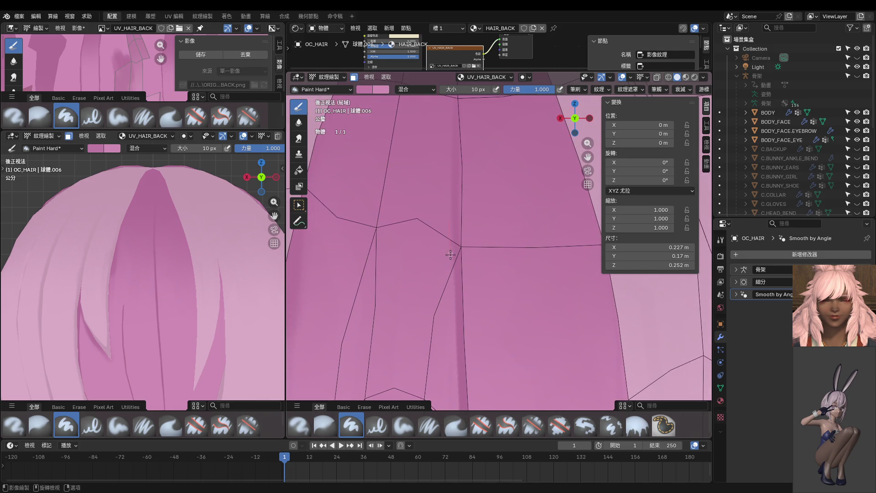
pyautogui.scroll(-2, 460, 278)
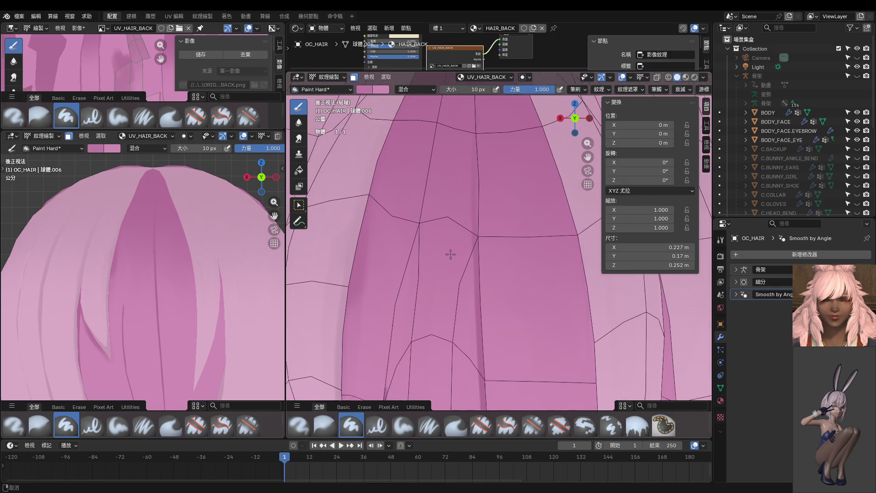
pyautogui.scroll(3, 475, 201)
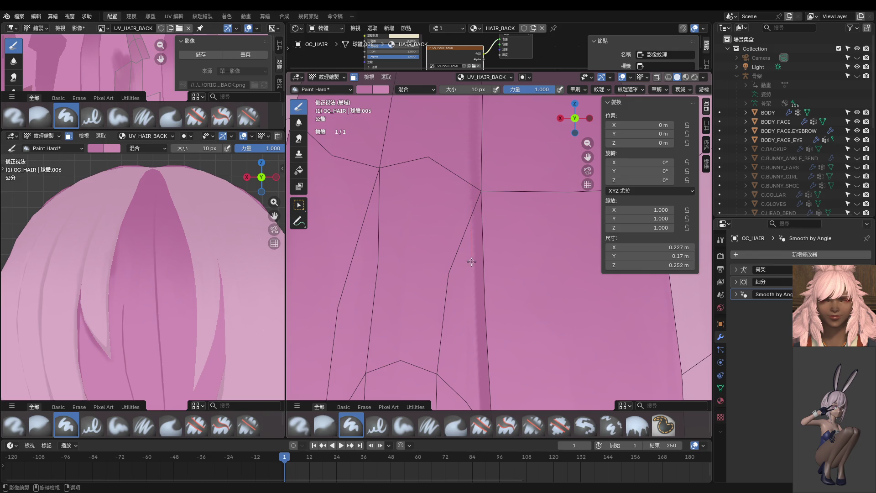
pyautogui.scroll(-3, 457, 269)
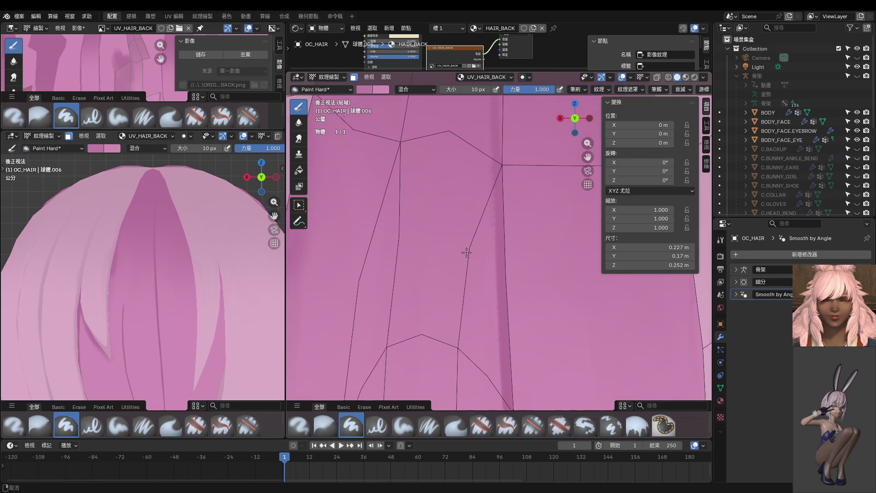
# Sample the painted hair colour and shrink the brush to 8 px
pyautogui.press('s')
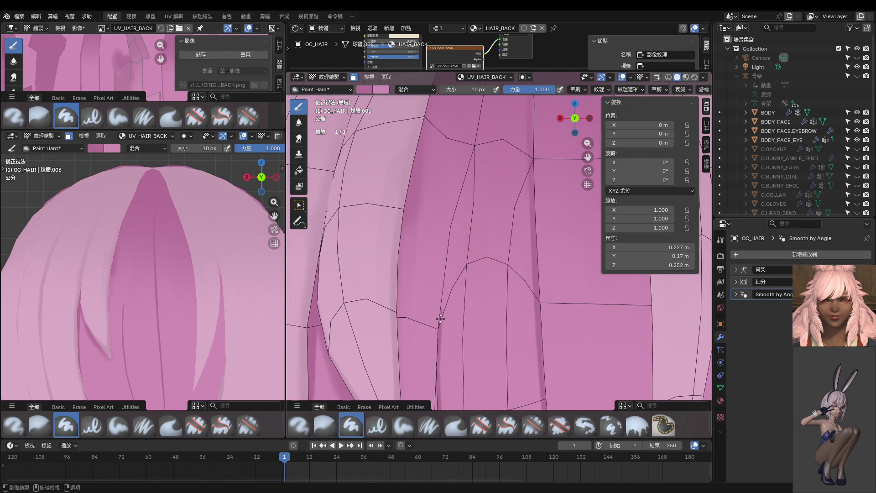
pyautogui.scroll(2, 455, 251)
pyautogui.scroll(-2, 455, 250)
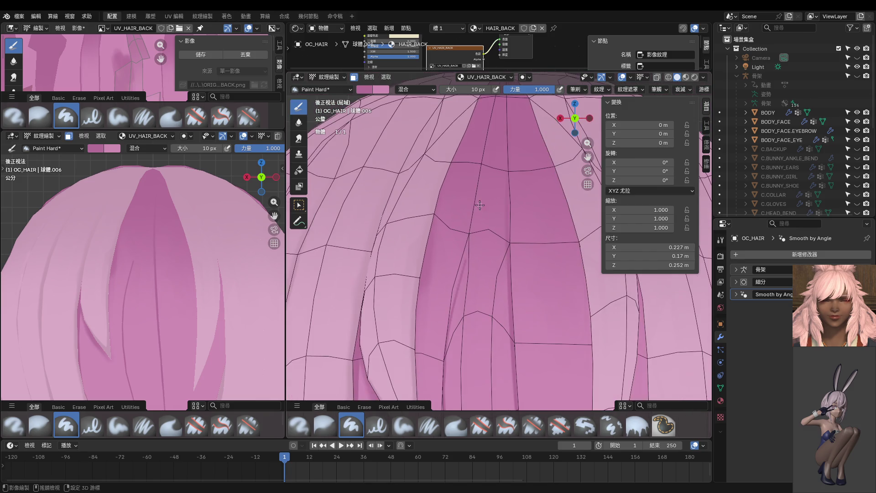
pyautogui.scroll(-2, 455, 251)
pyautogui.scroll(-2, 475, 255)
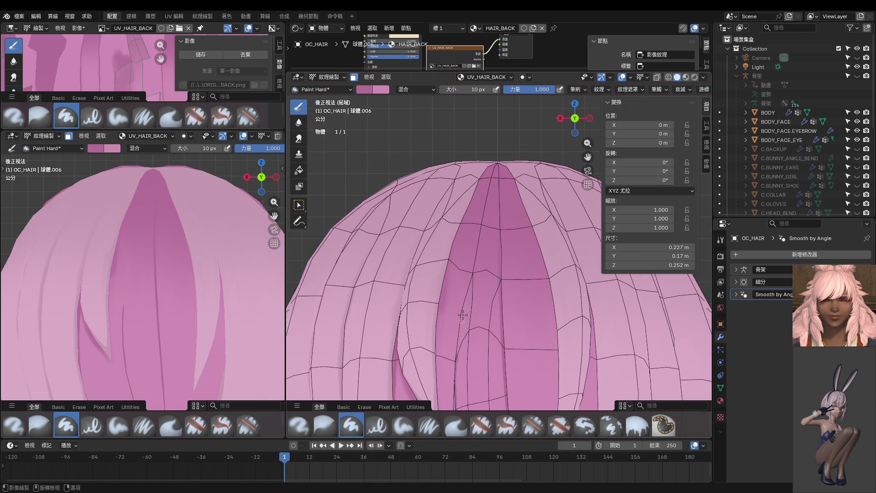
pyautogui.press('[')
pyautogui.press('[')
# Paint a faint darker streak up the strand, undoing retries until the final stroke
pyautogui.moveTo(457, 360); pyautogui.dragTo(478, 233)
pyautogui.hotkey('ctrl', 'z')
pyautogui.moveTo(456, 359); pyautogui.dragTo(483, 199)
pyautogui.hotkey('ctrl', 'z')
pyautogui.moveTo(457, 358); pyautogui.dragTo(484, 233)
pyautogui.hotkey('ctrl', 'z')
pyautogui.moveTo(456, 358); pyautogui.dragTo(471, 258)
# Switch the hair back to Object Mode
pyautogui.scroll(-6, 199, 254)
pyautogui.hotkey('ctrl', 'Tab')
pyautogui.scroll(-4, 147, 289)
pyautogui.scroll(4, 198, 302)
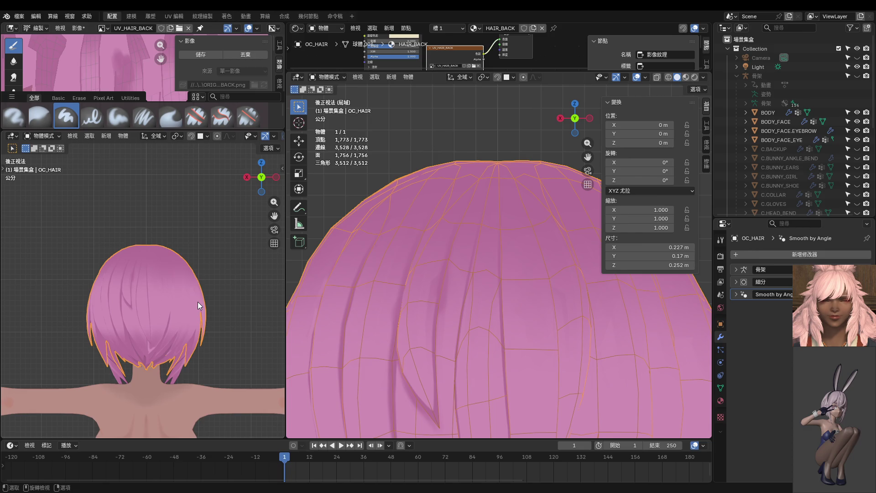
# Switch the hair to Texture Paint and orbit to a back view
pyautogui.hotkey('ctrl', 'Tab')
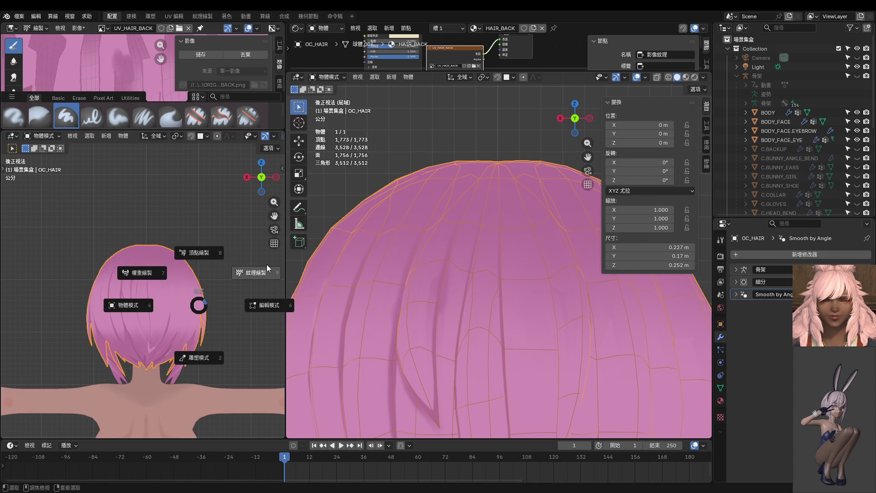
pyautogui.click(267, 264)
pyautogui.scroll(3, 504, 208)
pyautogui.moveTo(504, 207); pyautogui.dragTo(529, 242, button='middle')
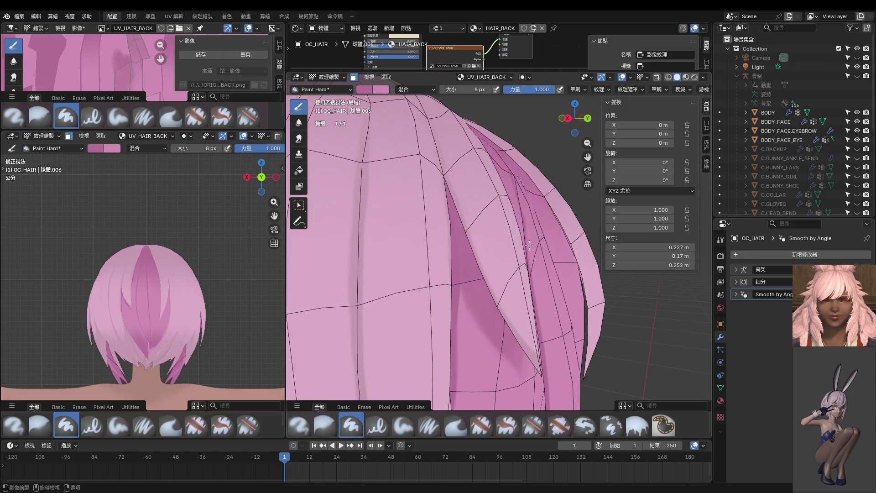
pyautogui.moveTo(280, 302); pyautogui.dragTo(265, 305, button='middle')
pyautogui.moveTo(500, 267); pyautogui.dragTo(498, 267, button='middle')
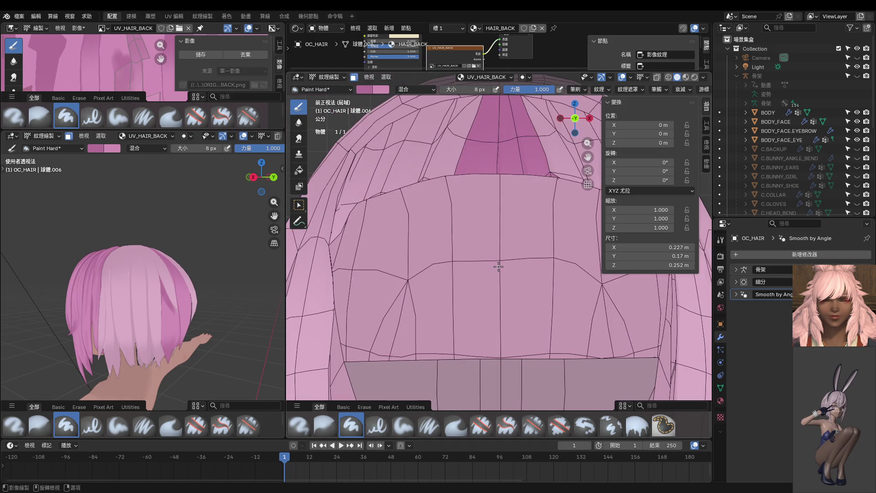
pyautogui.press('ctrl+KP_1')
# Select one connected back strand and frame the view on it
pyautogui.press('l')
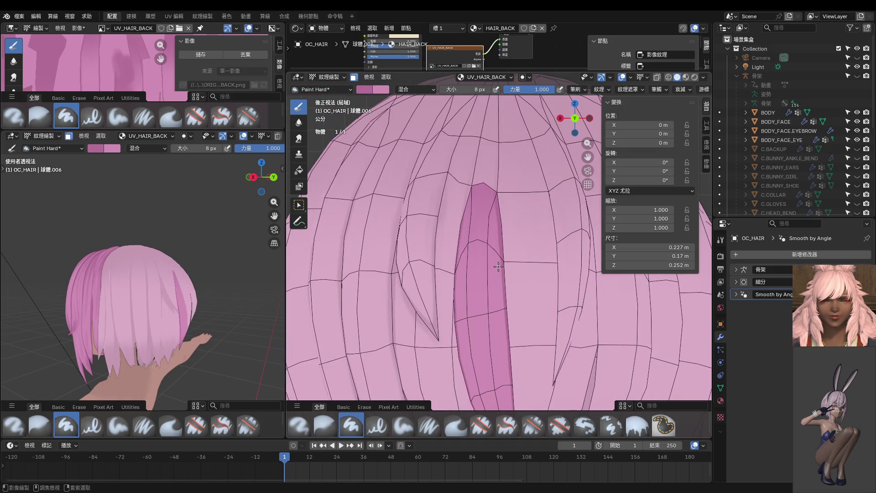
pyautogui.press('Tab')
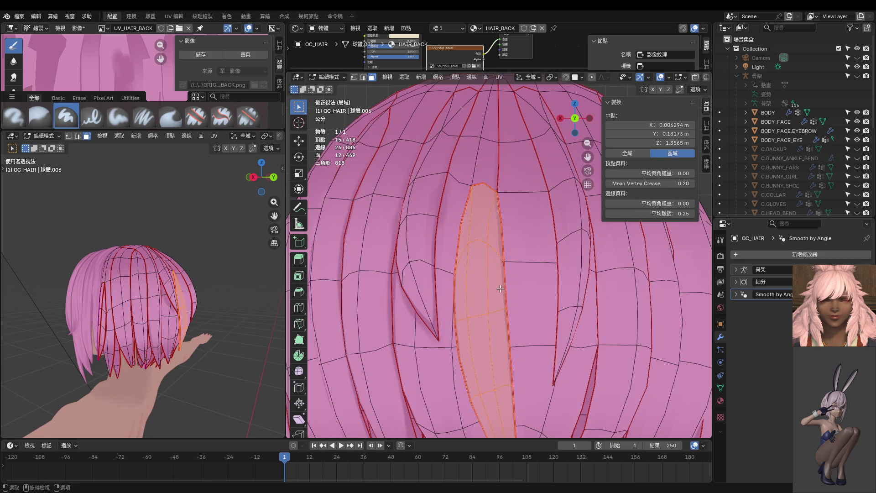
pyautogui.press('KP_Decimal')
pyautogui.press('Tab')
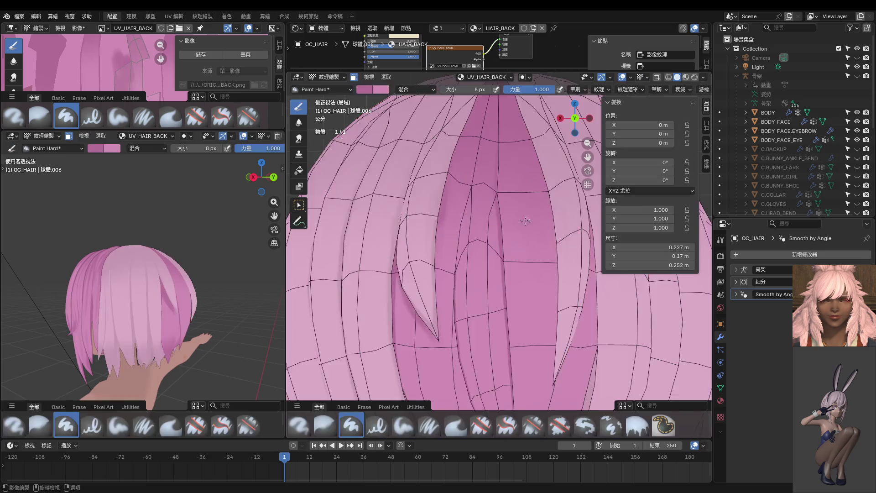
pyautogui.scroll(2, 478, 261)
pyautogui.scroll(-1, 478, 261)
pyautogui.scroll(-1, 513, 283)
pyautogui.scroll(-1, 495, 324)
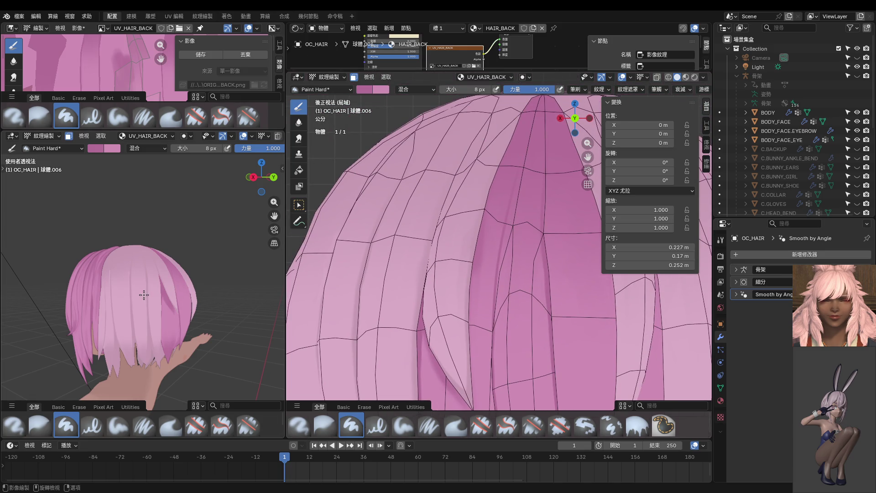
# Set the left view to look from the back and orbit the hair cap before entering Edit Mode
pyautogui.press('ctrl+KP_1')
pyautogui.scroll(2, 145, 292)
pyautogui.scroll(2, 156, 277)
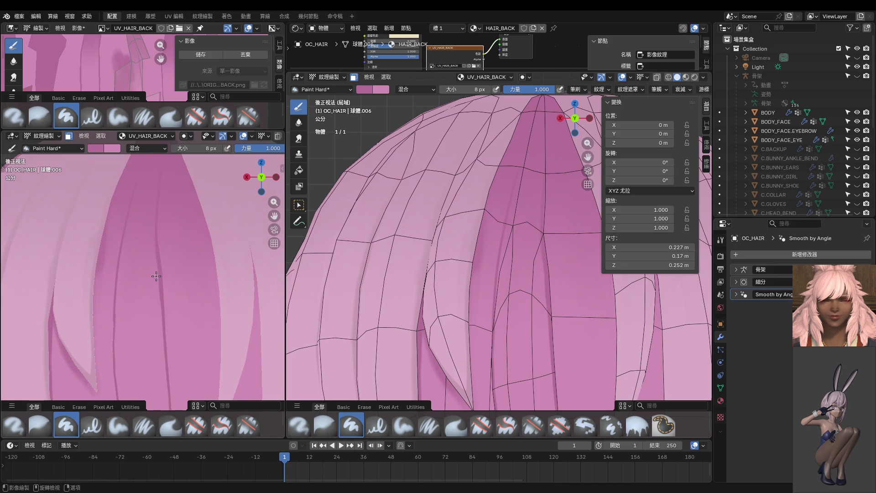
pyautogui.scroll(2, 483, 306)
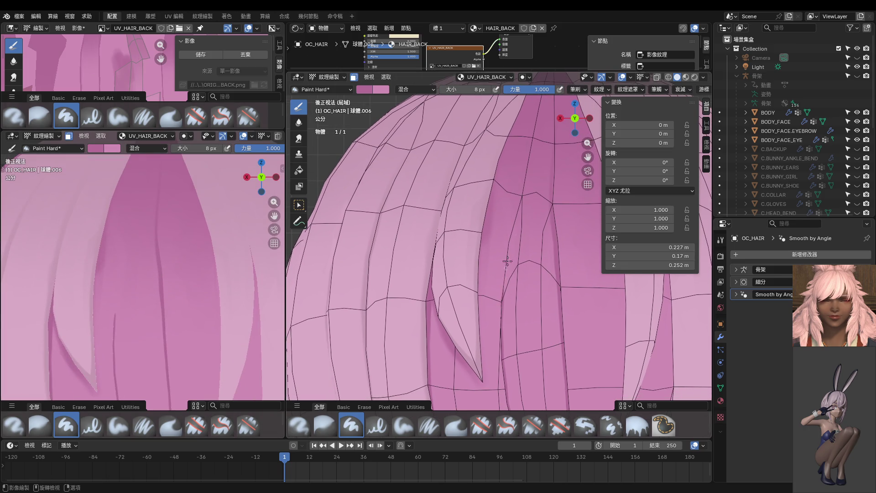
pyautogui.moveTo(532, 184)
pyautogui.mouseDown(button='middle')
pyautogui.moveTo(566, 229)
pyautogui.moveTo(494, 251)
pyautogui.mouseUp(button='middle')
pyautogui.press('Tab')
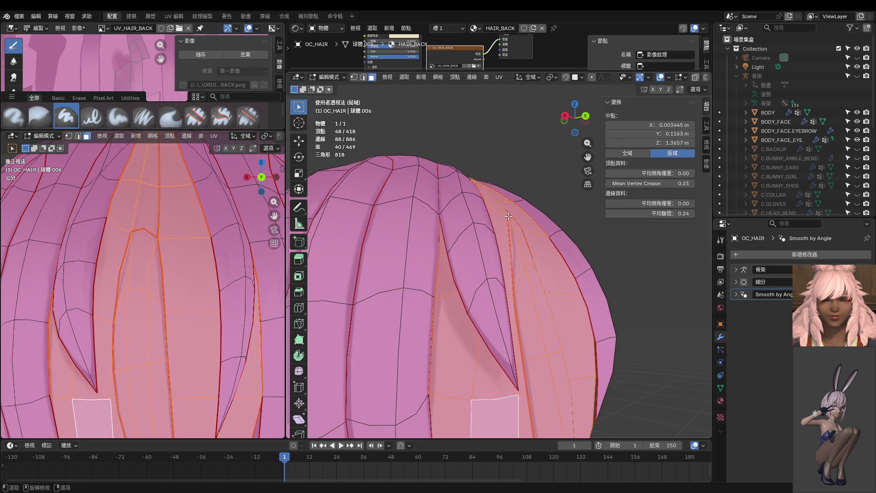
# Select an edge on the central back strand in vertex mode and set its crease to 1.00
pyautogui.click(509, 217)
pyautogui.press('1')
pyautogui.click(515, 300)
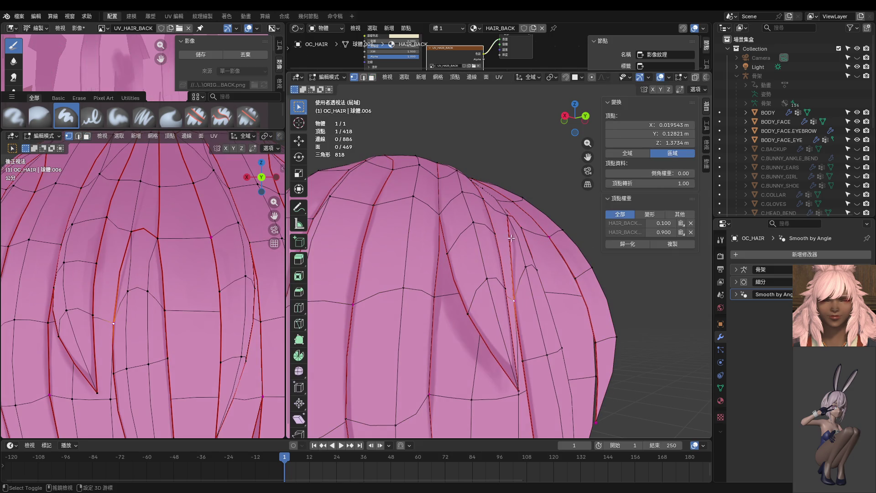
pyautogui.keyDown('shift'); pyautogui.click(508, 215); pyautogui.keyUp('shift')
pyautogui.moveTo(644, 212); pyautogui.dragTo(689, 211)
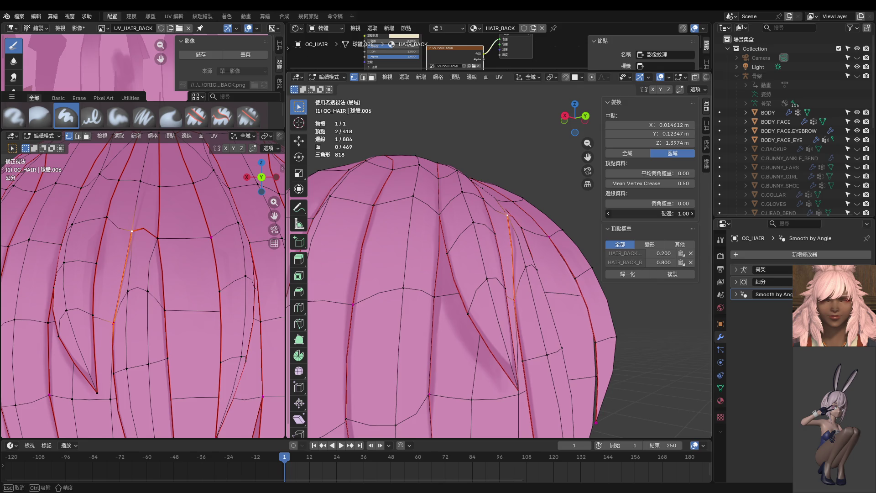
pyautogui.moveTo(511, 255); pyautogui.dragTo(538, 273, button='middle')
# Nudge a strand vertex slightly along Y, then set the next edge's crease to 0.68
pyautogui.click(511, 218)
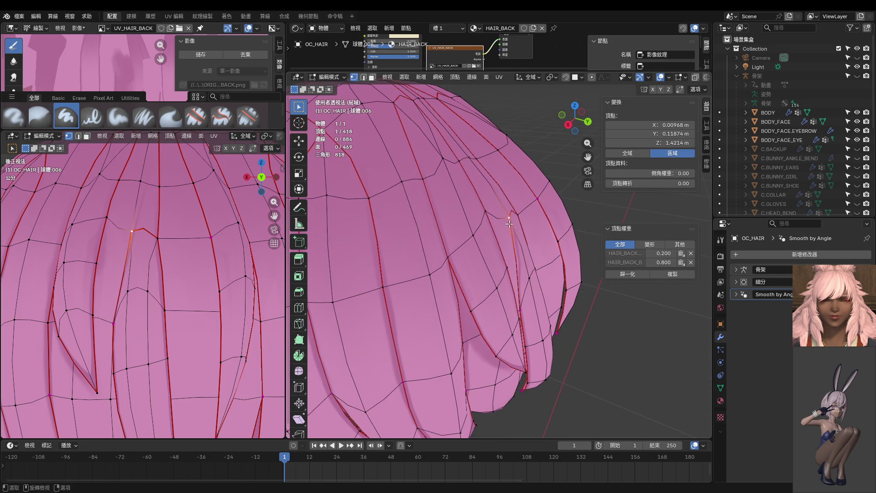
pyautogui.press('g')
pyautogui.press('y')
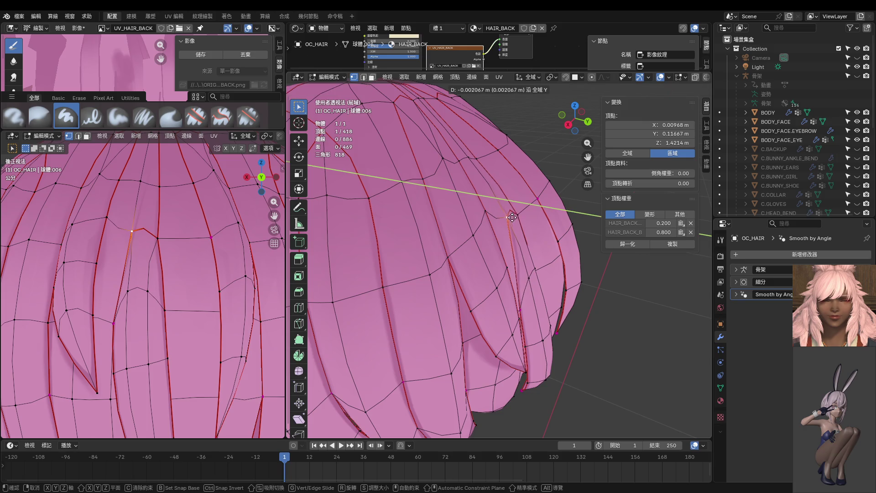
pyautogui.click(498, 222)
pyautogui.moveTo(498, 221)
pyautogui.mouseDown(button='middle')
pyautogui.moveTo(498, 203)
pyautogui.moveTo(458, 224)
pyautogui.mouseUp(button='middle')
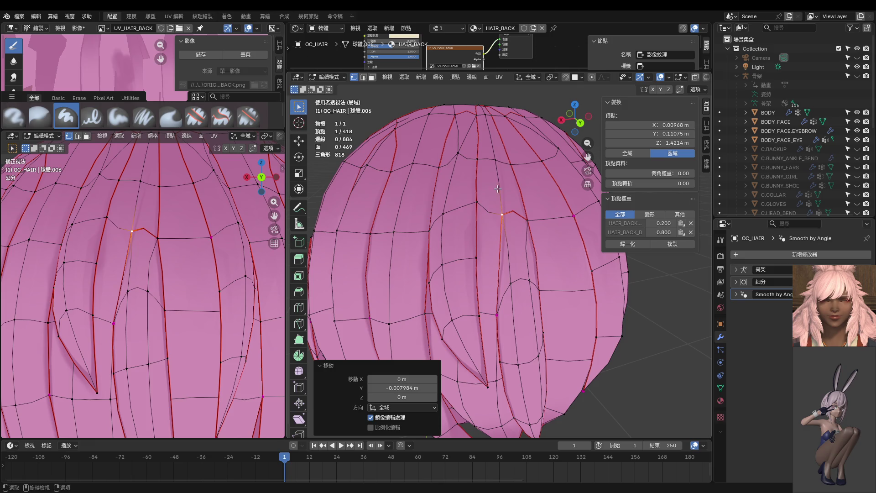
pyautogui.keyDown('shift'); pyautogui.click(496, 159); pyautogui.keyUp('shift')
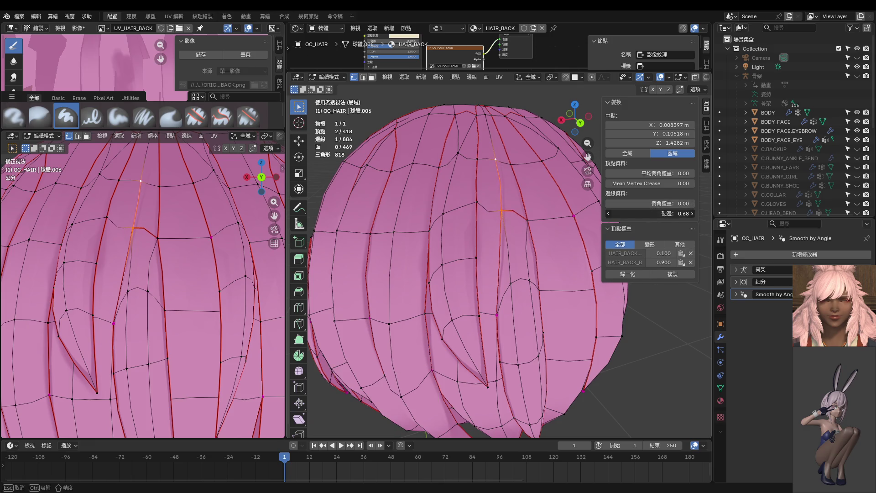
pyautogui.moveTo(651, 213); pyautogui.dragTo(542, 232)
# In back orthographic view, nudge two border vertices and crease their edge to 1.00
pyautogui.press('ctrl+KP_1')
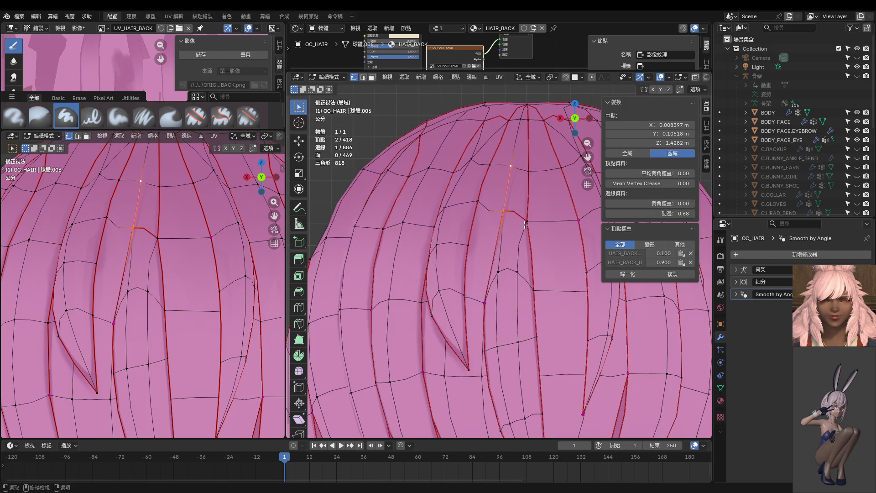
pyautogui.click(514, 212)
pyautogui.press('g')
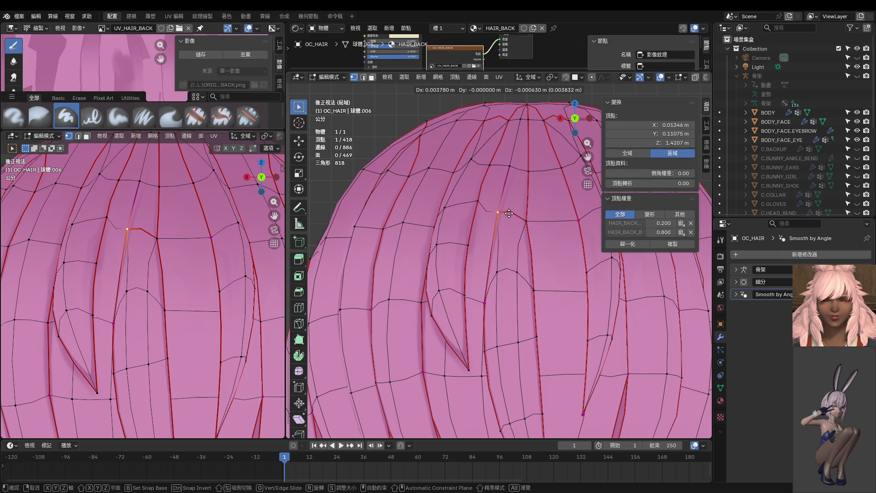
pyautogui.click(508, 214)
pyautogui.click(526, 222)
pyautogui.press('g')
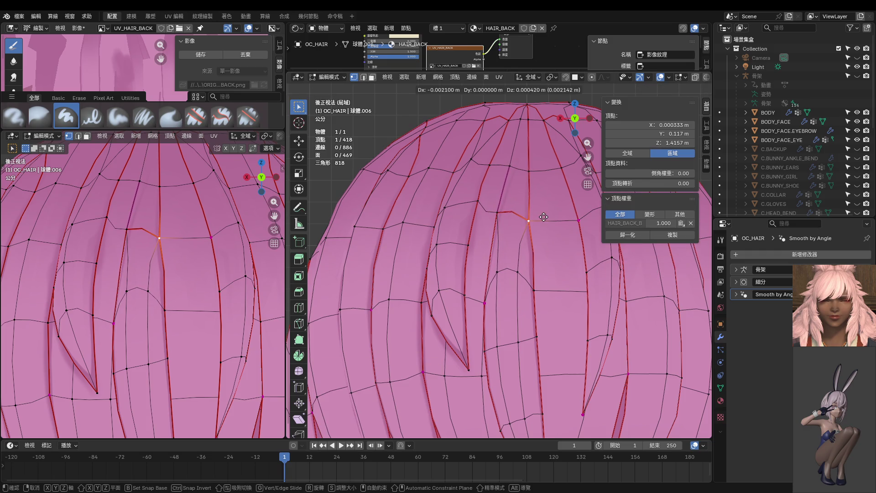
pyautogui.click(530, 221)
pyautogui.keyDown('shift'); pyautogui.click(535, 290); pyautogui.keyUp('shift')
pyautogui.moveTo(651, 213); pyautogui.dragTo(671, 213)
# Nudge another border vertex and set the crease of the edge above to 0.22
pyautogui.click(530, 221)
pyautogui.press('g')
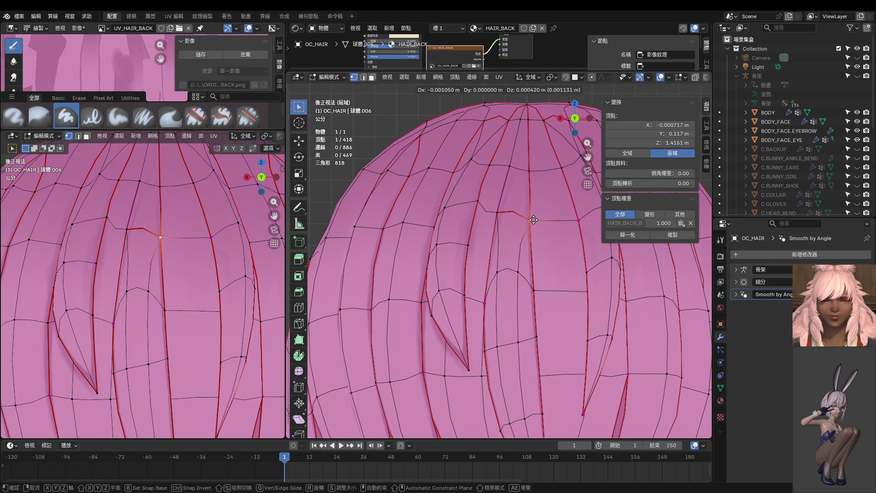
pyautogui.click(535, 220)
pyautogui.keyDown('shift'); pyautogui.moveTo(535, 220); pyautogui.dragTo(535, 239, button='middle'); pyautogui.keyUp('shift')
pyautogui.keyDown('shift'); pyautogui.click(525, 189); pyautogui.keyUp('shift')
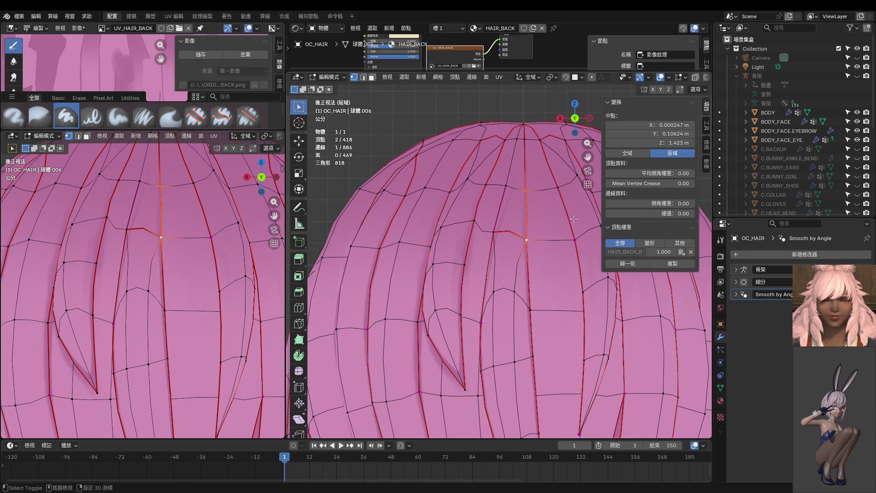
pyautogui.moveTo(657, 213); pyautogui.dragTo(666, 213)
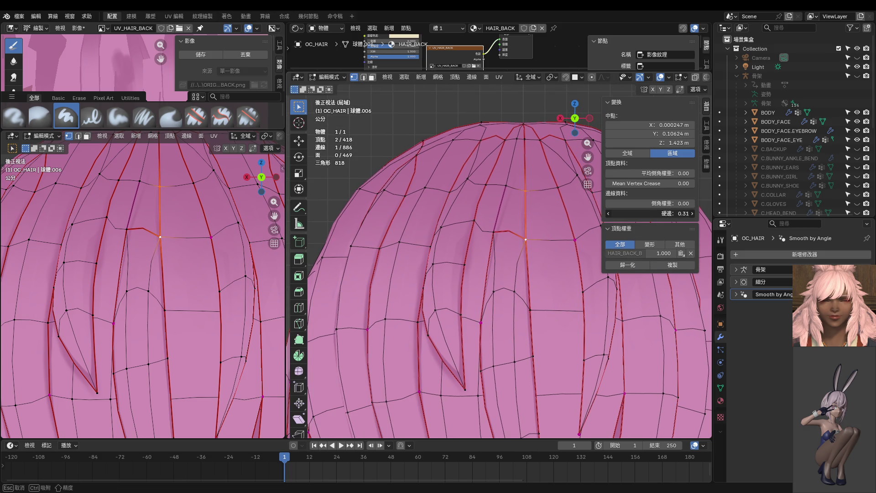
# Raise a crown vertex higher up the strand, adjust one more edge crease, and exit Edit Mode
pyautogui.click(525, 190)
pyautogui.press('g')
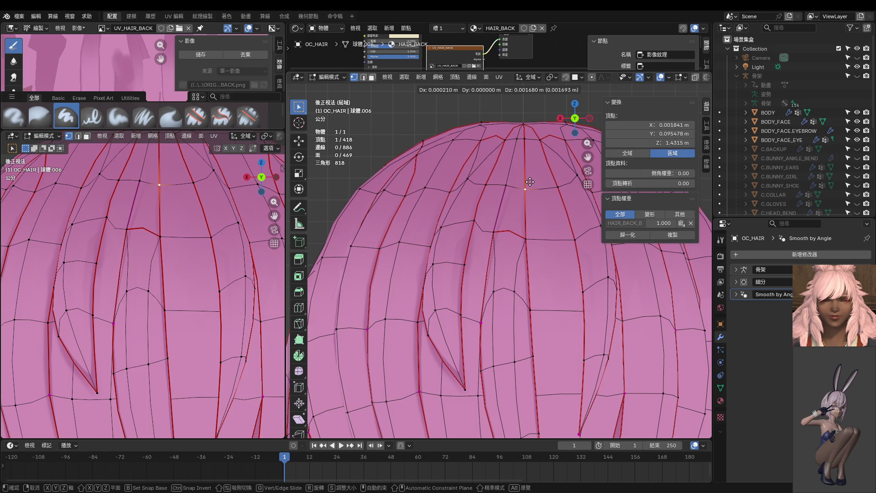
pyautogui.click(531, 180)
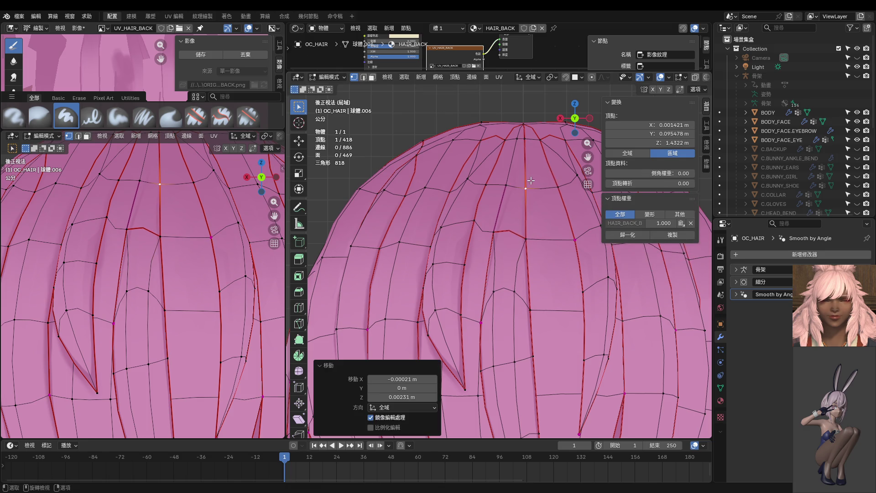
pyautogui.click(499, 227)
pyautogui.moveTo(657, 213)
pyautogui.mouseDown()
pyautogui.moveTo(682, 213)
pyautogui.moveTo(648, 213)
pyautogui.mouseUp()
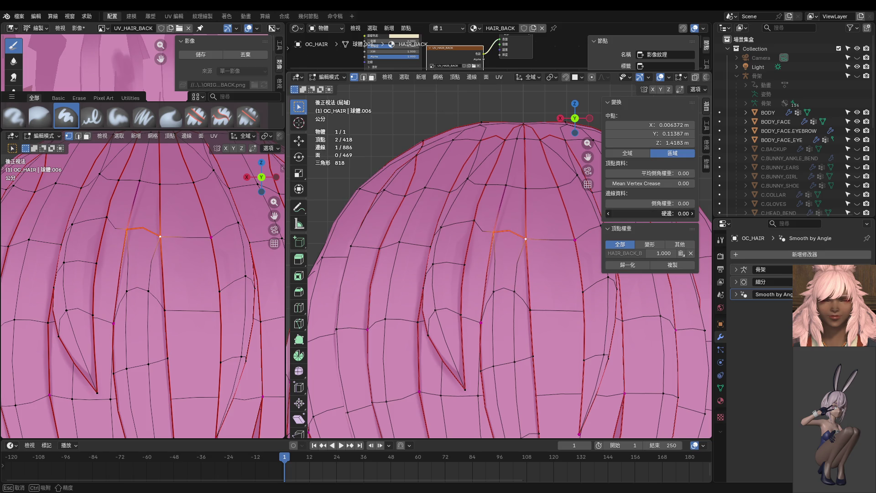
pyautogui.scroll(-3, 374, 240)
pyautogui.press('Tab')
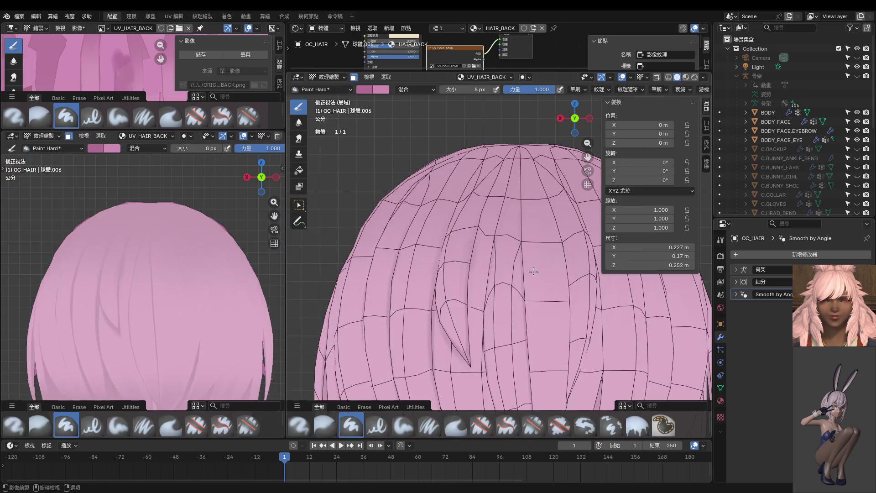
# Select the central strands, enter Texture Paint with a 78 px brush, and paint a darker stroke down them
pyautogui.press('Tab')
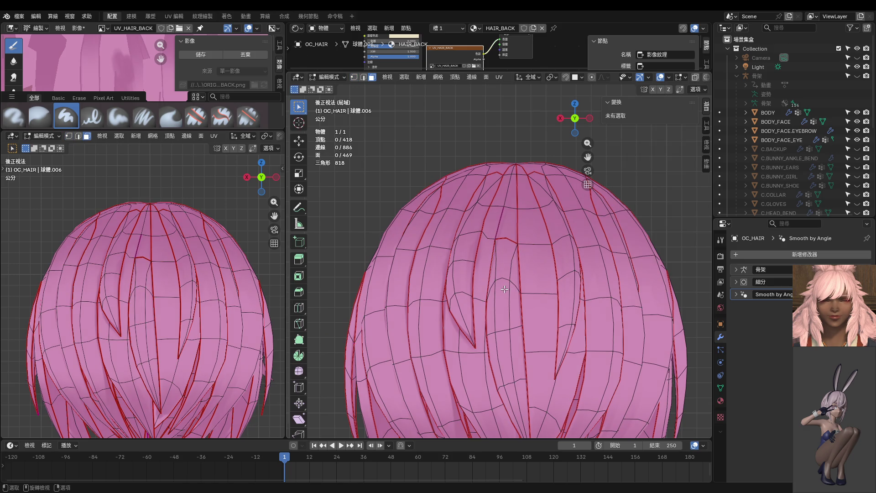
pyautogui.press('l')
pyautogui.press('l')
pyautogui.press('l')
pyautogui.press('Tab')
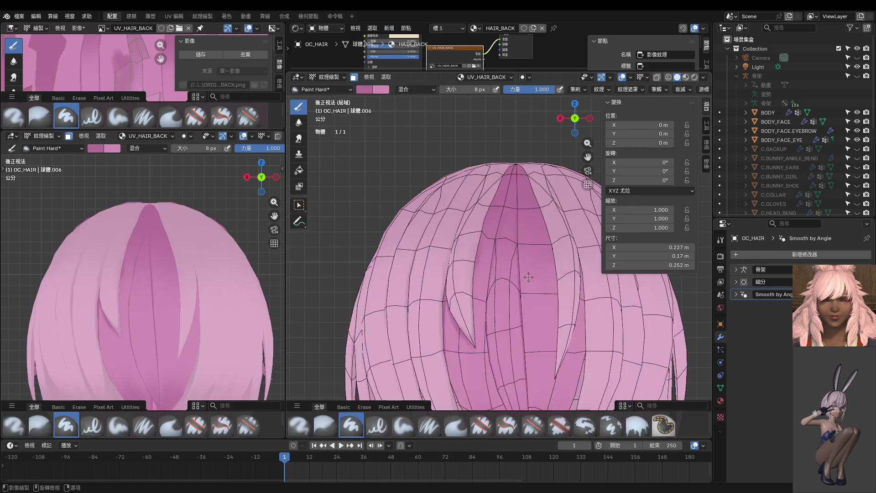
pyautogui.scroll(4, 525, 273)
pyautogui.scroll(2, 513, 238)
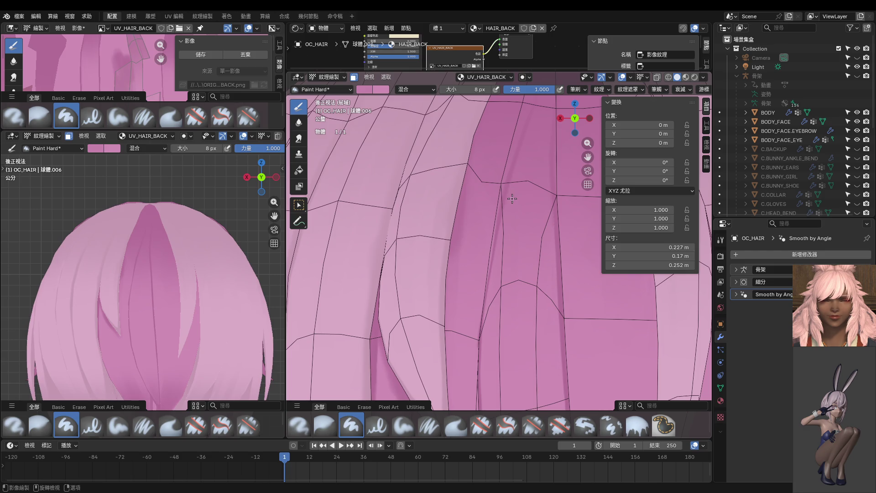
pyautogui.press('f')
pyautogui.click(519, 219)
pyautogui.moveTo(501, 197); pyautogui.dragTo(498, 267)
# Sample a lighter pink from the hair and shrink the brush to 12 px
pyautogui.keyDown('shift'); pyautogui.scroll(2, 504, 276); pyautogui.keyUp('shift')
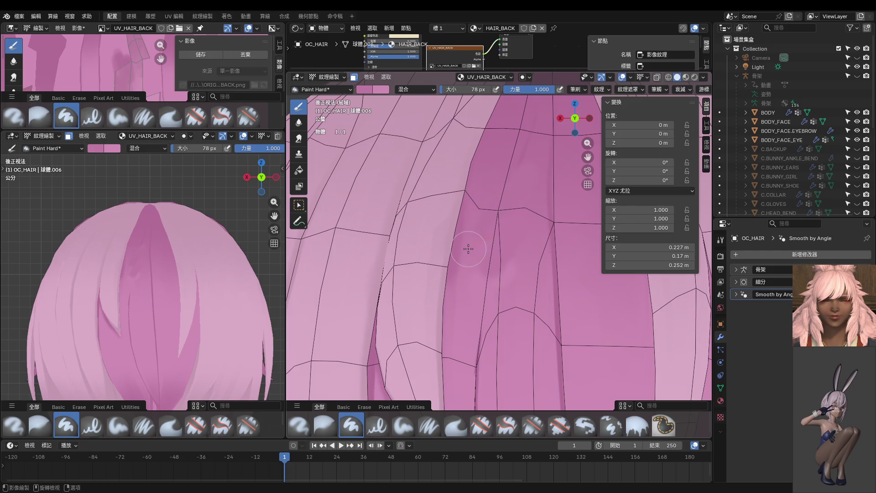
pyautogui.scroll(-2, 519, 274)
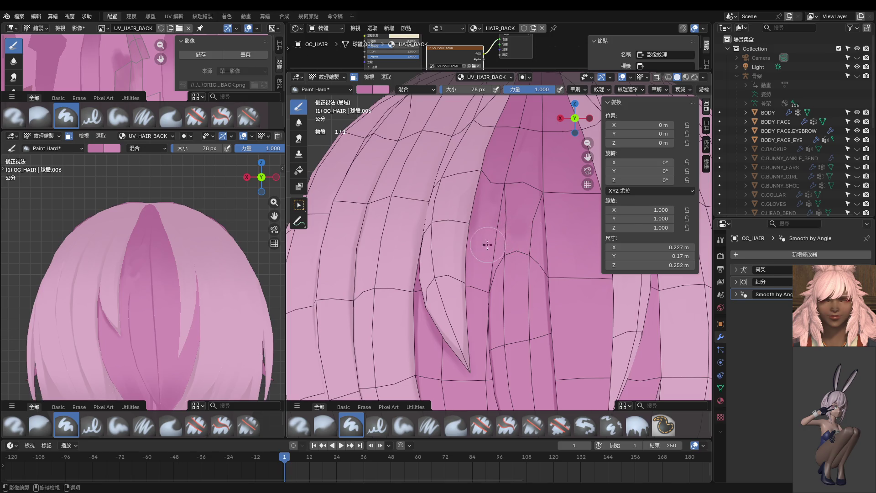
pyautogui.press('s')
pyautogui.moveTo(488, 281); pyautogui.dragTo(516, 271, button='middle')
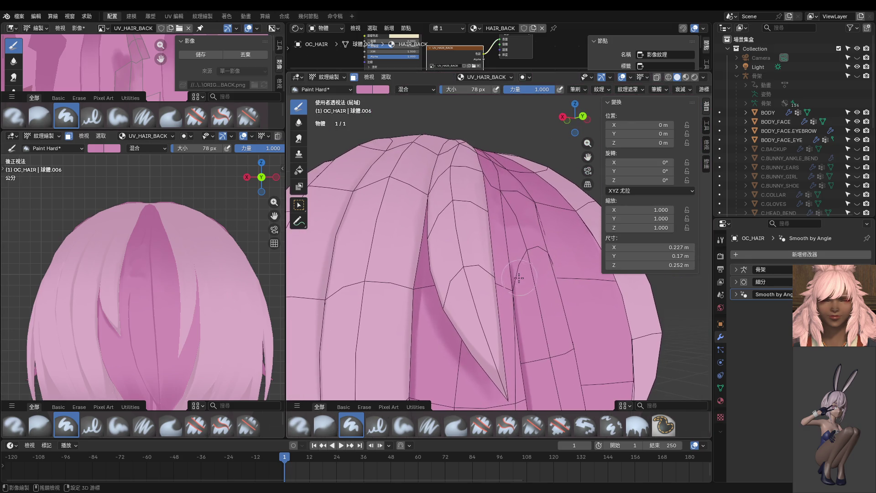
pyautogui.press('s')
pyautogui.press('f')
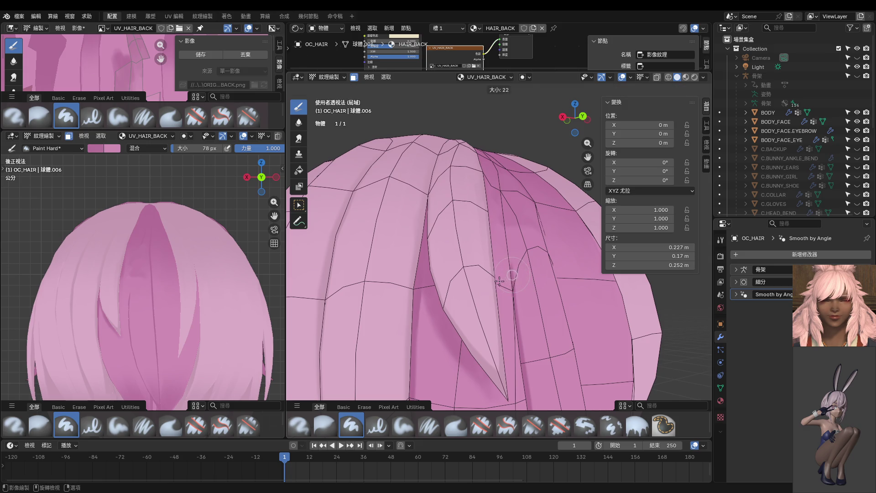
pyautogui.click(497, 280)
pyautogui.moveTo(497, 280)
pyautogui.mouseDown(button='middle')
pyautogui.moveTo(491, 270)
pyautogui.moveTo(468, 275)
pyautogui.moveTo(494, 310)
pyautogui.mouseUp(button='middle')
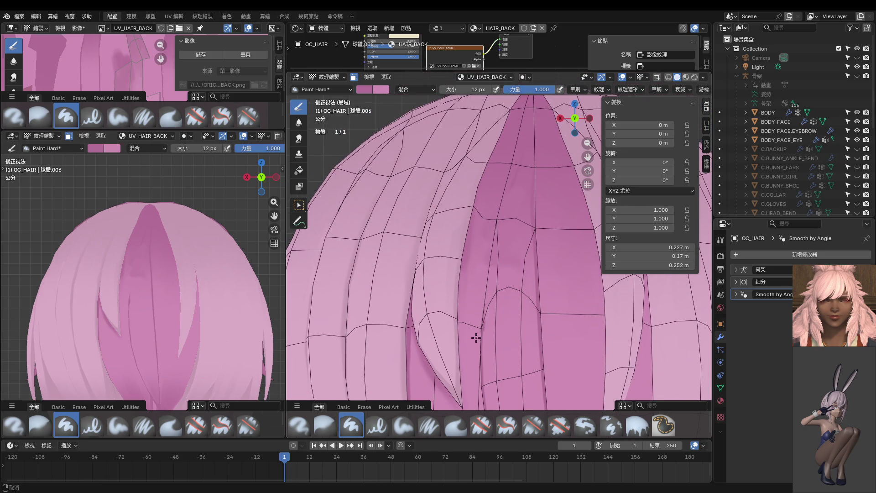
# Paint a thin lighter line down the back strand, then zoom the second view onto the hair
pyautogui.keyDown('shift'); pyautogui.moveTo(478, 334); pyautogui.dragTo(472, 351, button='middle'); pyautogui.keyUp('shift')
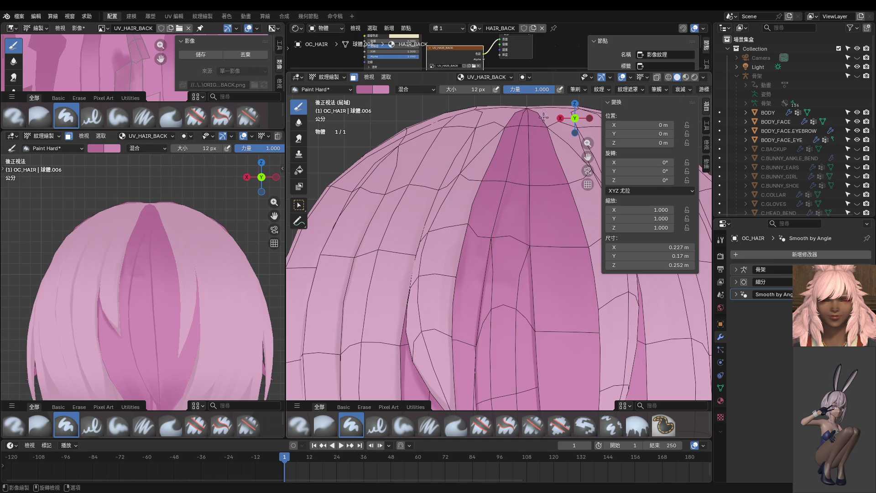
pyautogui.keyDown('shift'); pyautogui.moveTo(525, 227); pyautogui.dragTo(527, 241, button='middle'); pyautogui.keyUp('shift')
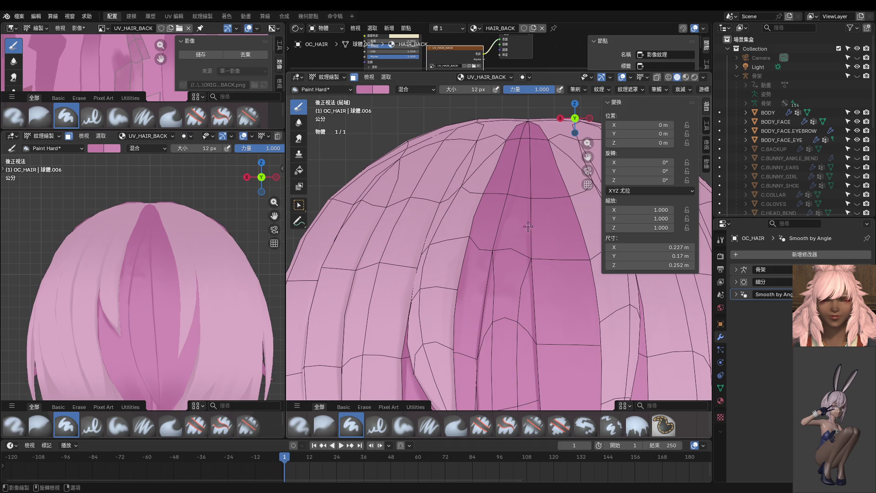
pyautogui.moveTo(525, 223); pyautogui.dragTo(524, 246)
pyautogui.keyDown('ctrl'); pyautogui.moveTo(166, 299); pyautogui.dragTo(143, 247, button='middle'); pyautogui.keyUp('ctrl')
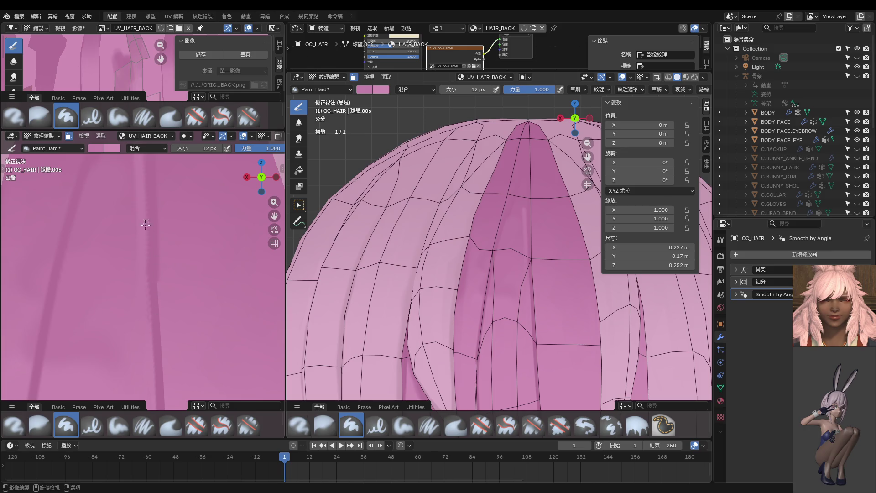
# Sample a darker pink and extend the shading down the dark stripe, undoing one thin stroke
pyautogui.press('s')
pyautogui.moveTo(162, 308); pyautogui.dragTo(160, 374)
pyautogui.scroll(-3, 192, 332)
pyautogui.scroll(-3, 192, 325)
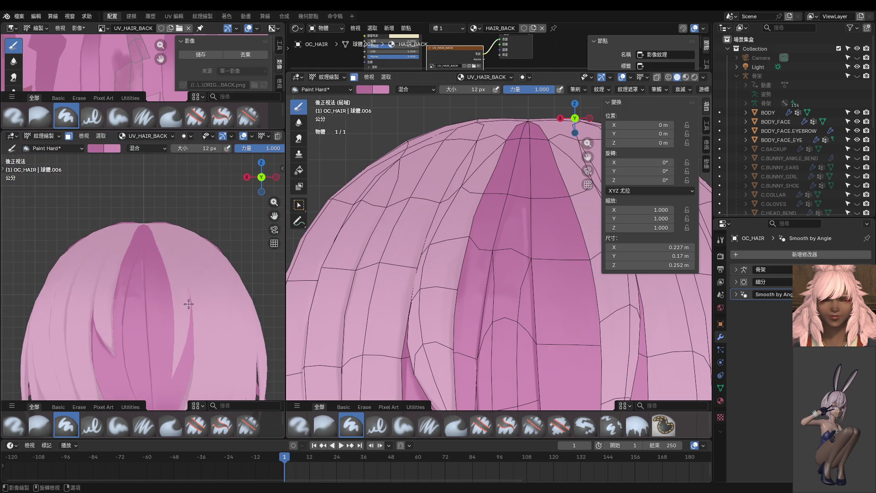
pyautogui.scroll(4, 189, 305)
pyautogui.scroll(-2, 187, 305)
pyautogui.scroll(2, 182, 308)
pyautogui.press('s')
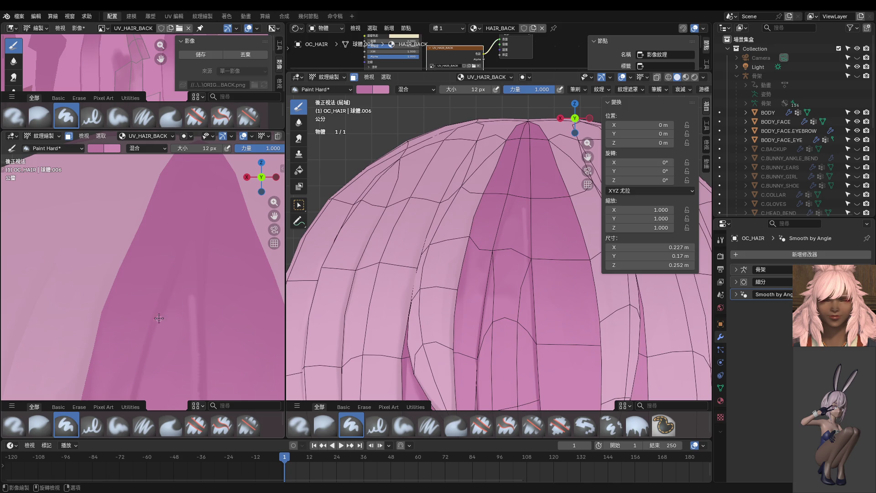
pyautogui.moveTo(200, 232); pyautogui.dragTo(189, 359)
pyautogui.hotkey('ctrl', 'z')
# Reframe the second view and paint a dark line down the strand
pyautogui.scroll(-3, 192, 382)
pyautogui.scroll(-2, 203, 358)
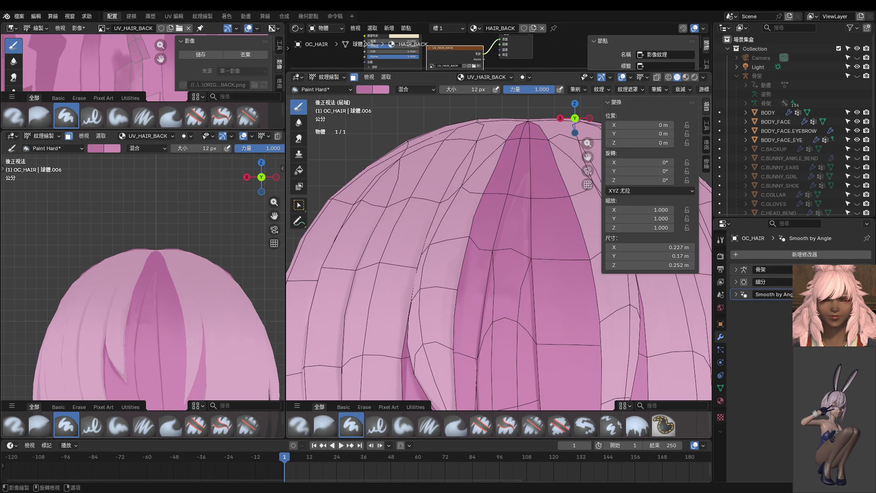
pyautogui.scroll(3, 215, 260)
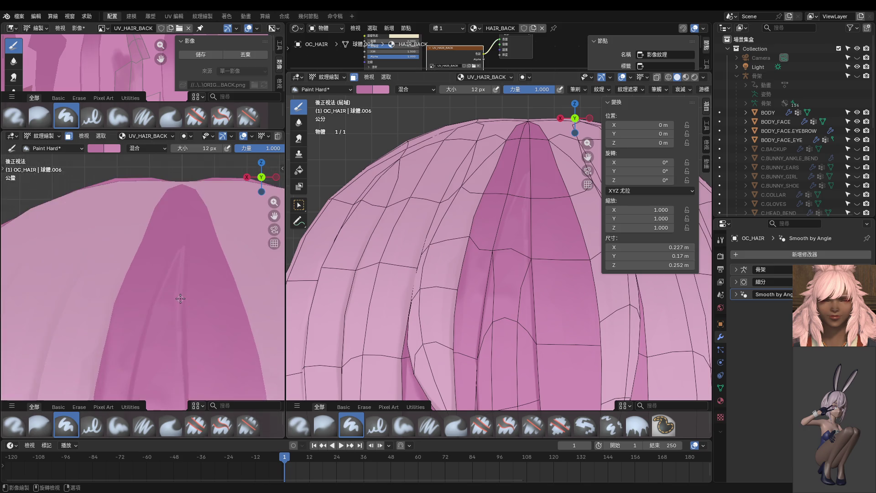
pyautogui.keyDown('shift'); pyautogui.moveTo(192, 242); pyautogui.dragTo(178, 221, button='middle'); pyautogui.keyUp('shift')
pyautogui.scroll(3, 177, 221)
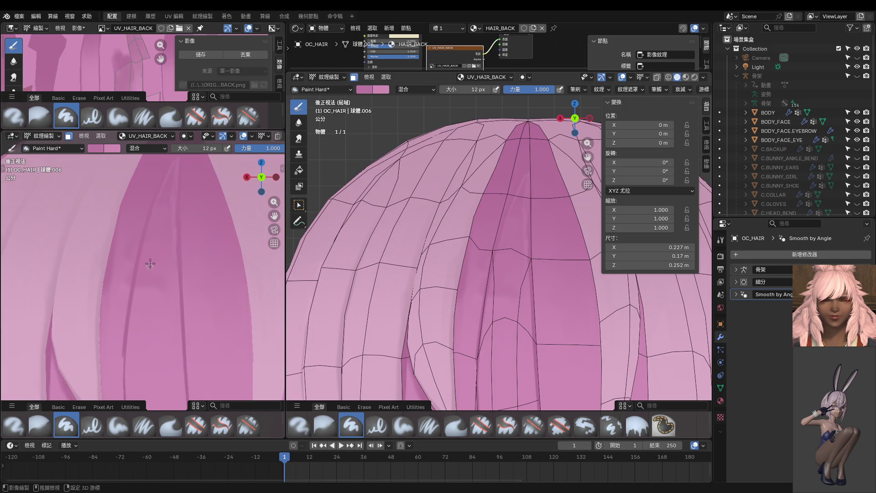
pyautogui.scroll(4, 153, 269)
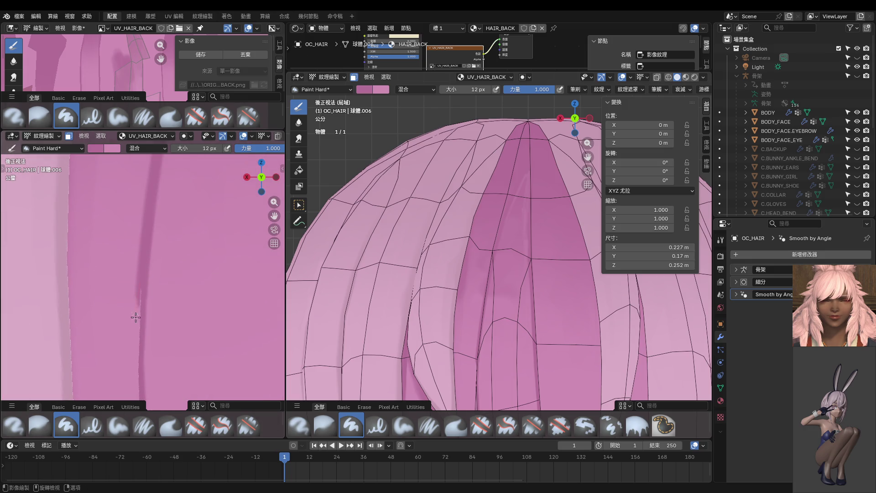
pyautogui.moveTo(137, 341); pyautogui.dragTo(140, 388)
# Enlarge the paint brush to 20 px and check the hair from the front view
pyautogui.moveTo(139, 402)
pyautogui.mouseDown(button='middle')
pyautogui.moveTo(157, 321)
pyautogui.moveTo(209, 314)
pyautogui.mouseUp(button='middle')
pyautogui.scroll(5, 183, 313)
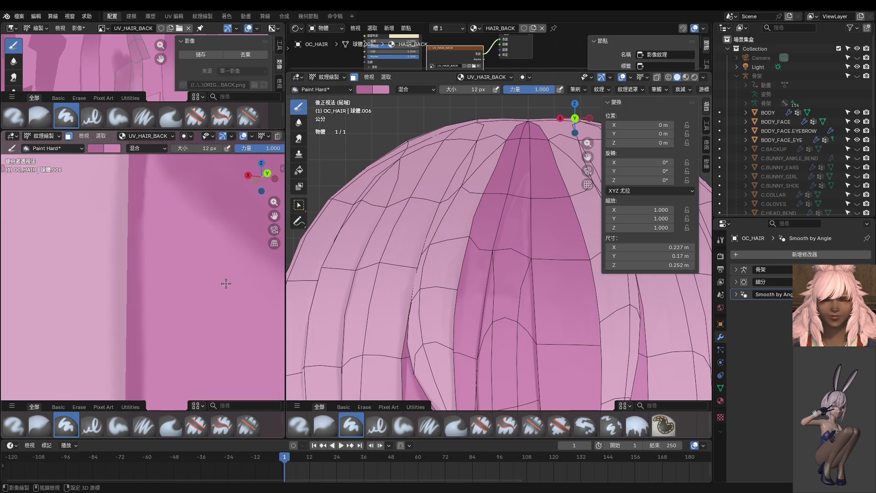
pyautogui.scroll(3, 202, 259)
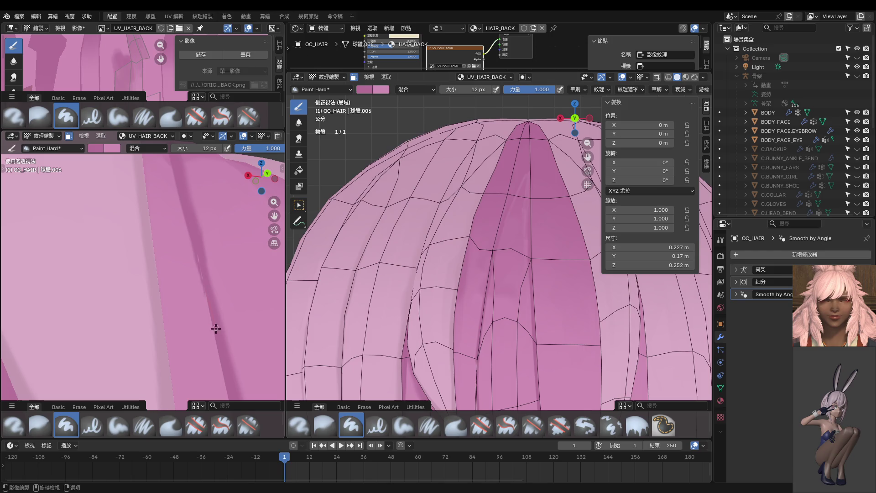
pyautogui.press('f')
pyautogui.click(196, 243)
pyautogui.scroll(-5, 227, 302)
pyautogui.press('KP_1')
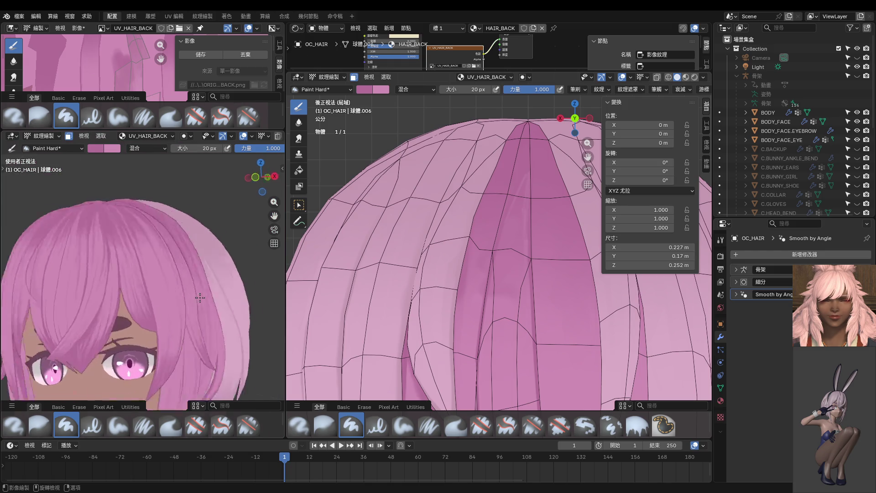
# From the back view, switch to Object Mode, then select two stacked faces of a back strand in Edit Mode
pyautogui.press('ctrl+KP_1')
pyautogui.hotkey('ctrl', 'Tab')
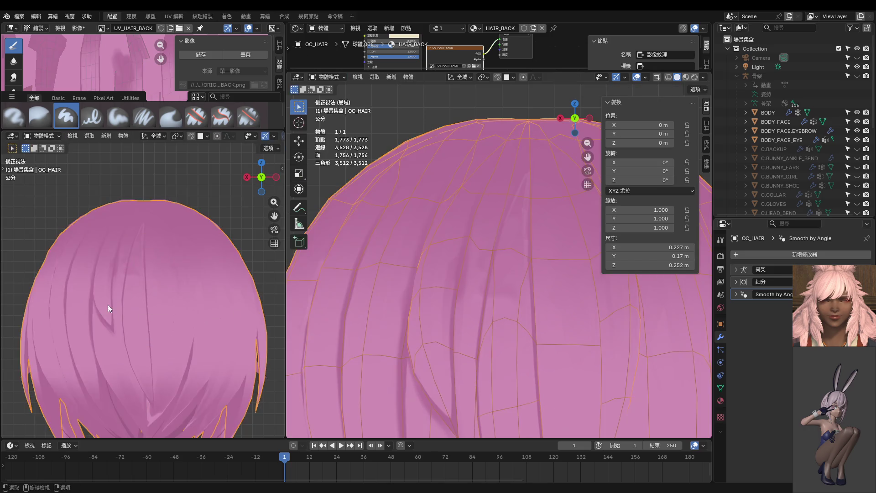
pyautogui.scroll(3, 108, 305)
pyautogui.scroll(2, 123, 308)
pyautogui.scroll(2, 137, 299)
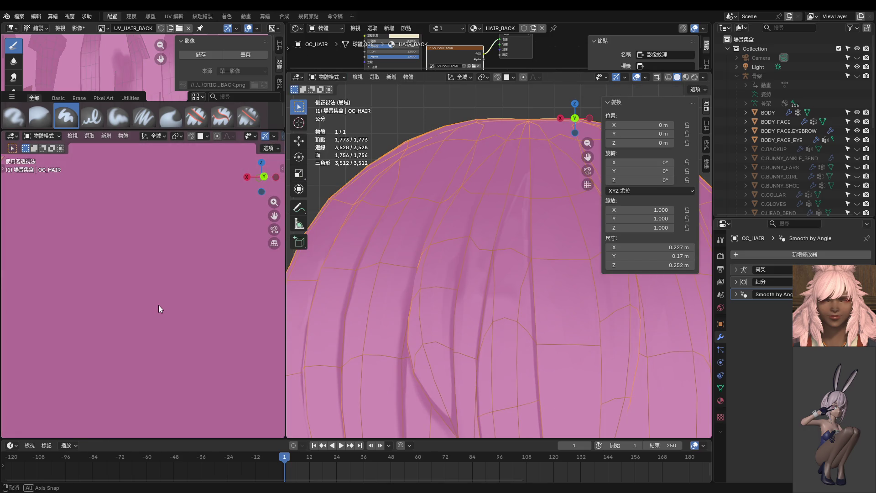
pyautogui.moveTo(158, 305)
pyautogui.mouseDown(button='middle')
pyautogui.moveTo(183, 286)
pyautogui.moveTo(165, 281)
pyautogui.mouseUp(button='middle')
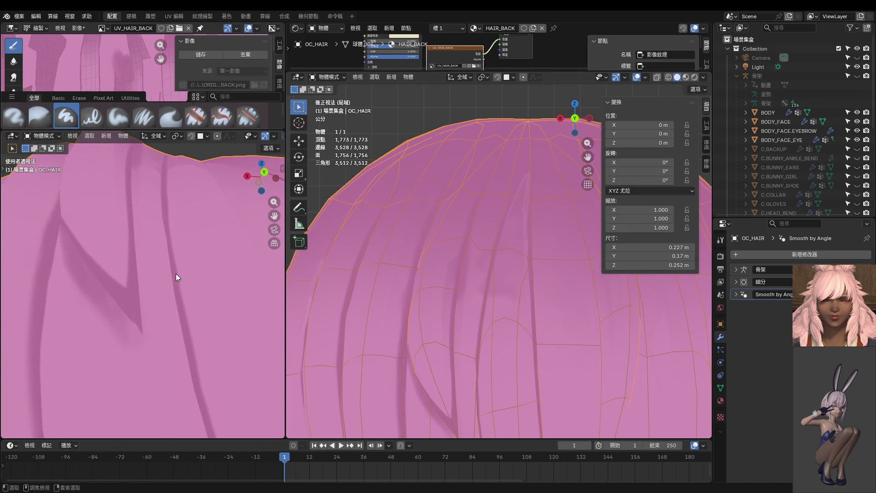
pyautogui.moveTo(182, 262); pyautogui.dragTo(168, 298, button='middle')
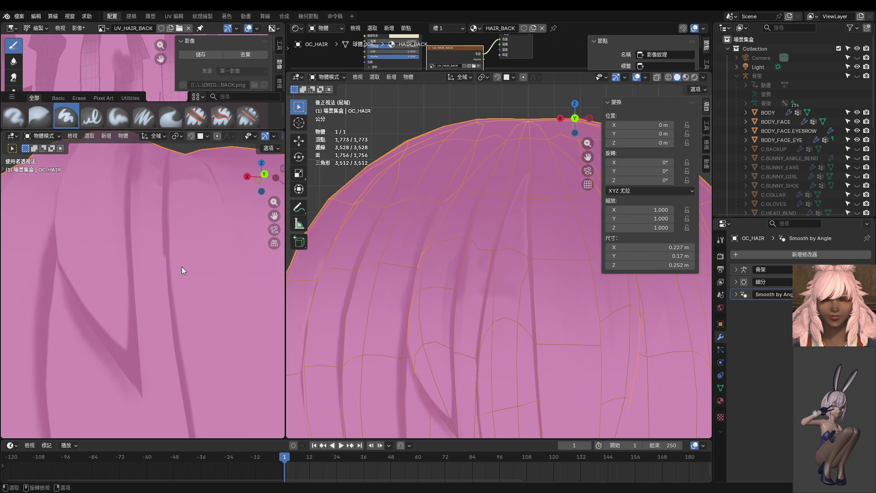
pyautogui.press('Tab')
pyautogui.click(154, 309)
pyautogui.keyDown('shift'); pyautogui.click(152, 215); pyautogui.keyUp('shift')
pyautogui.moveTo(151, 214); pyautogui.dragTo(149, 297, button='middle')
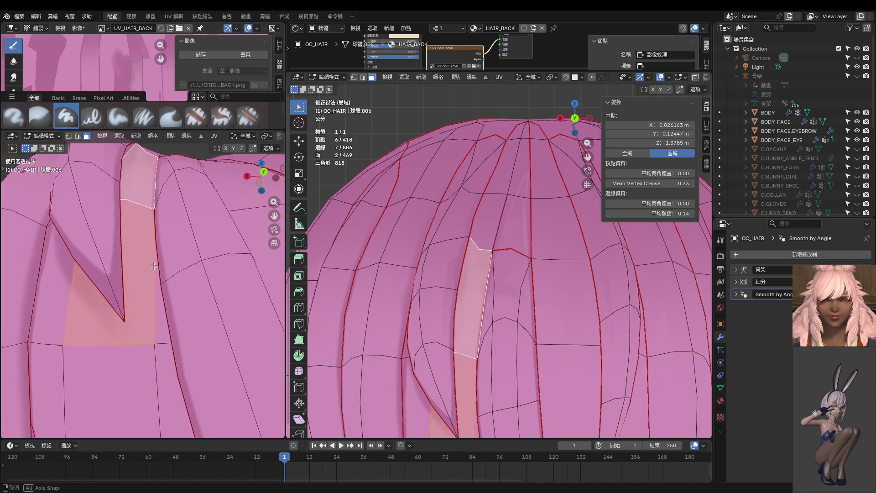
# Hide all hair geometry except the selected strip faces with Shift+H
pyautogui.hotkey('ctrl', 'Tab')
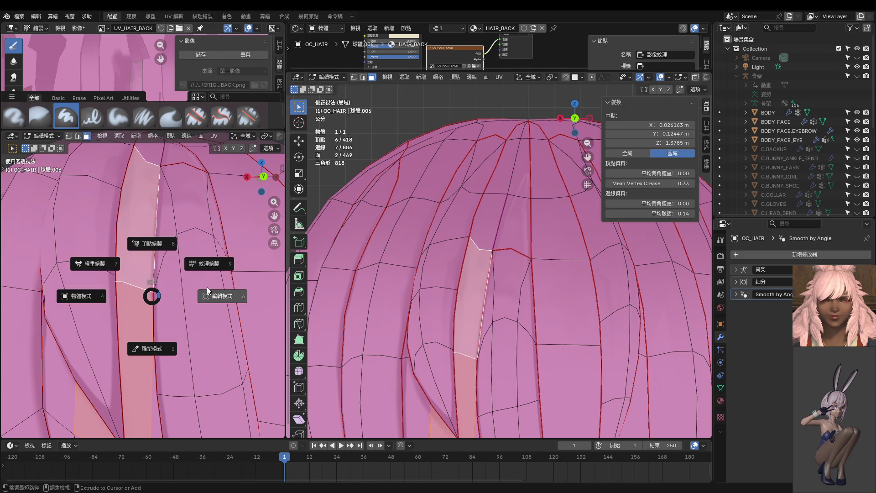
pyautogui.click(212, 297)
pyautogui.hotkey('shift', 'h')
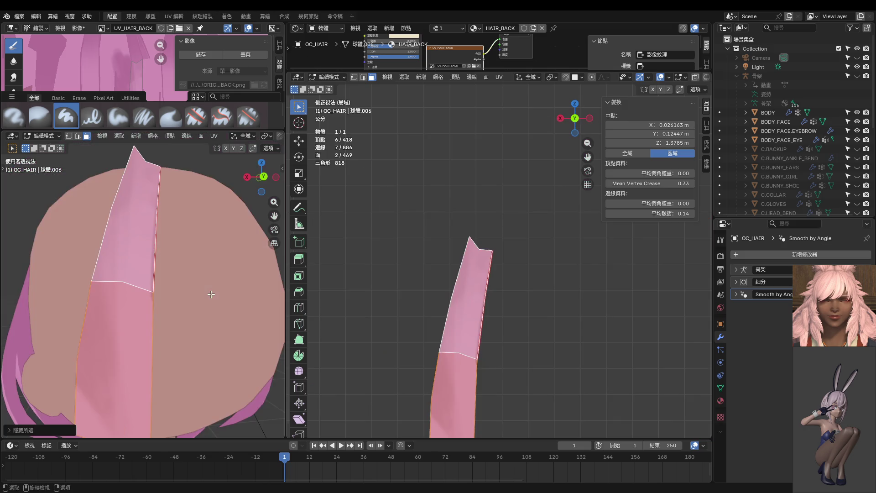
pyautogui.scroll(-1, 171, 295)
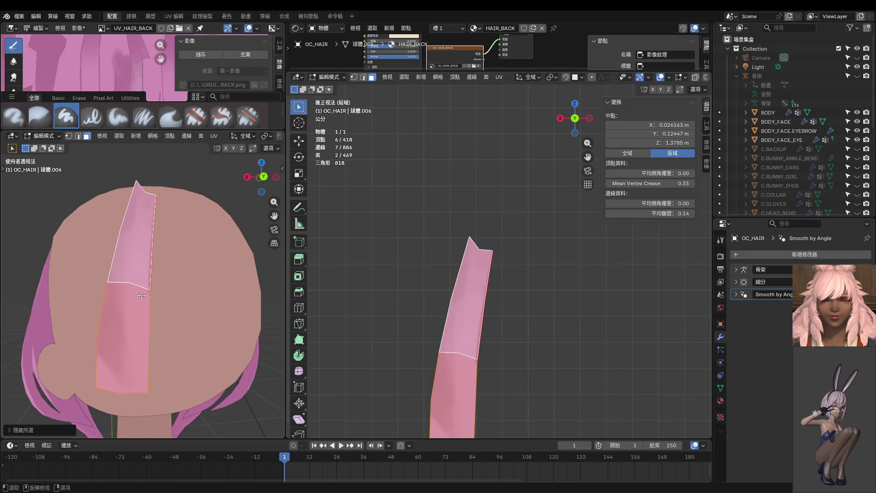
pyautogui.scroll(8, 142, 295)
# Switch the isolated strip to Texture Paint and paint a pink stroke along its right edge
pyautogui.hotkey('ctrl', 'Tab')
pyautogui.click(186, 280)
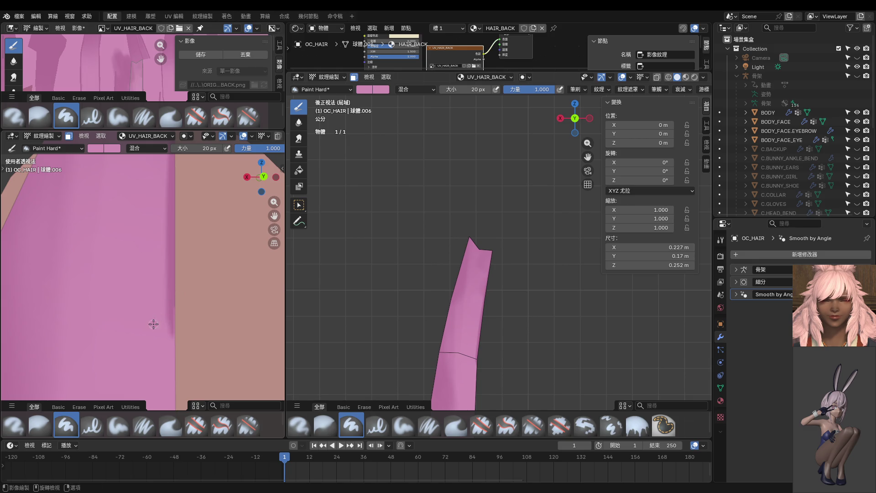
pyautogui.scroll(-5, 153, 324)
pyautogui.moveTo(153, 234); pyautogui.dragTo(152, 327)
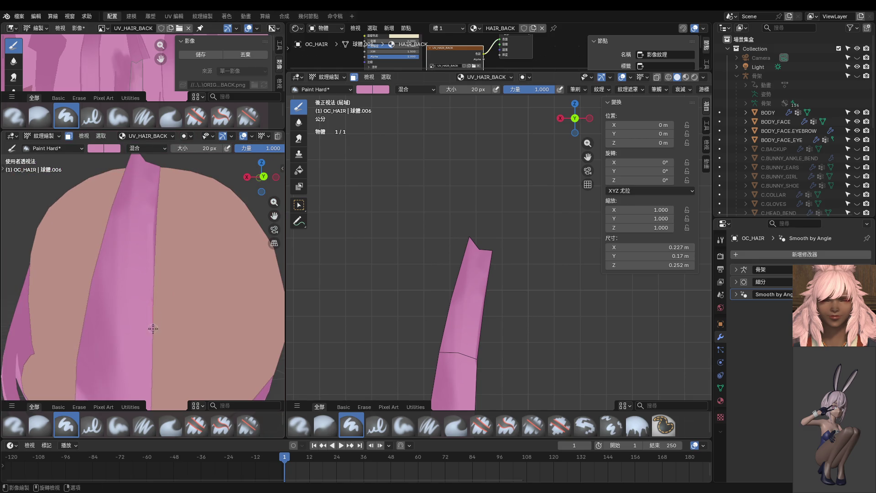
pyautogui.scroll(-2, 152, 255)
# Return to Edit Mode and reveal the hidden hair geometry
pyautogui.hotkey('ctrl', 'Tab')
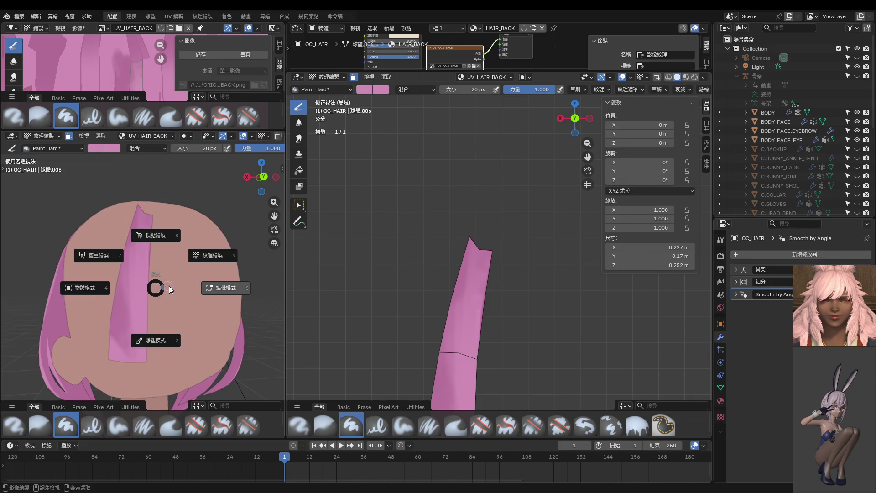
pyautogui.click(213, 284)
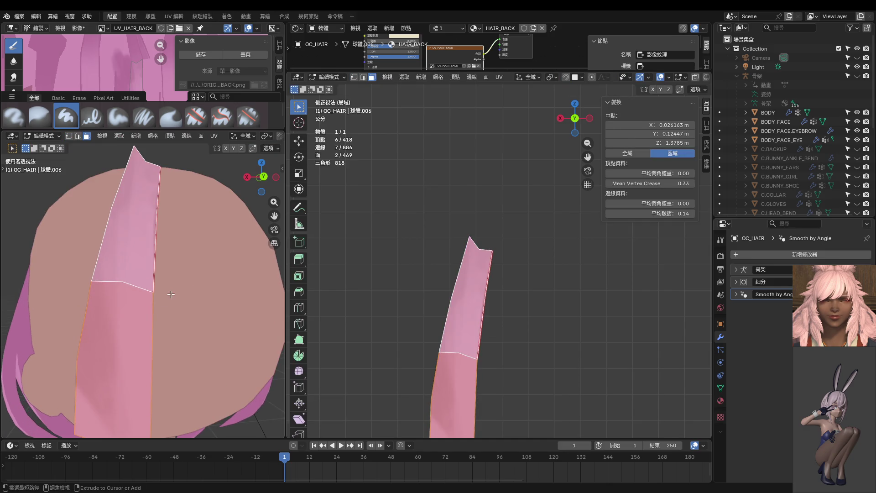
pyautogui.hotkey('ctrl', 'Tab')
pyautogui.click(198, 274)
pyautogui.hotkey('ctrl', 'Tab')
pyautogui.click(214, 302)
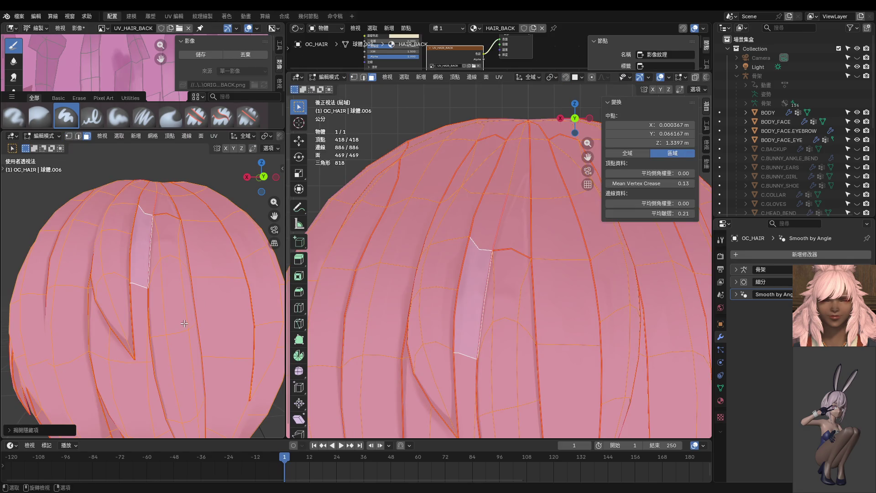
# View the hair straight from behind, leave Edit Mode, deselect OC_HAIR and zoom in on the crown
pyautogui.scroll(-4, 184, 323)
pyautogui.press('KP_1')
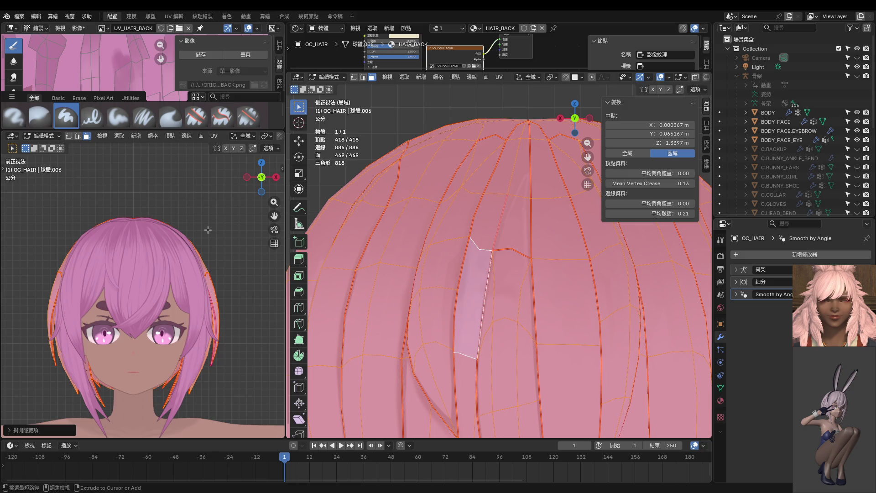
pyautogui.press('ctrl+KP_1')
pyautogui.press('Tab')
pyautogui.click(57, 253)
pyautogui.scroll(5, 92, 274)
pyautogui.scroll(2, 144, 297)
pyautogui.scroll(2, 151, 245)
pyautogui.scroll(2, 158, 275)
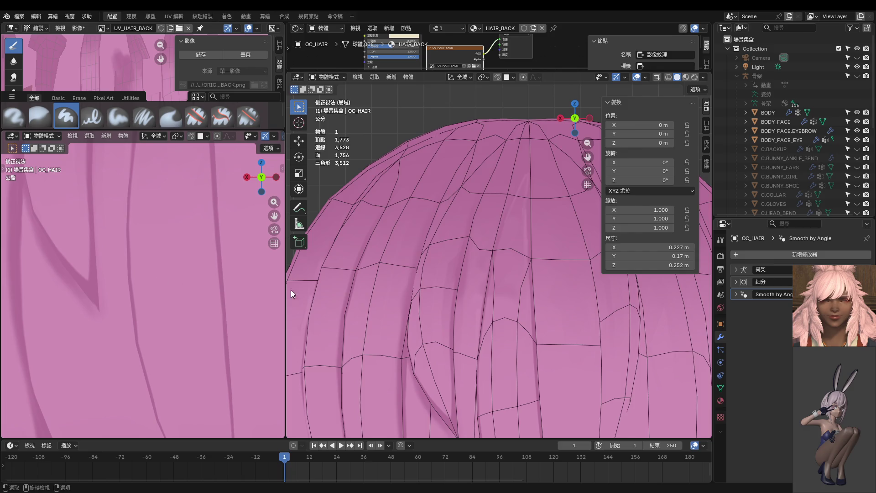
pyautogui.scroll(-3, 500, 308)
pyautogui.scroll(1, 510, 322)
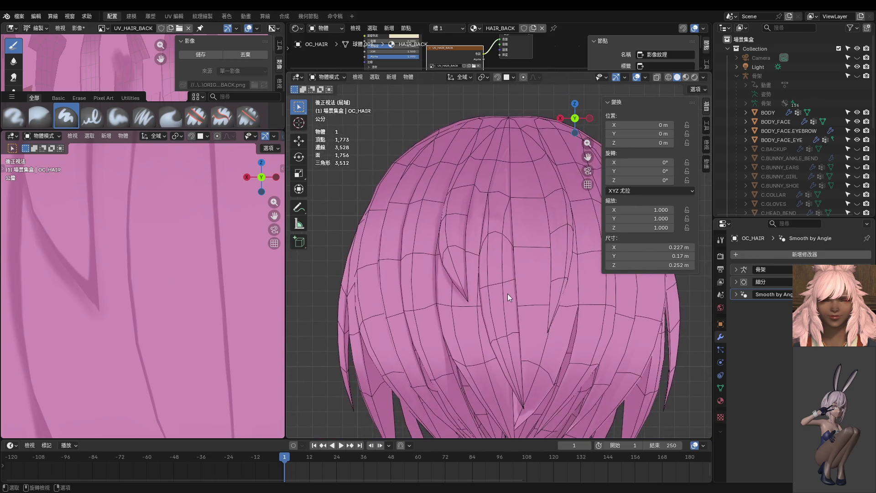
pyautogui.scroll(2, 507, 295)
pyautogui.scroll(2, 500, 291)
# Put the hair in Edit Mode with vertex select and pick a single vertex at the strand's top
pyautogui.hotkey('ctrl', 'Tab')
pyautogui.click(508, 320)
pyautogui.press('1')
pyautogui.keyDown('shift'); pyautogui.moveTo(496, 316); pyautogui.dragTo(490, 290, button='middle'); pyautogui.keyUp('shift')
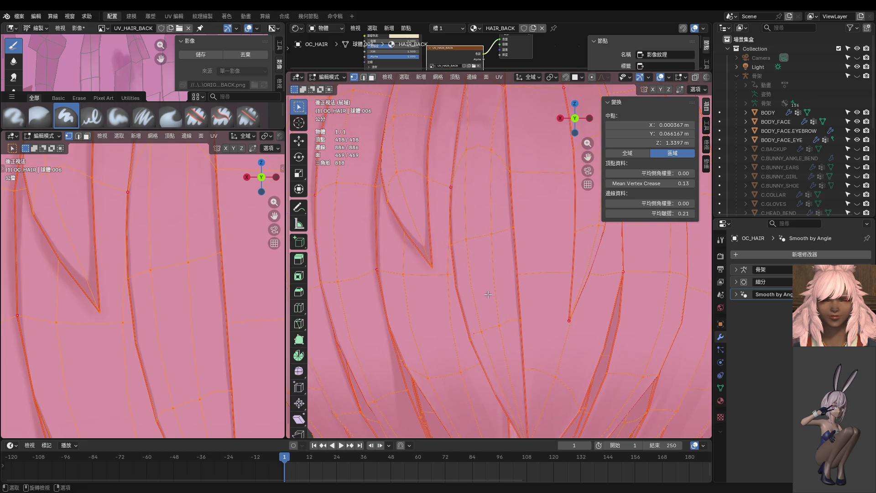
pyautogui.click(488, 295)
pyautogui.click(487, 333)
pyautogui.moveTo(490, 336)
pyautogui.mouseDown(button='middle')
pyautogui.moveTo(578, 278)
pyautogui.moveTo(557, 319)
pyautogui.mouseUp(button='middle')
pyautogui.click(556, 320)
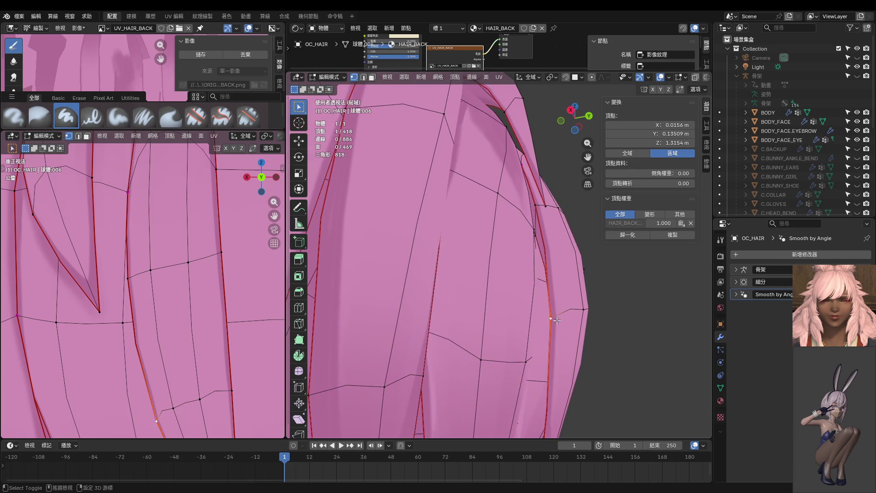
pyautogui.keyDown('shift'); pyautogui.click(542, 213); pyautogui.keyUp('shift')
pyautogui.moveTo(542, 214)
pyautogui.mouseDown(button='middle')
pyautogui.moveTo(511, 263)
pyautogui.moveTo(516, 242)
pyautogui.mouseUp(button='middle')
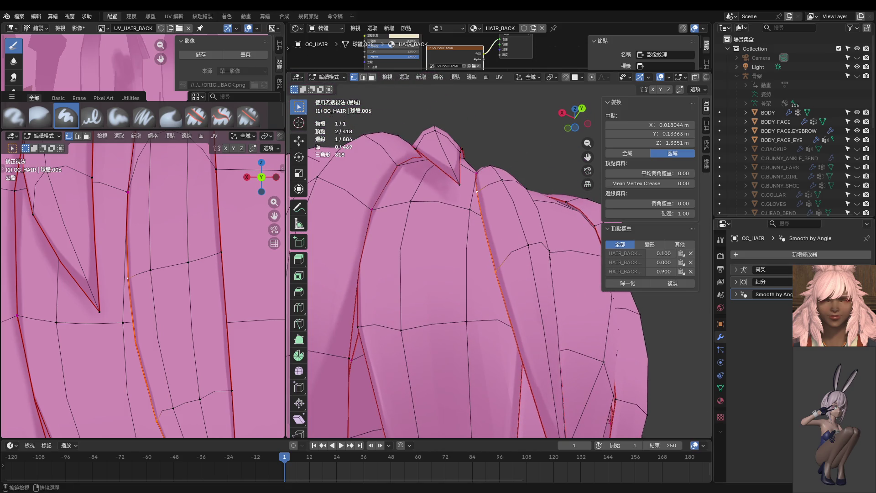
pyautogui.moveTo(516, 242); pyautogui.dragTo(556, 261, button='middle')
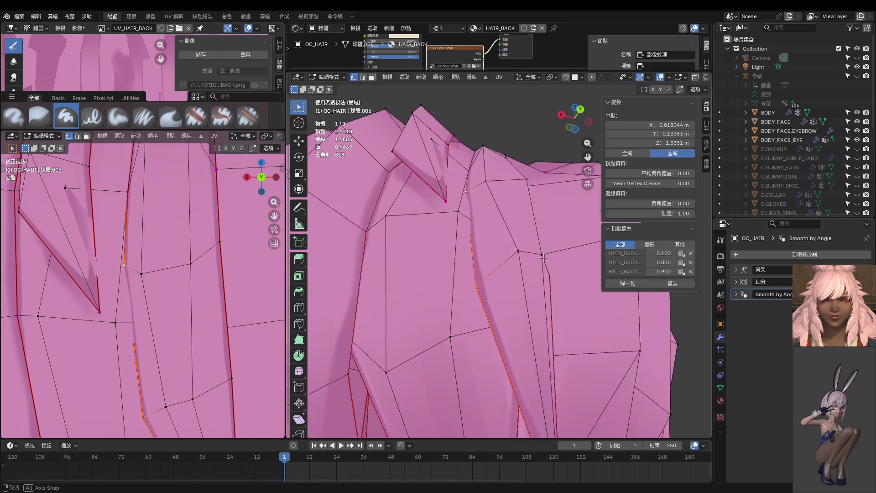
pyautogui.click(557, 259)
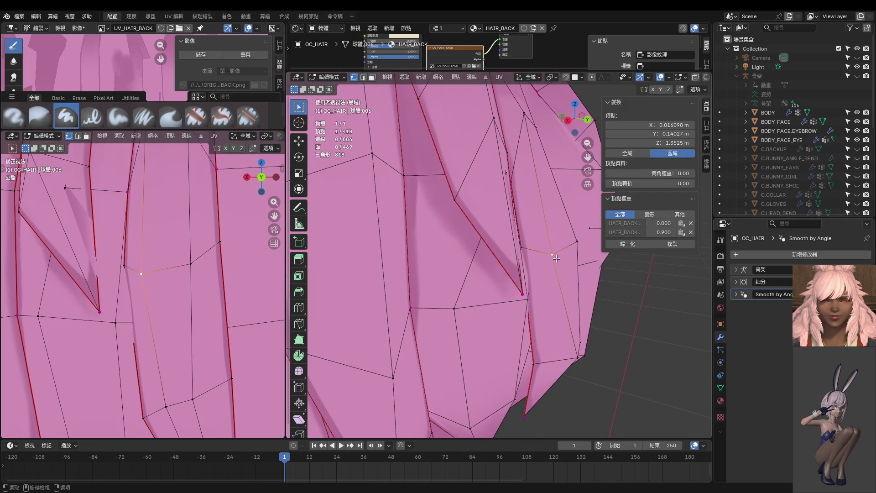
# Undo an accidental duplicate, then move the vertex 0.005538 m along Y and adjust it further left
pyautogui.hotkey('shift', 'd')
pyautogui.press('Escape')
pyautogui.hotkey('ctrl', 'z')
pyautogui.press('g')
pyautogui.press('y')
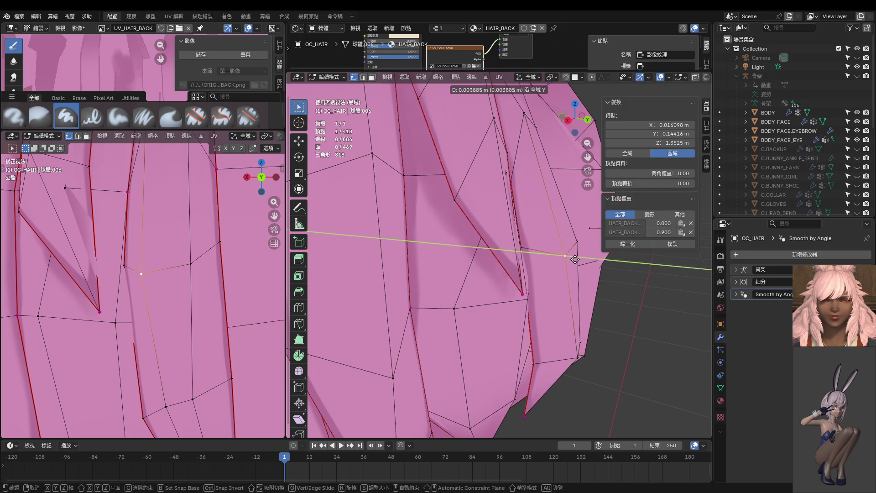
pyautogui.click(578, 259)
pyautogui.moveTo(578, 259); pyautogui.dragTo(501, 185, button='middle')
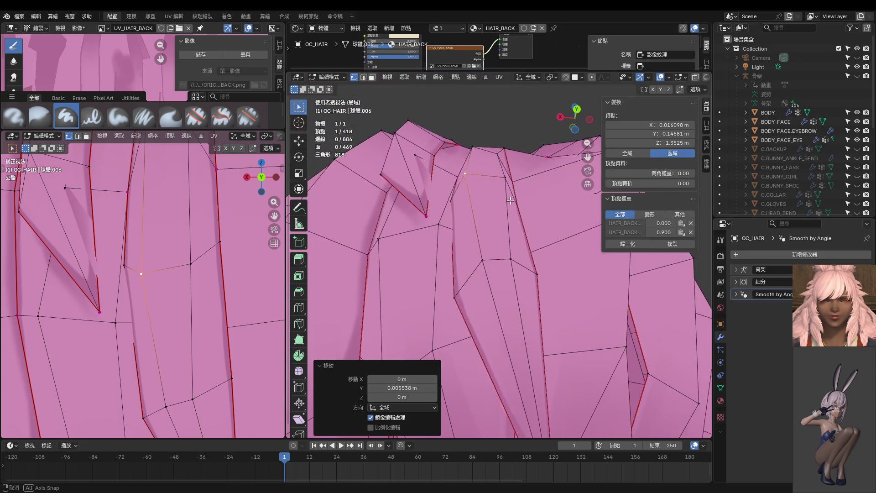
pyautogui.press('g')
pyautogui.click(520, 173)
pyautogui.press('g')
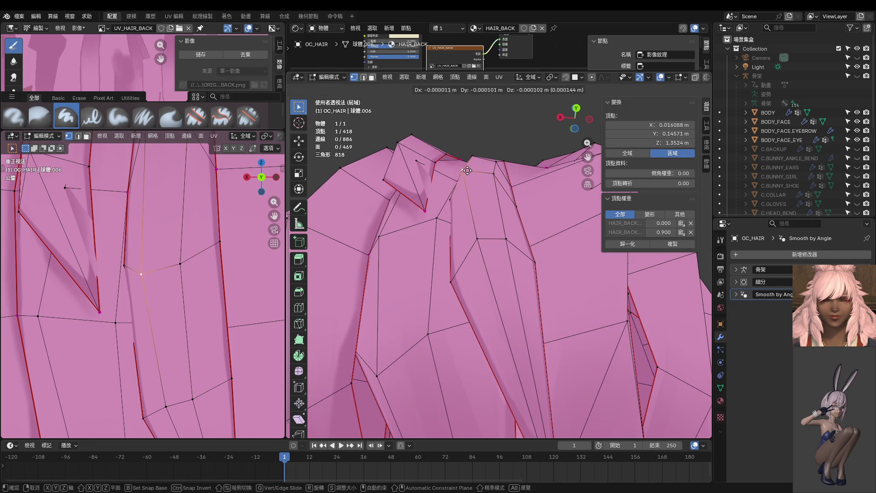
pyautogui.click(469, 173)
# Switch back to face selection and return the hair mesh to Texture Paint mode
pyautogui.scroll(-3, 469, 173)
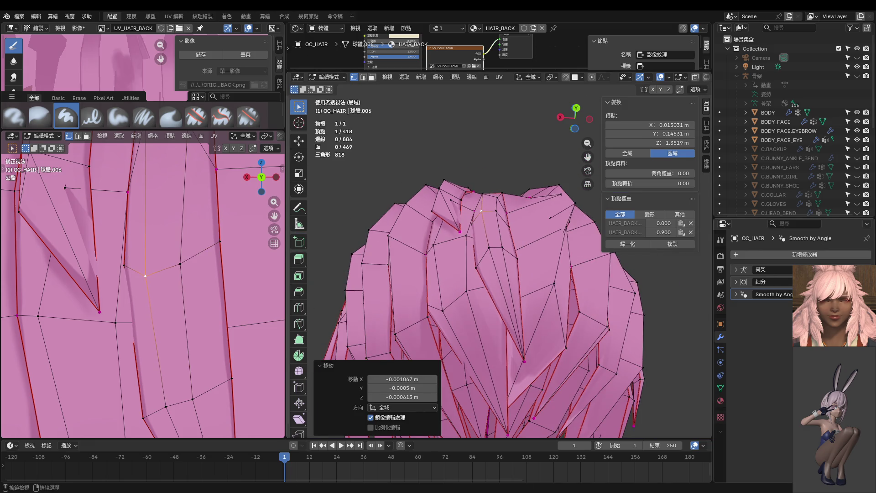
pyautogui.moveTo(469, 173)
pyautogui.mouseDown(button='middle')
pyautogui.moveTo(522, 208)
pyautogui.moveTo(514, 242)
pyautogui.moveTo(535, 248)
pyautogui.moveTo(528, 287)
pyautogui.mouseUp(button='middle')
pyautogui.scroll(4, 508, 264)
pyautogui.press('z')
pyautogui.press('3')
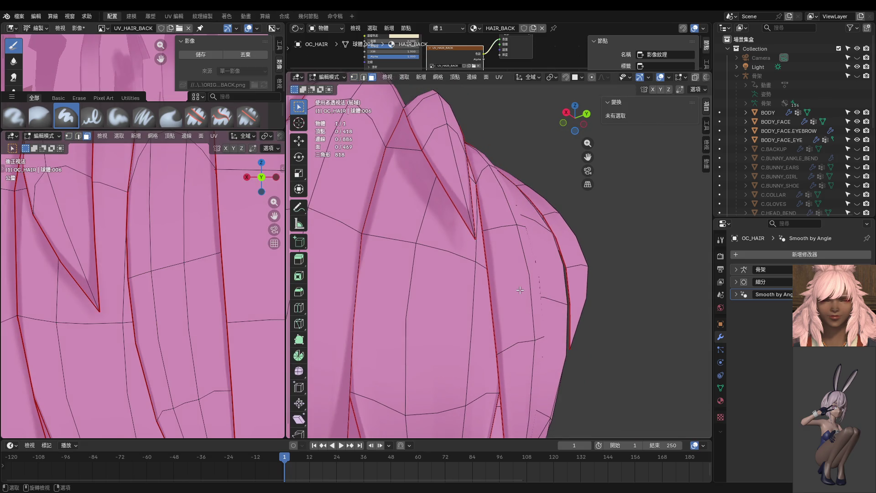
pyautogui.hotkey('ctrl', 'Tab')
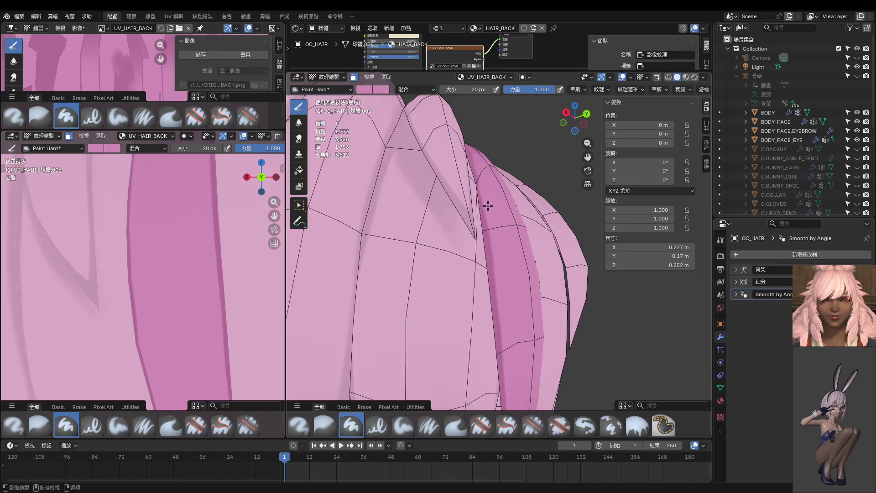
# Paint a light and then a darker stroke down the back hair strand
pyautogui.moveTo(491, 244); pyautogui.dragTo(505, 324)
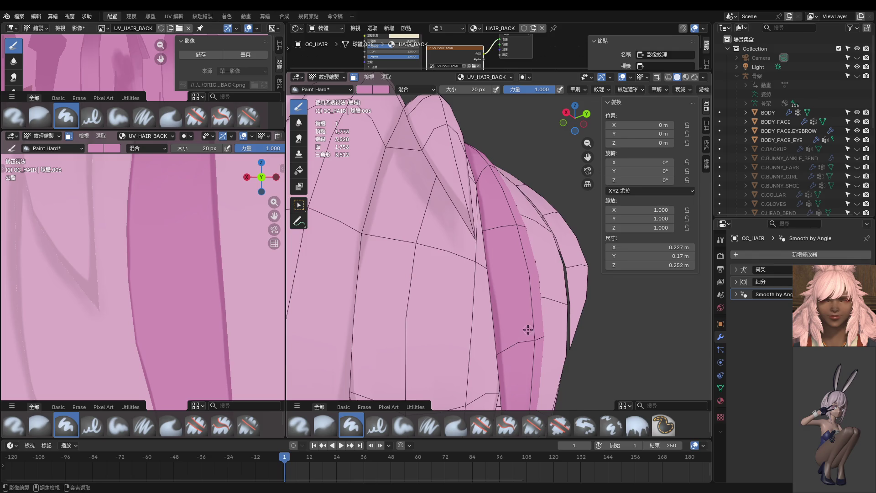
pyautogui.moveTo(506, 243); pyautogui.dragTo(504, 188, button='middle')
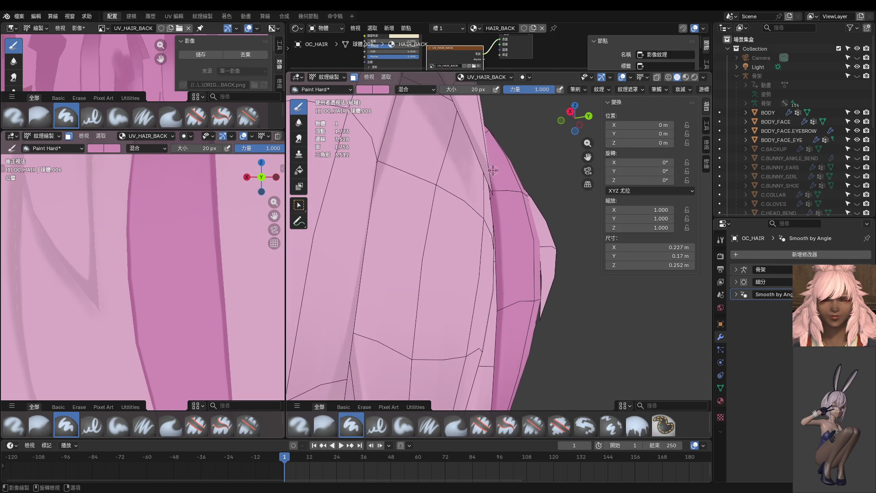
pyautogui.moveTo(507, 249); pyautogui.dragTo(508, 295)
pyautogui.moveTo(506, 350)
pyautogui.mouseDown(button='middle')
pyautogui.moveTo(458, 334)
pyautogui.moveTo(459, 316)
pyautogui.mouseUp(button='middle')
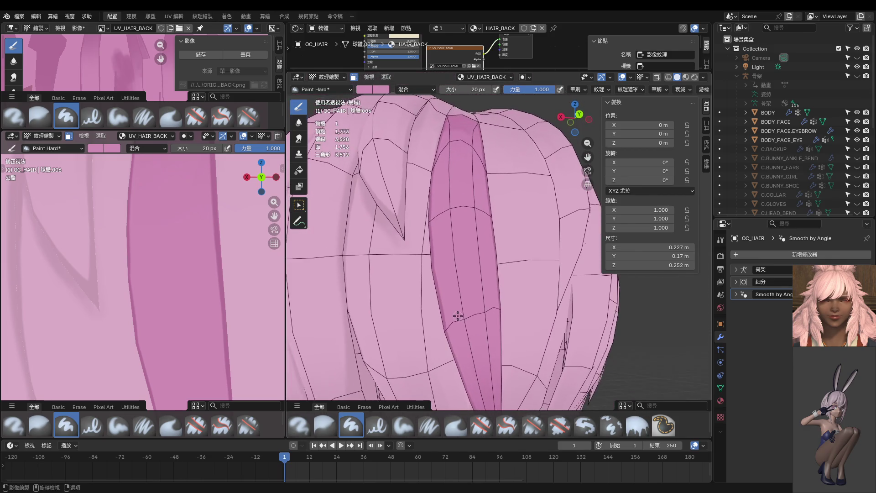
# Switch the hair mesh to Edit Mode with vertex selection via the mode pie menu
pyautogui.hotkey('ctrl', 'Tab')
pyautogui.click(632, 337)
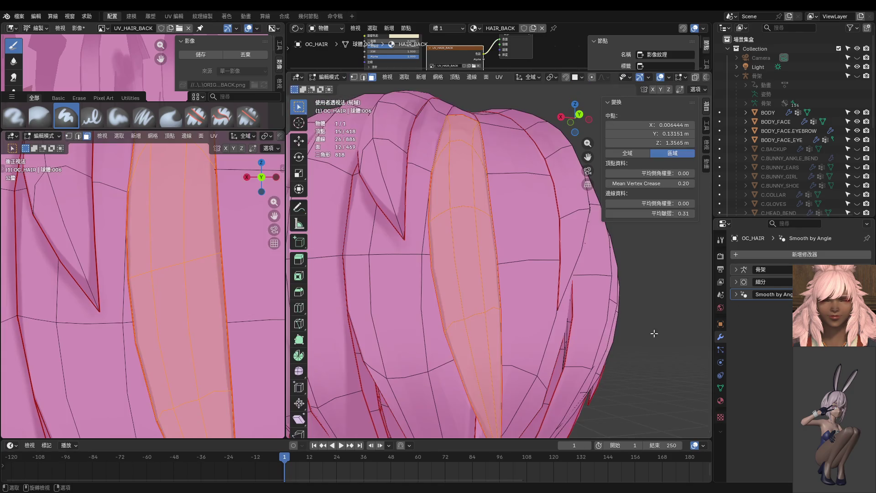
pyautogui.press('1')
pyautogui.moveTo(505, 296)
pyautogui.mouseDown(button='middle')
pyautogui.moveTo(494, 285)
pyautogui.moveTo(451, 308)
pyautogui.mouseUp(button='middle')
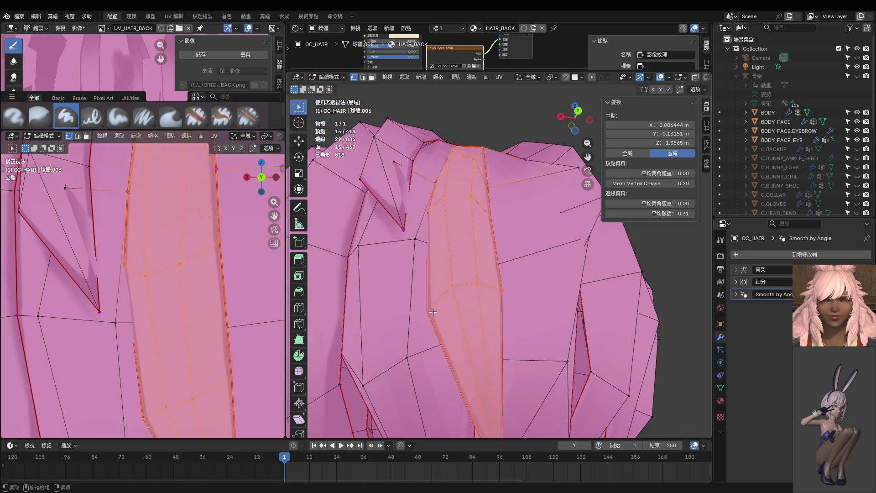
# Nudge two strand-edge vertices, then refine one in the back orthographic view
pyautogui.click(431, 312)
pyautogui.press('g')
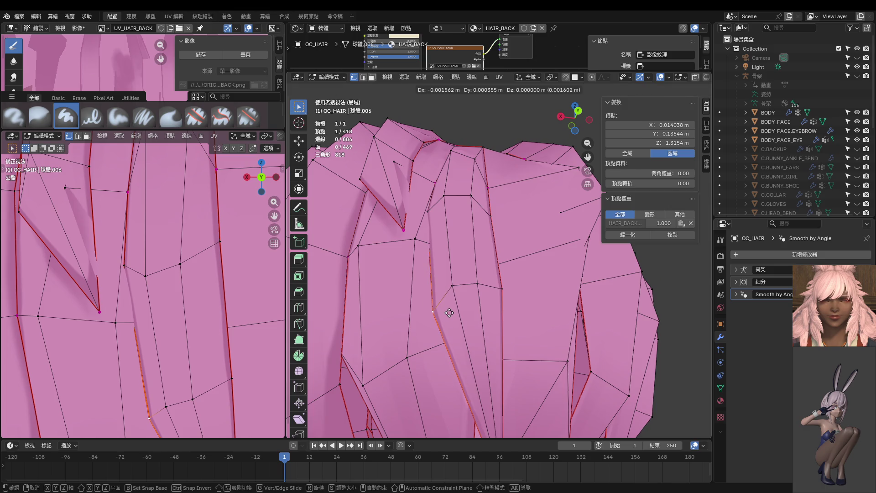
pyautogui.click(449, 313)
pyautogui.click(508, 287)
pyautogui.press('g')
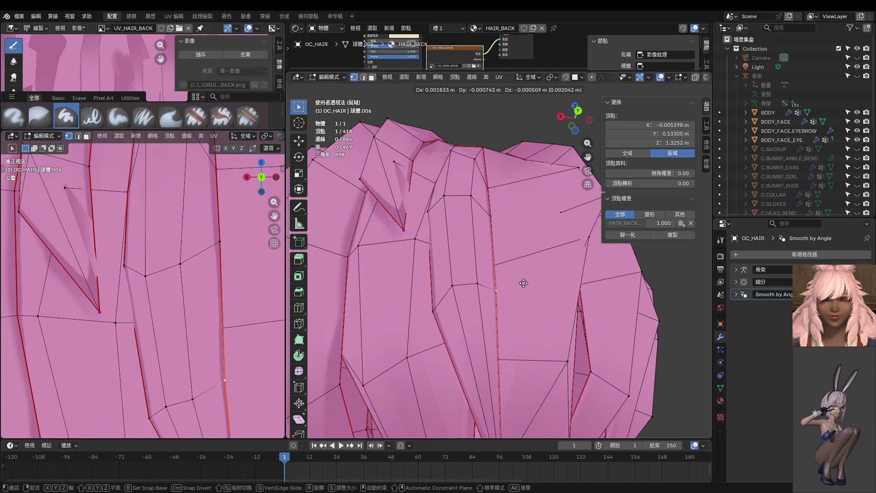
pyautogui.click(523, 283)
pyautogui.press('ctrl+KP_1')
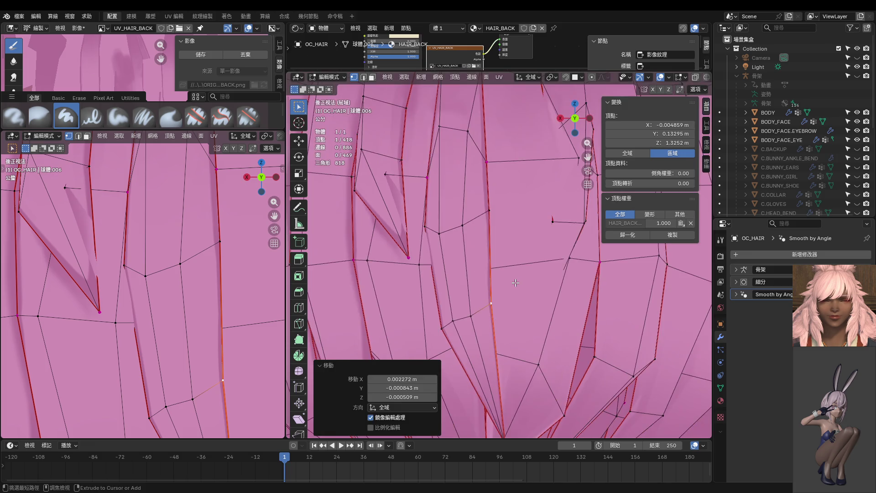
pyautogui.press('g')
pyautogui.click(533, 278)
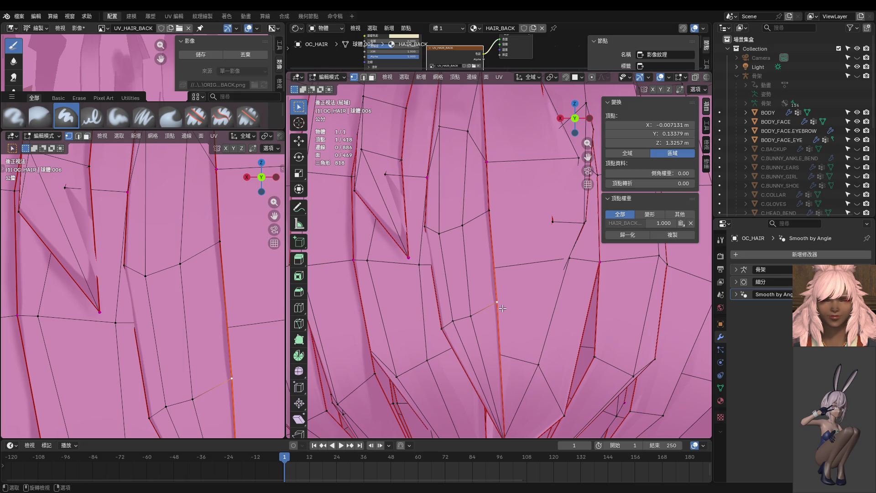
# Place a vertex onto the strand's edge and nudge a lower vertex to the right
pyautogui.press('g')
pyautogui.click(456, 326)
pyautogui.press('g')
pyautogui.click(495, 302)
pyautogui.press('g')
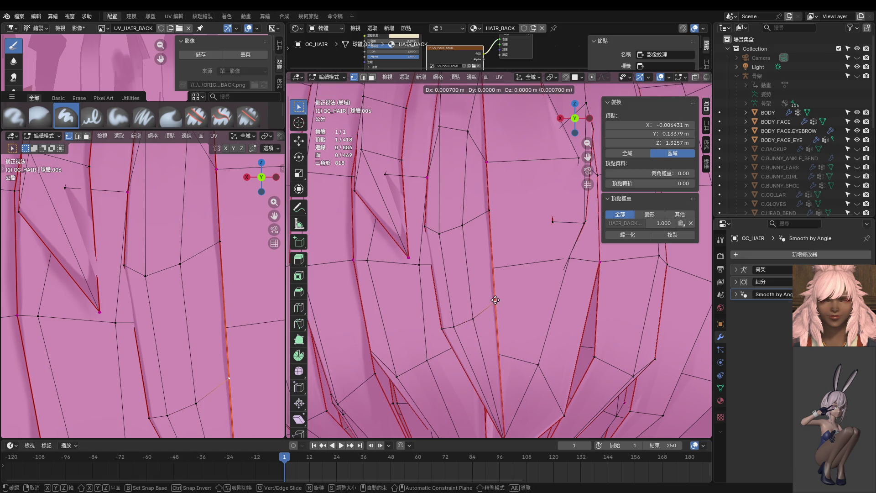
pyautogui.click(495, 300)
pyautogui.keyDown('shift'); pyautogui.moveTo(495, 299); pyautogui.dragTo(477, 267, button='middle'); pyautogui.keyUp('shift')
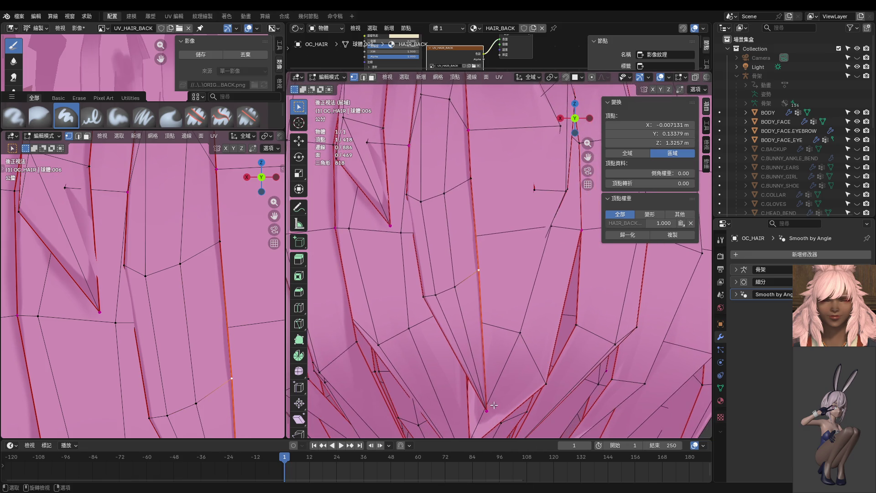
pyautogui.click(492, 410)
pyautogui.press('g')
pyautogui.click(498, 408)
# Move the next vertex up the strand, then shift it with two neighbours as a group
pyautogui.click(477, 270)
pyautogui.press('g')
pyautogui.click(455, 284)
pyautogui.press('g')
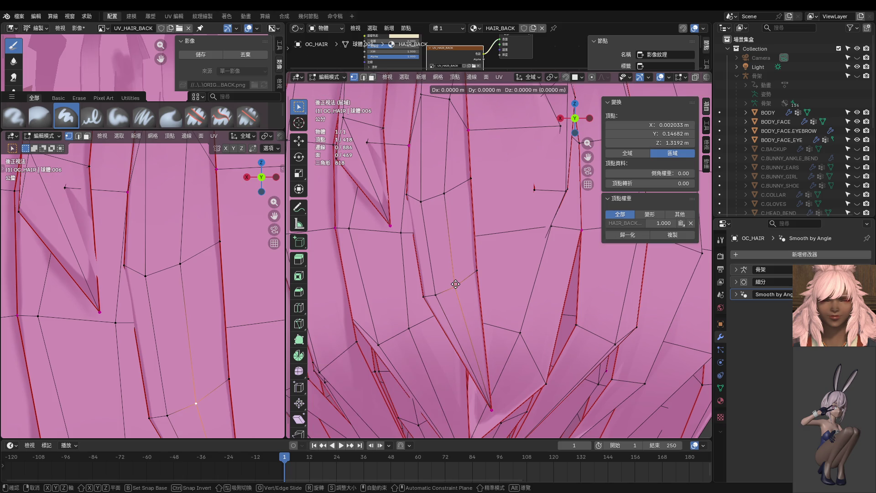
pyautogui.click(455, 283)
pyautogui.keyDown('shift'); pyautogui.click(435, 295); pyautogui.keyUp('shift')
pyautogui.keyDown('shift'); pyautogui.click(422, 296); pyautogui.keyUp('shift')
pyautogui.press('g')
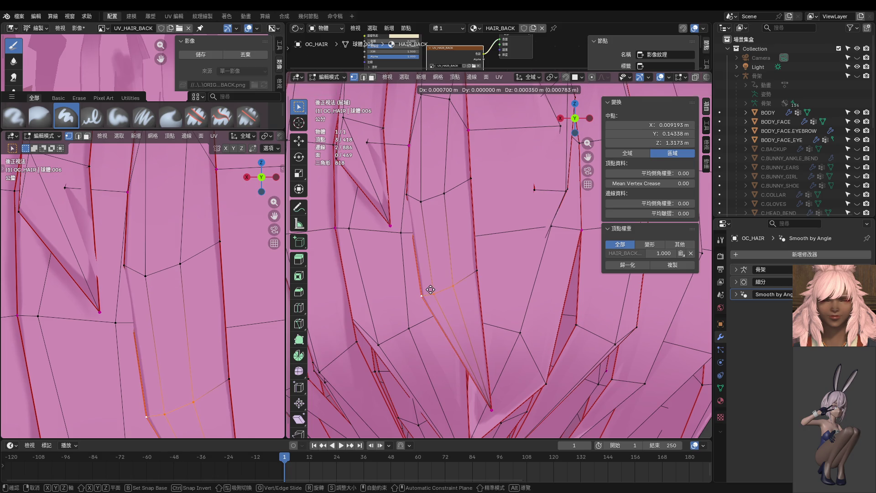
pyautogui.click(430, 289)
# Nudge a vertex in the middle of the back hair to the right
pyautogui.scroll(-4, 484, 287)
pyautogui.scroll(-1, 505, 283)
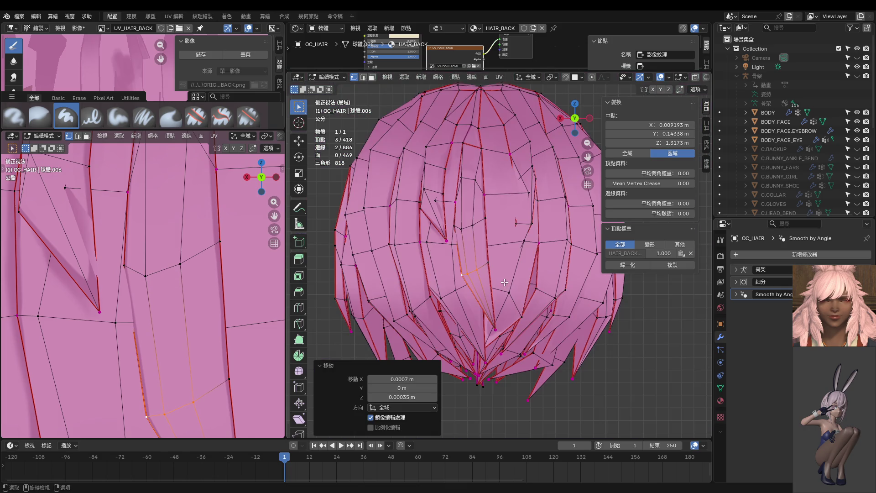
pyautogui.click(486, 218)
pyautogui.press('g')
pyautogui.click(499, 216)
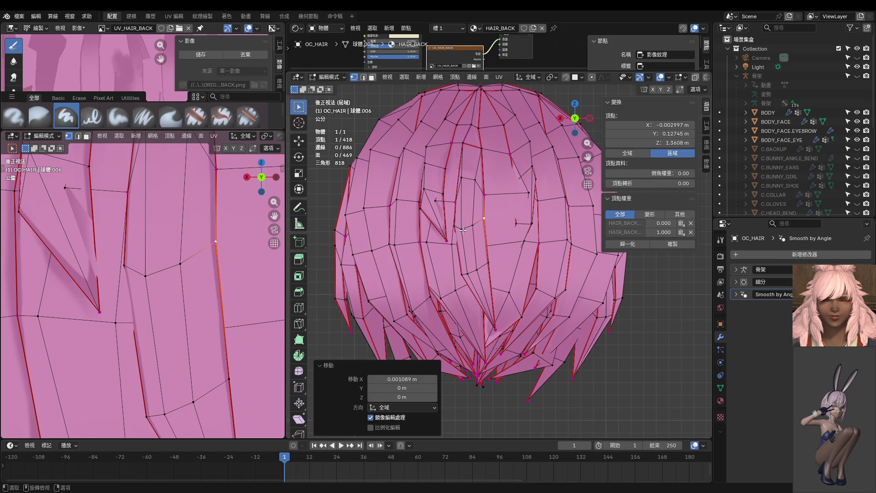
# Adjust another strand vertex and nudge a lower one -0.001512 m in X and -0.002722 m in Z
pyautogui.scroll(3, 463, 230)
pyautogui.scroll(1, 463, 230)
pyautogui.click(442, 241)
pyautogui.press('g')
pyautogui.click(446, 236)
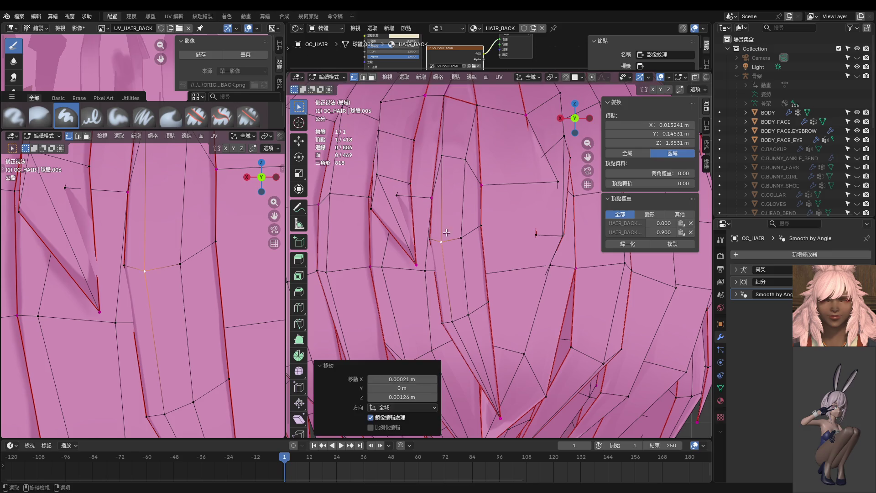
pyautogui.click(443, 160)
pyautogui.scroll(-2, 519, 194)
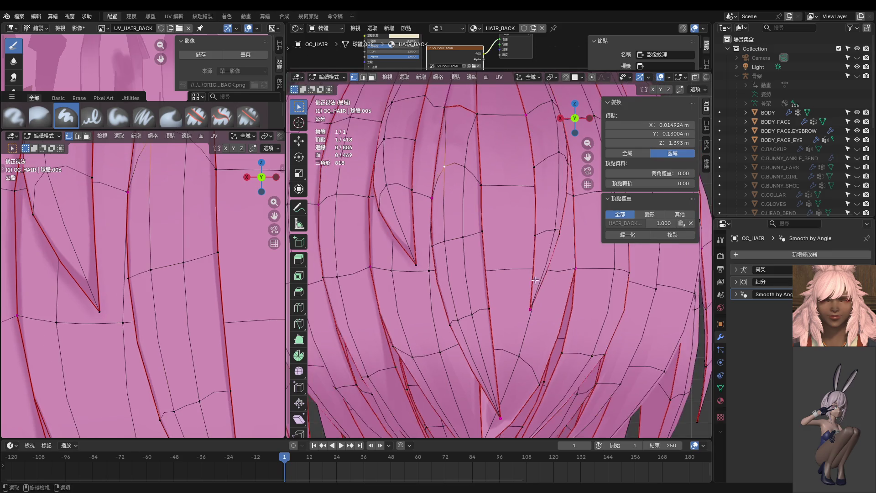
pyautogui.scroll(-2, 533, 281)
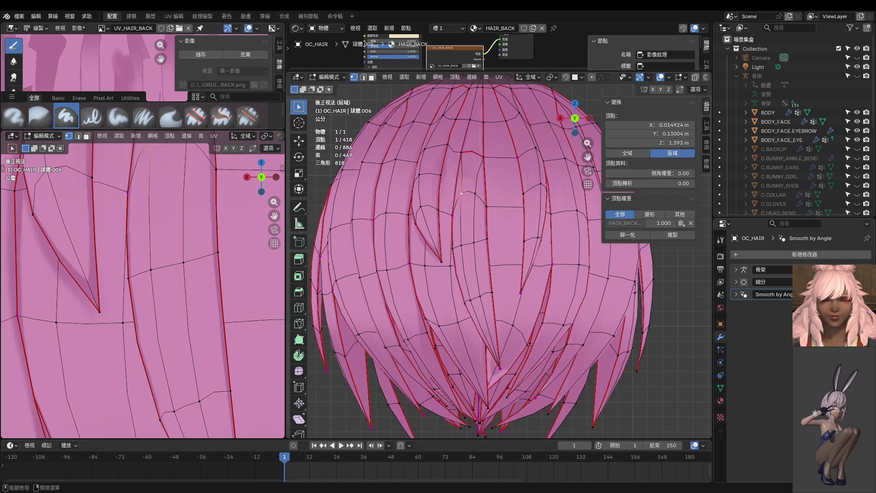
pyautogui.click(497, 293)
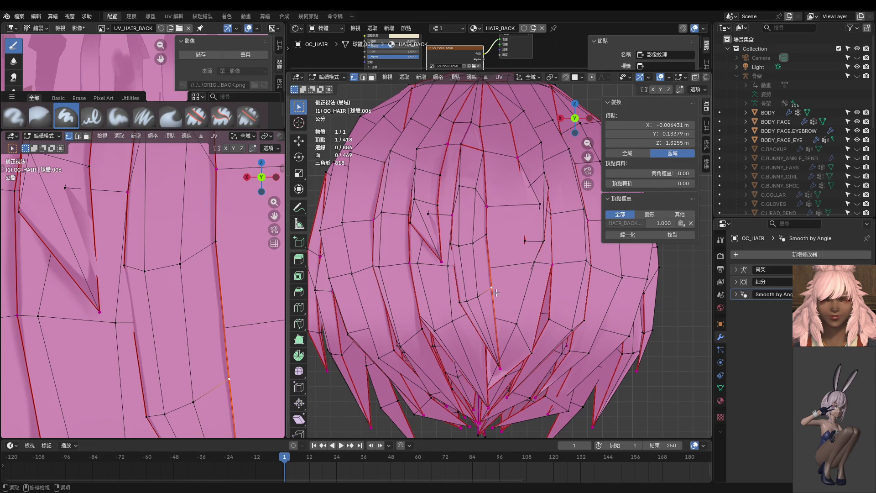
pyautogui.click(463, 310)
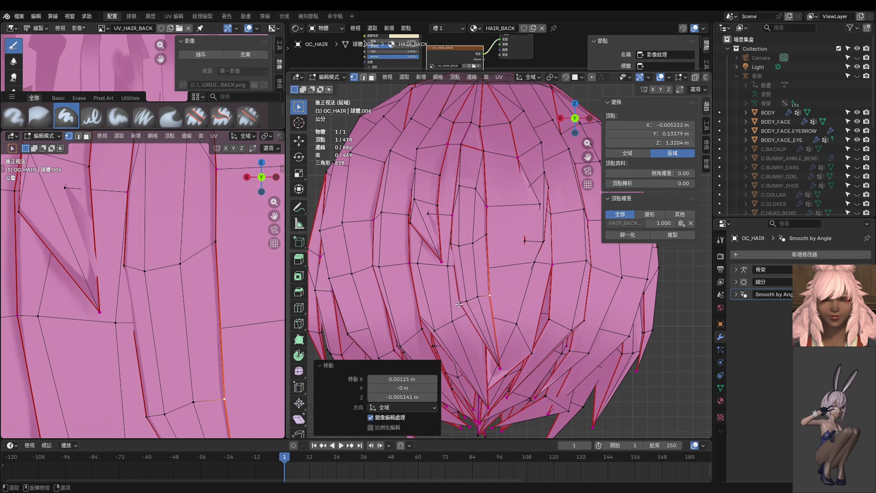
pyautogui.moveTo(463, 310); pyautogui.dragTo(466, 315)
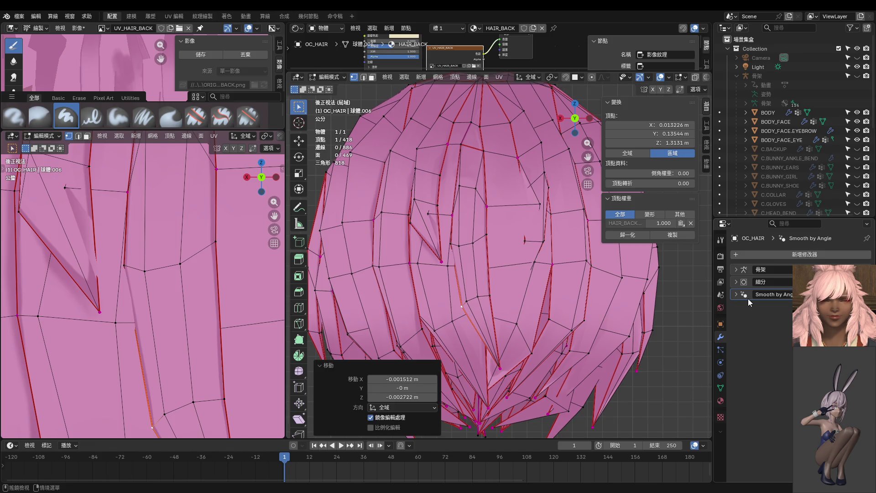
# Orbit around the hair and return the mesh to Object Mode
pyautogui.scroll(5, 496, 313)
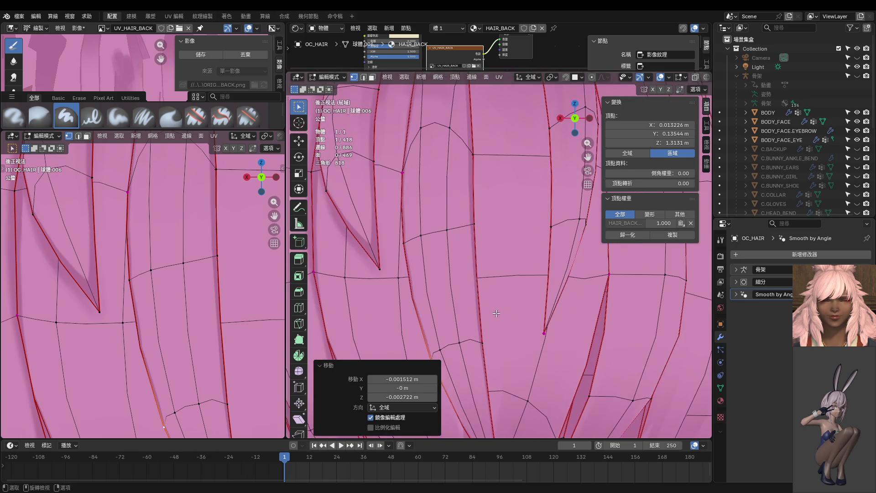
pyautogui.scroll(-5, 495, 315)
pyautogui.moveTo(495, 314)
pyautogui.mouseDown(button='middle')
pyautogui.moveTo(578, 246)
pyautogui.moveTo(477, 291)
pyautogui.mouseUp(button='middle')
pyautogui.scroll(-5, 477, 291)
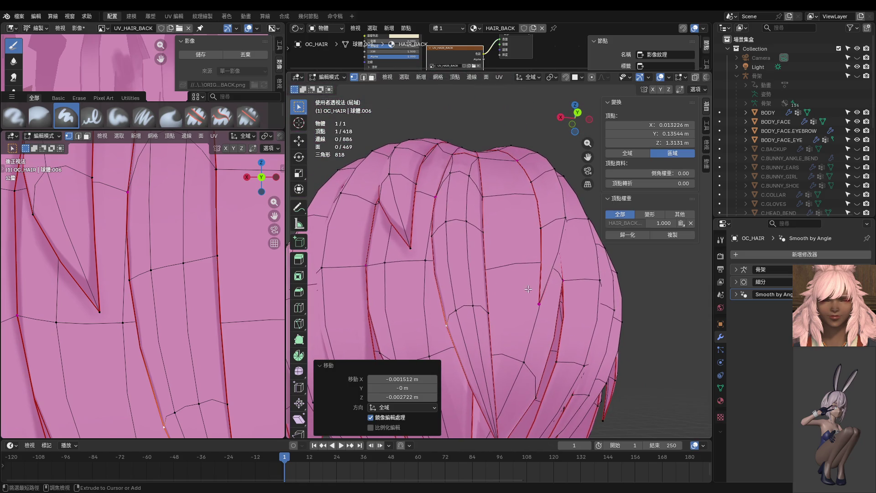
pyautogui.press('Tab')
pyautogui.scroll(-1, 477, 291)
pyautogui.scroll(-3, 174, 295)
pyautogui.scroll(-2, 188, 295)
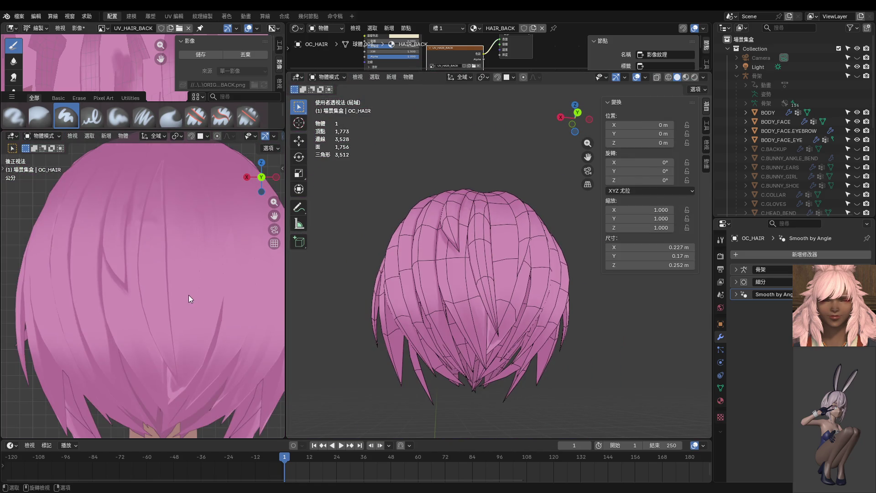
# Re-enter Edit Mode and move a selected vertex and its edge twice
pyautogui.moveTo(453, 315)
pyautogui.mouseDown(button='middle')
pyautogui.moveTo(483, 263)
pyautogui.moveTo(444, 245)
pyautogui.moveTo(441, 284)
pyautogui.moveTo(466, 254)
pyautogui.moveTo(416, 338)
pyautogui.moveTo(383, 342)
pyautogui.moveTo(506, 298)
pyautogui.moveTo(539, 244)
pyautogui.mouseUp(button='middle')
pyautogui.scroll(4, 488, 261)
pyautogui.press('Tab')
pyautogui.scroll(-1, 485, 303)
pyautogui.keyDown('shift'); pyautogui.click(463, 288); pyautogui.keyUp('shift')
pyautogui.press('g')
pyautogui.click(466, 255)
pyautogui.press('g')
pyautogui.click(381, 344)
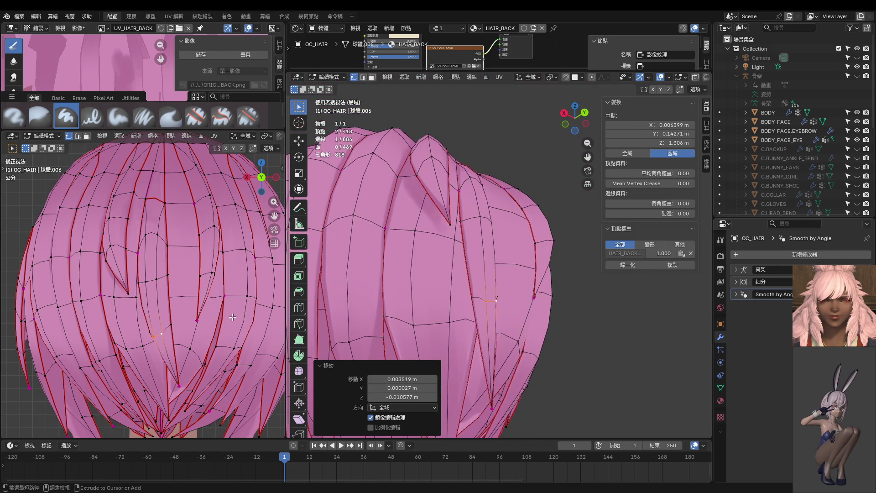
# Toggle between Object Mode and Edit Mode to check the painted shading from behind
pyautogui.press('Tab')
pyautogui.moveTo(189, 323); pyautogui.dragTo(193, 302, button='middle')
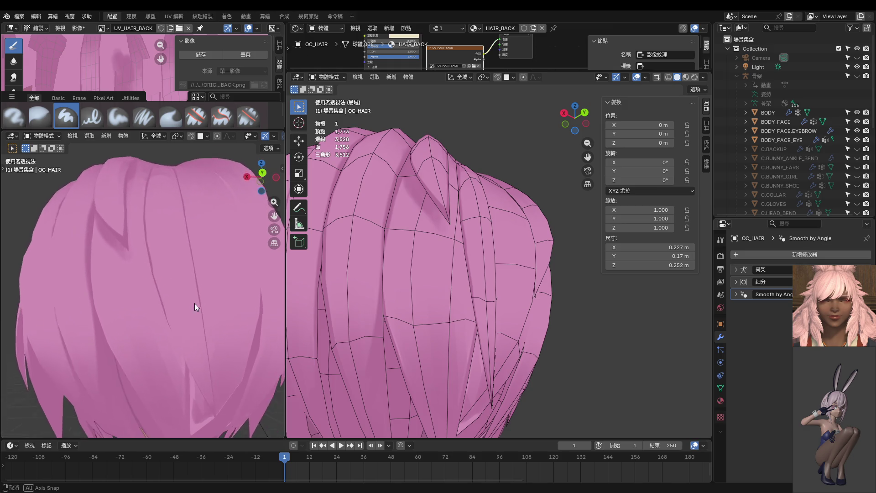
pyautogui.moveTo(437, 330); pyautogui.dragTo(439, 347, button='middle')
pyautogui.press('Tab')
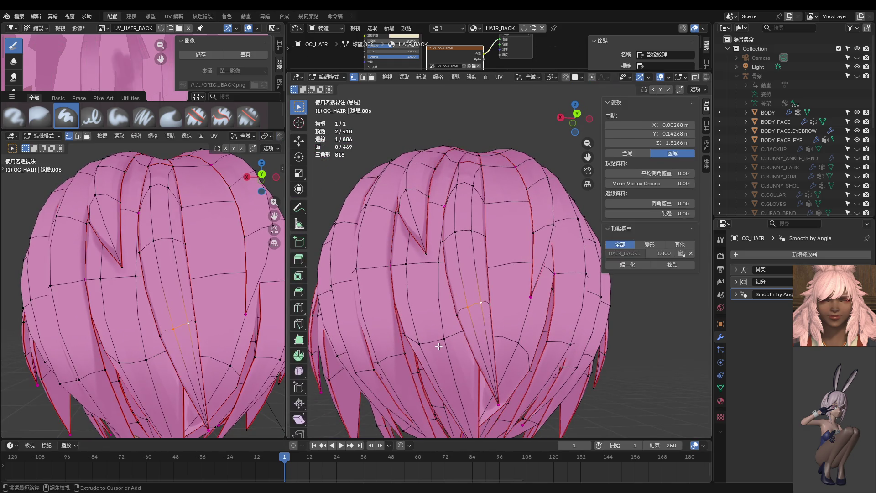
pyautogui.press('Tab')
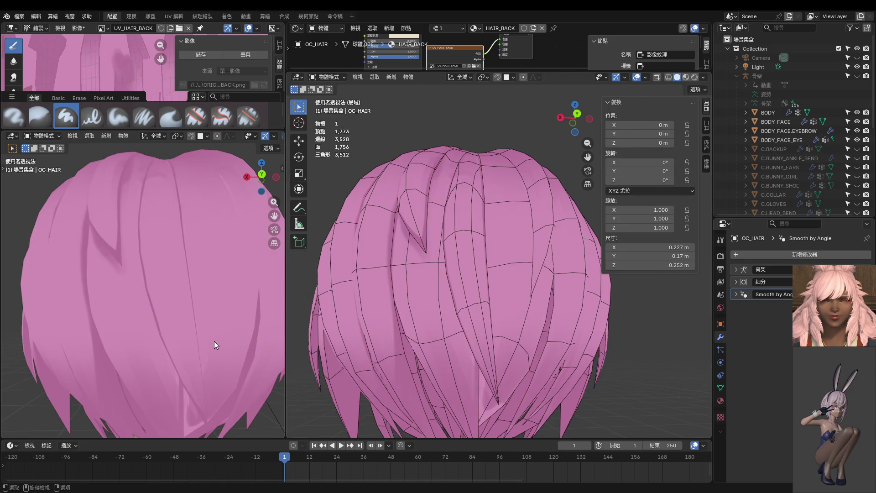
# Snap both views to the back orthographic view and switch the hair into Edit Mode
pyautogui.press('KP_1')
pyautogui.press('ctrl+KP_1')
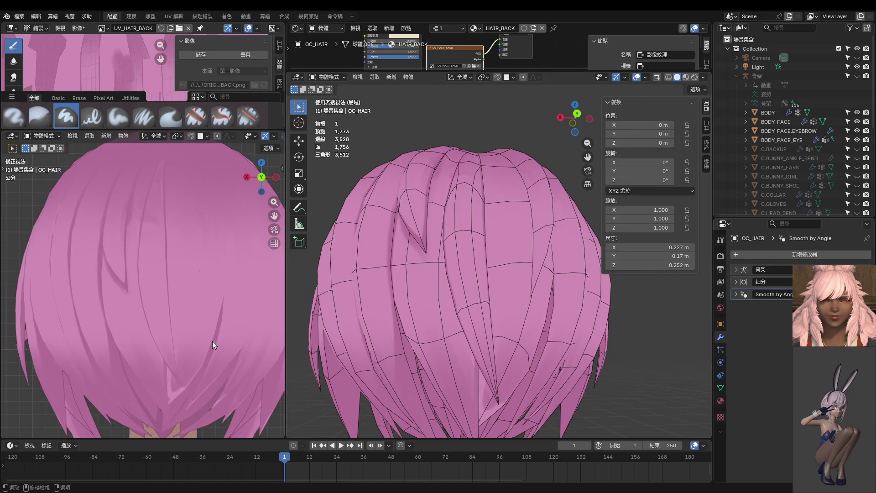
pyautogui.press('ctrl+KP_1')
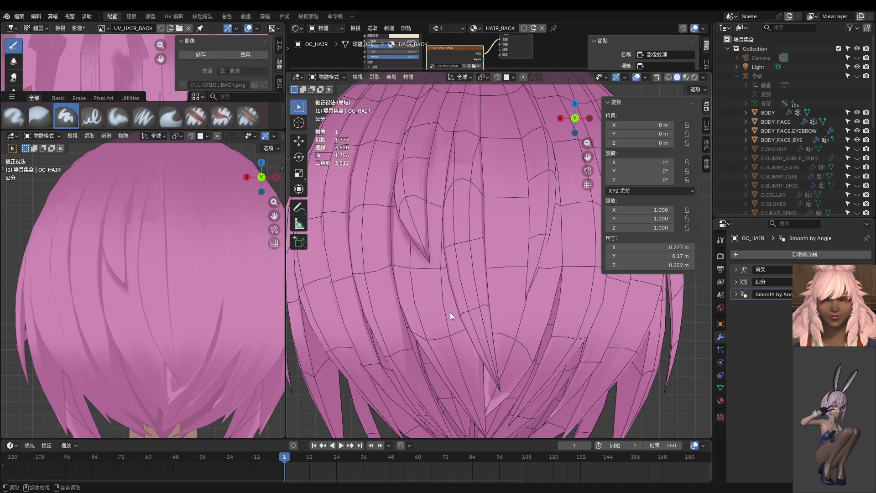
pyautogui.scroll(4, 460, 297)
pyautogui.scroll(2, 477, 294)
pyautogui.scroll(-3, 463, 243)
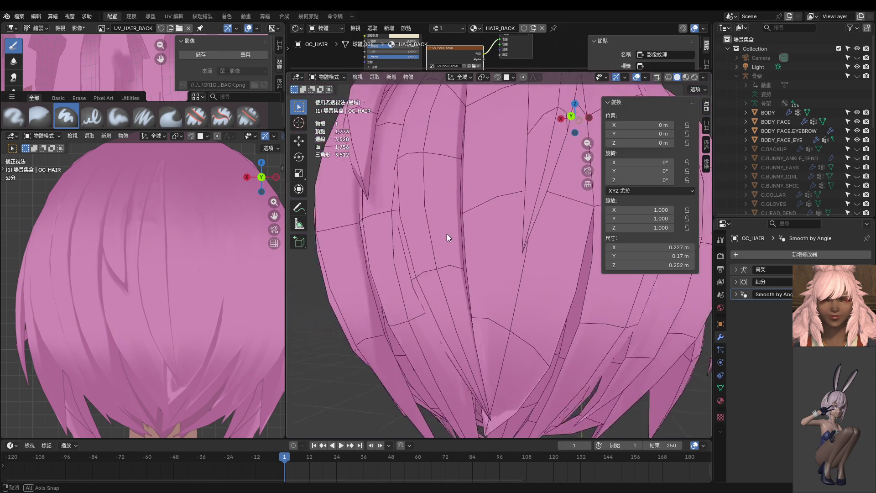
pyautogui.moveTo(448, 234); pyautogui.dragTo(409, 219, button='middle')
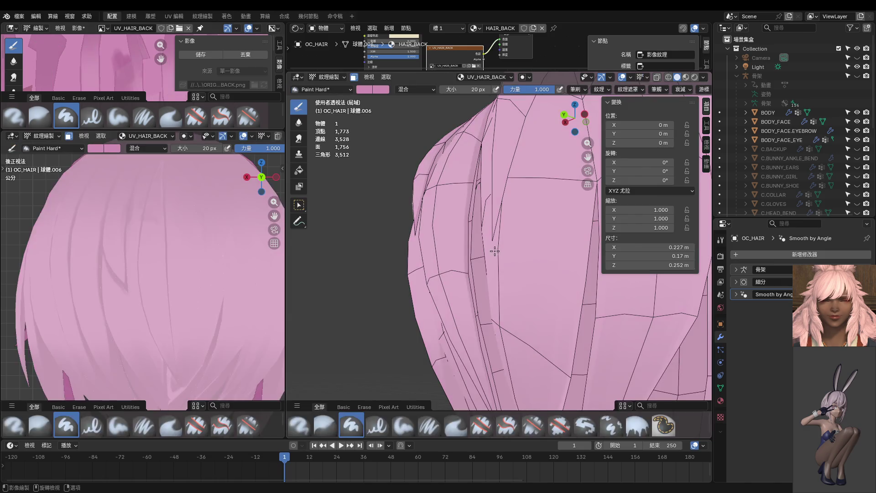
pyautogui.hotkey('ctrl', 'Tab')
pyautogui.click(493, 273)
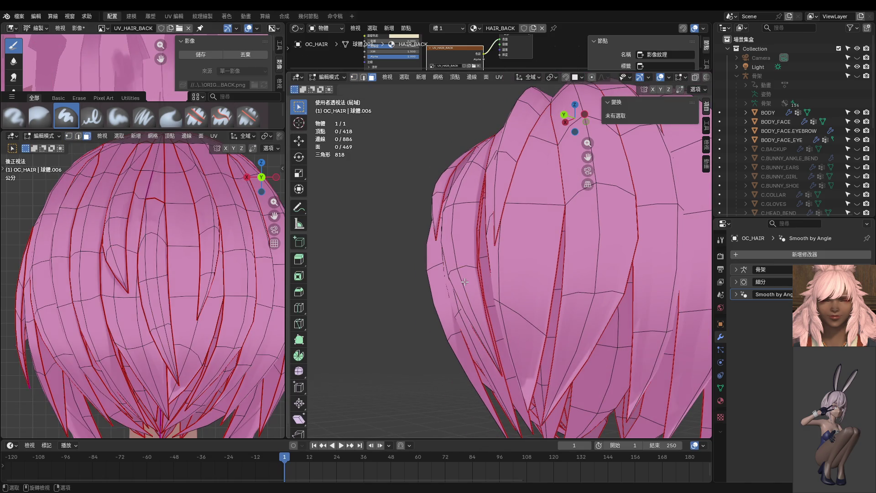
# Select the connected hair strand, enter Texture Paint, try a darker pink stroke, then undo it
pyautogui.press('l')
pyautogui.hotkey('ctrl', 'Tab')
pyautogui.click(470, 247)
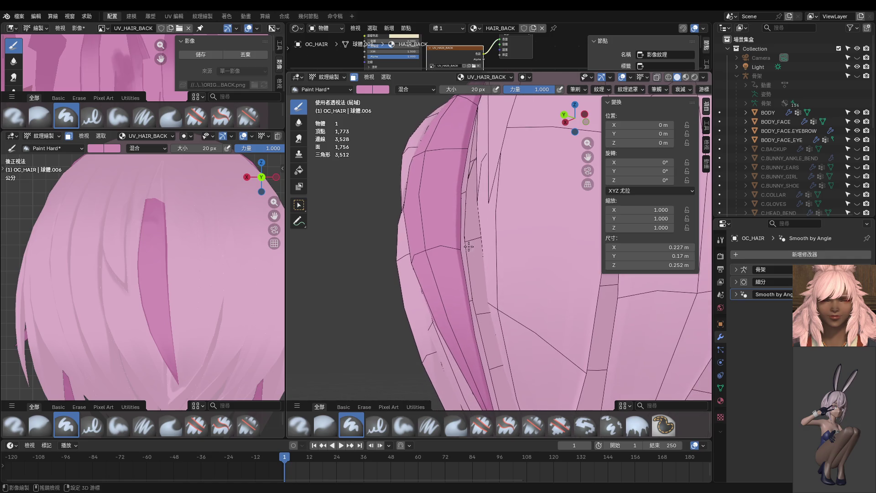
pyautogui.moveTo(470, 247); pyautogui.dragTo(461, 208, button='middle')
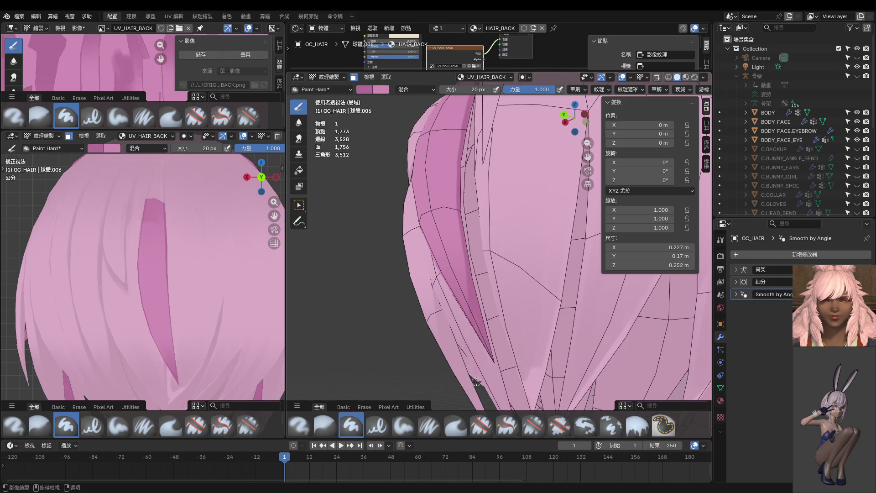
pyautogui.scroll(4, 477, 356)
pyautogui.moveTo(502, 342); pyautogui.dragTo(518, 332, button='middle')
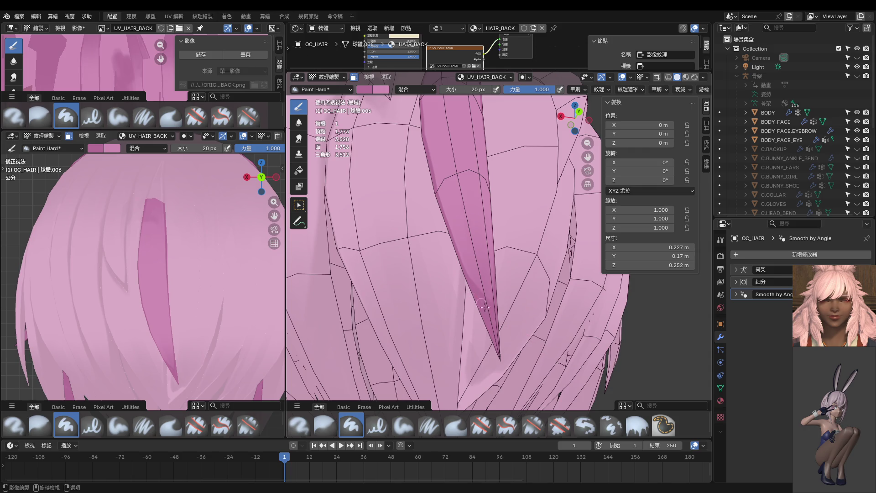
pyautogui.moveTo(531, 333); pyautogui.dragTo(539, 323, button='middle')
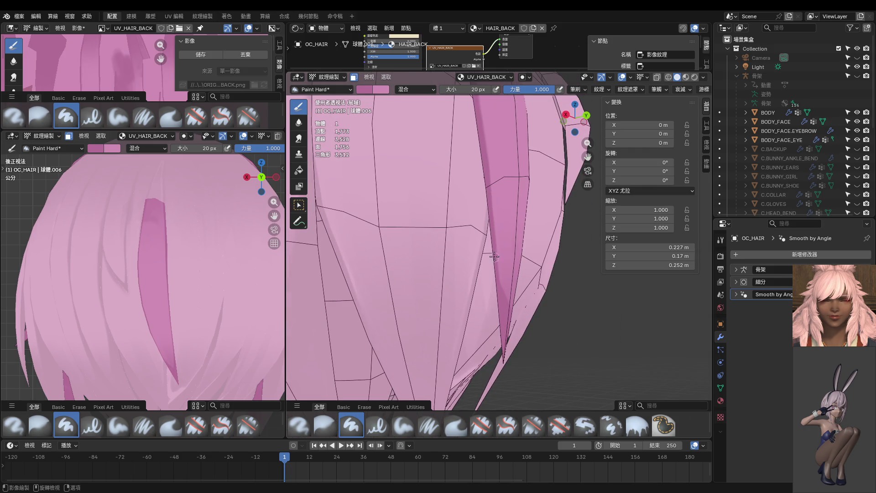
pyautogui.moveTo(491, 239); pyautogui.dragTo(505, 300)
pyautogui.hotkey('ctrl', 'z')
# Snap to the back view (Ctrl+Numpad 1) and return the hair to Object Mode
pyautogui.scroll(3, 431, 328)
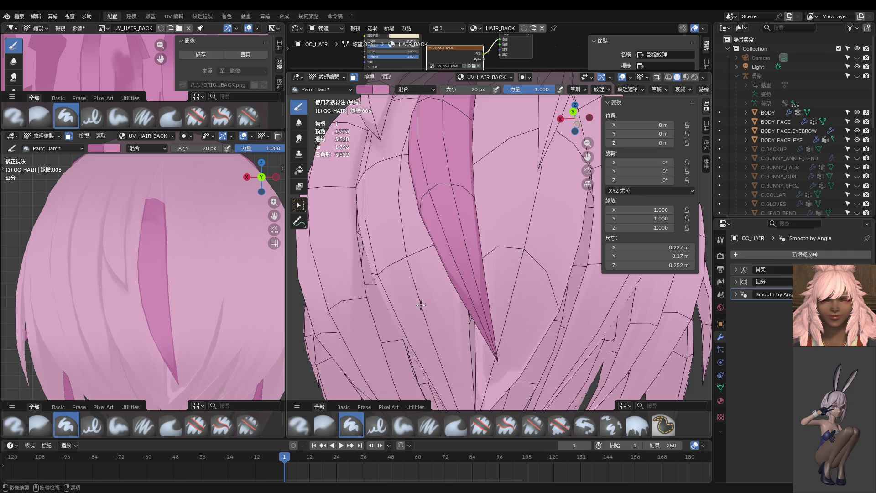
pyautogui.scroll(-1, 421, 306)
pyautogui.scroll(-1, 457, 296)
pyautogui.press('ctrl+KP_1')
pyautogui.scroll(-2, 533, 281)
pyautogui.hotkey('ctrl', 'Tab')
pyautogui.scroll(-3, 438, 272)
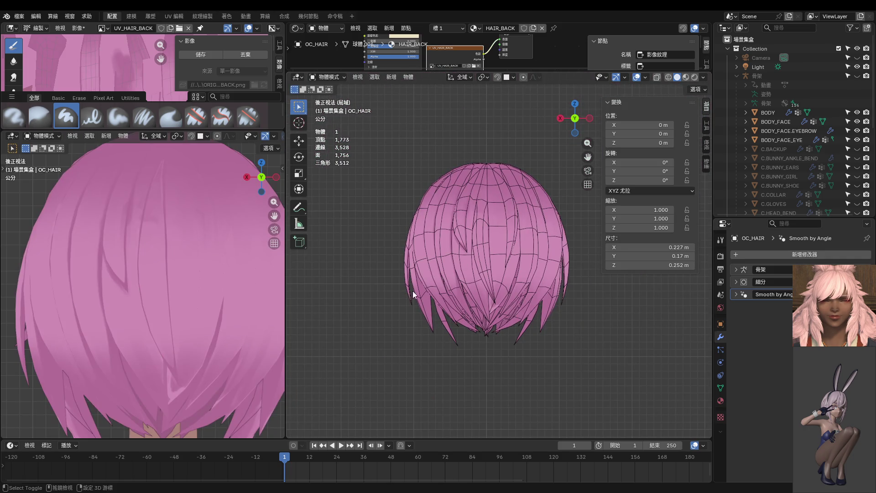
# Enter Edit Mode on the hair, clear the selection, and pick one back strand with L
pyautogui.scroll(-4, 223, 313)
pyautogui.keyDown('shift'); pyautogui.moveTo(223, 313); pyautogui.dragTo(170, 327, button='middle'); pyautogui.keyUp('shift')
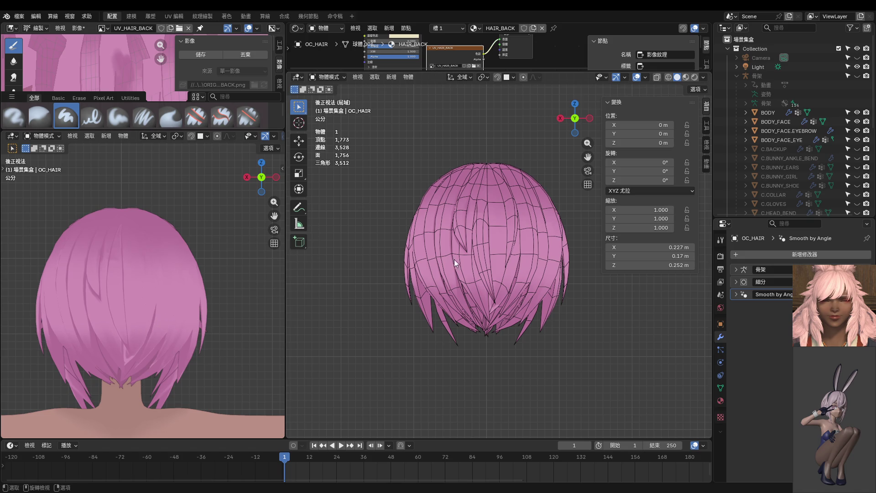
pyautogui.scroll(1, 468, 279)
pyautogui.scroll(2, 478, 290)
pyautogui.scroll(2, 474, 229)
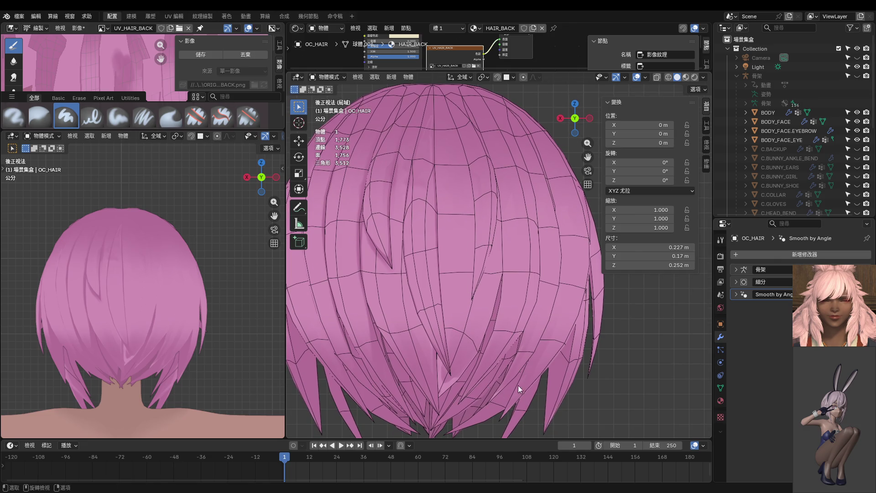
pyautogui.keyDown('shift'); pyautogui.moveTo(577, 362); pyautogui.dragTo(579, 296, button='middle'); pyautogui.keyUp('shift')
pyautogui.press('Tab')
pyautogui.scroll(1, 476, 365)
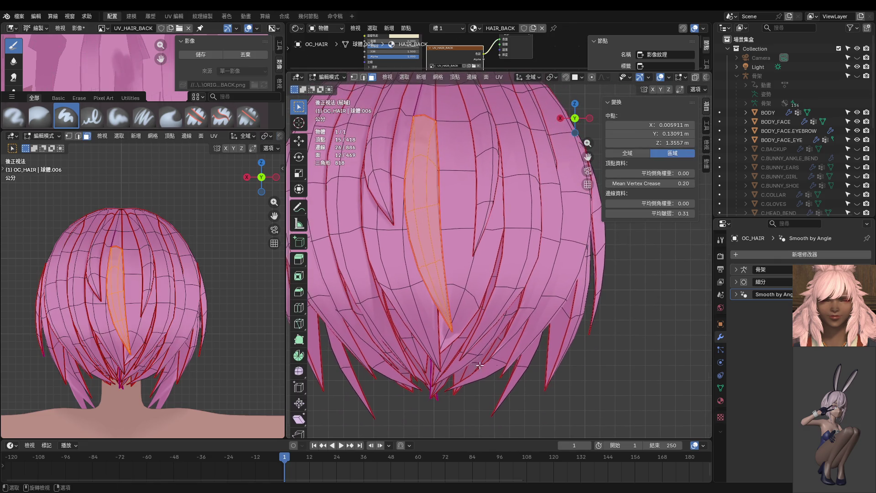
pyautogui.click(586, 379)
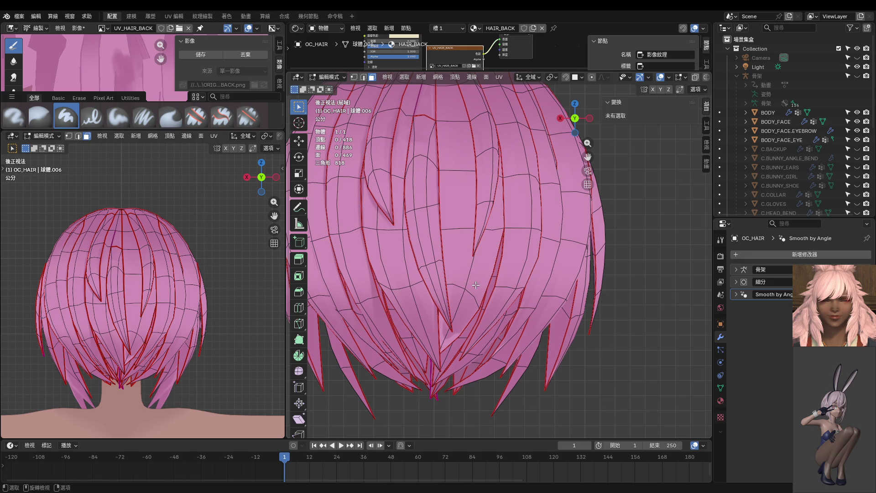
pyautogui.press('l')
# Hide all unselected strands with Shift+H and switch the lone strand to Texture Paint
pyautogui.hotkey('ctrl', 'Tab')
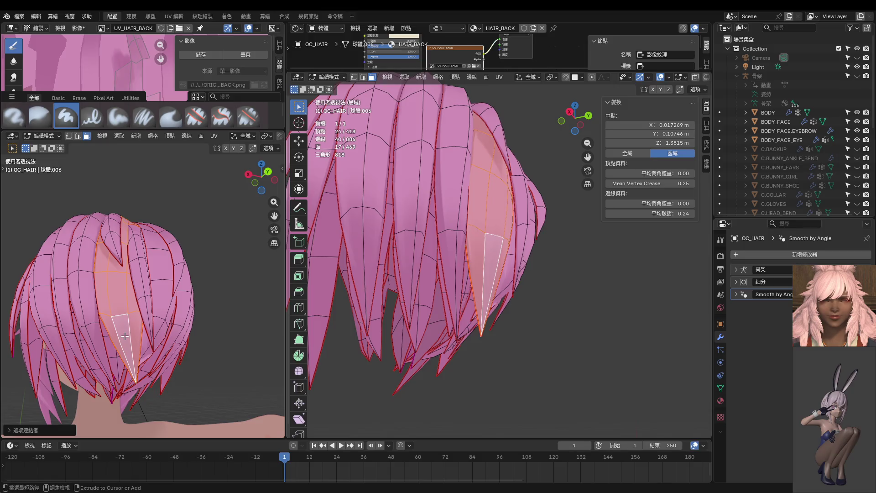
pyautogui.hotkey('shift', 'h')
pyautogui.hotkey('ctrl', 'Tab')
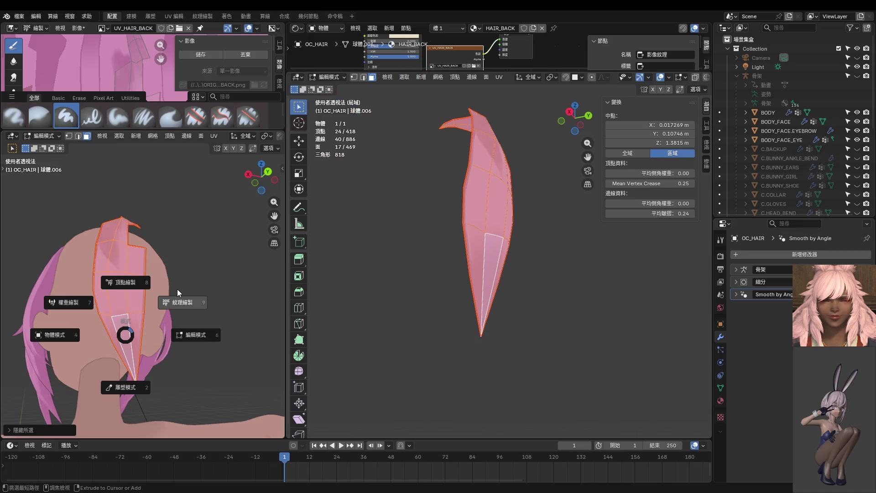
pyautogui.click(168, 317)
pyautogui.scroll(4, 168, 316)
pyautogui.scroll(2, 156, 313)
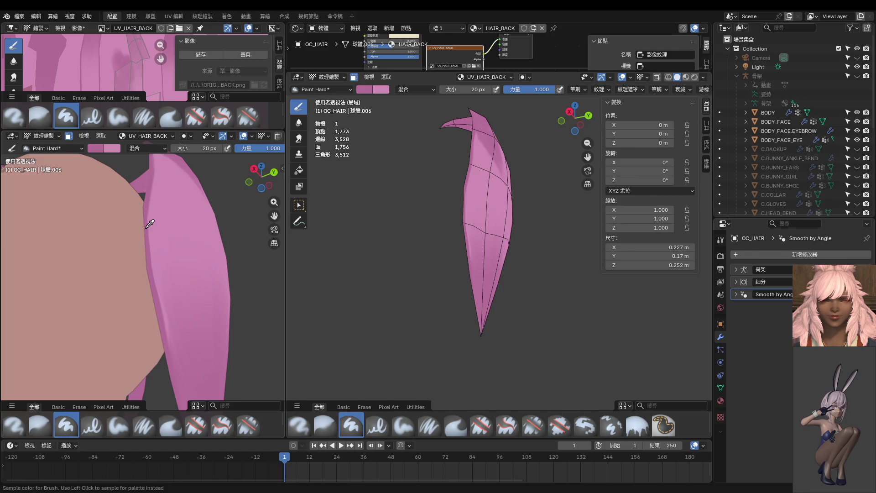
# Paint darker pink shading down the isolated strand's edge in the left viewport
pyautogui.moveTo(145, 203); pyautogui.dragTo(182, 358)
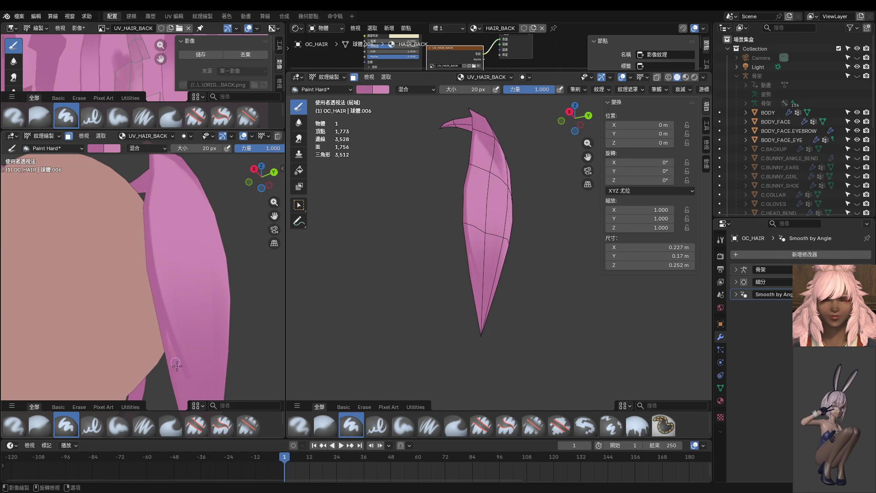
pyautogui.scroll(-2, 174, 359)
pyautogui.scroll(-2, 156, 308)
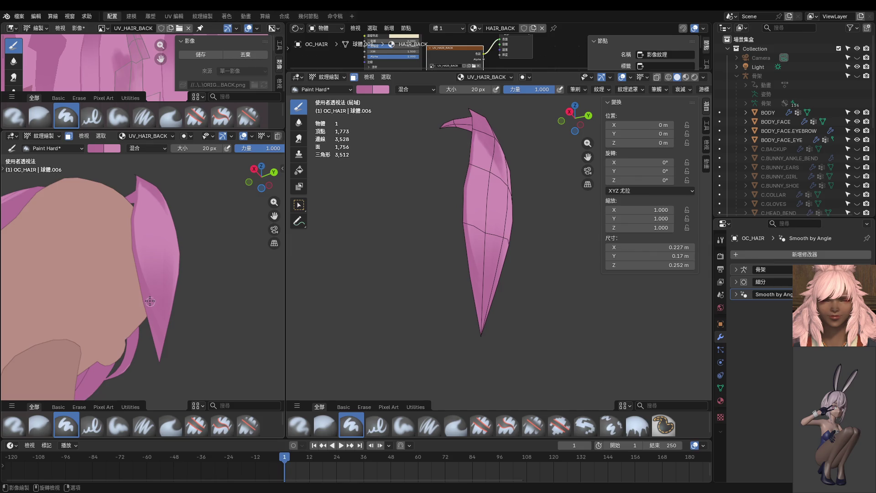
pyautogui.moveTo(187, 364); pyautogui.dragTo(183, 356)
# Orbit around the strand to check its shading, then enlarge the texture image area
pyautogui.moveTo(180, 356); pyautogui.dragTo(156, 345, button='middle')
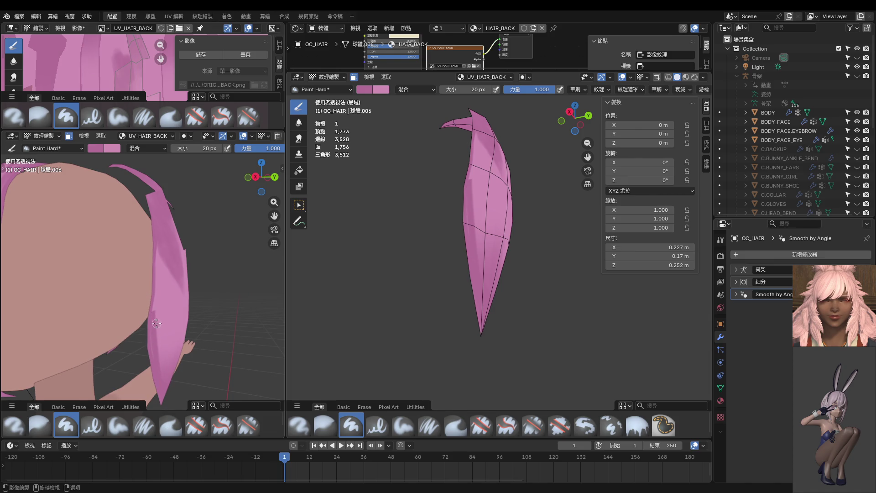
pyautogui.scroll(2, 150, 297)
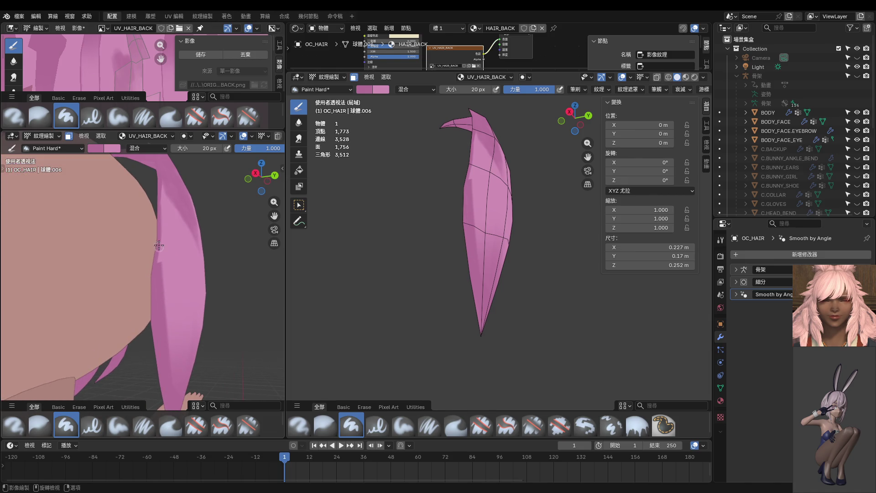
pyautogui.scroll(3, 160, 315)
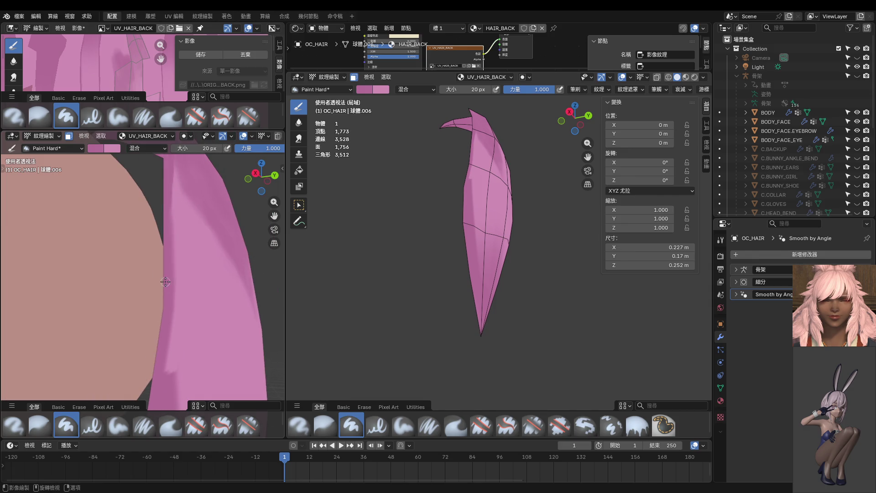
pyautogui.moveTo(176, 336); pyautogui.dragTo(158, 270, button='middle')
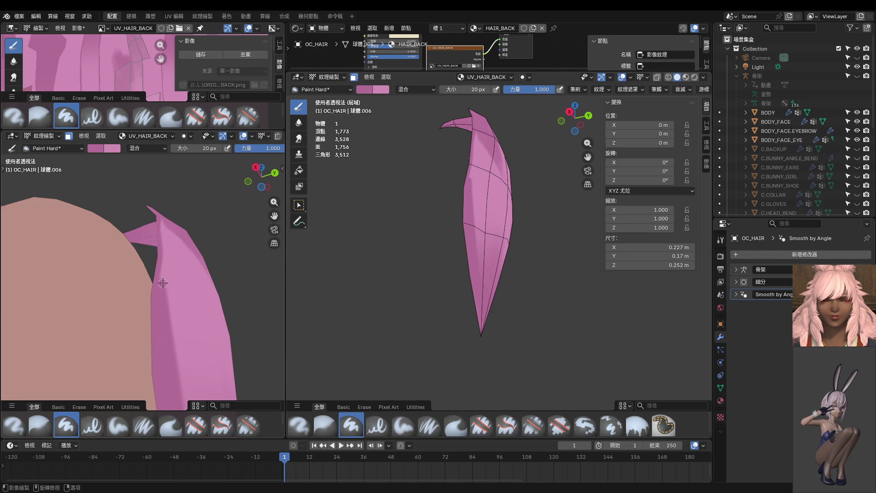
pyautogui.moveTo(163, 255); pyautogui.dragTo(167, 284, button='middle')
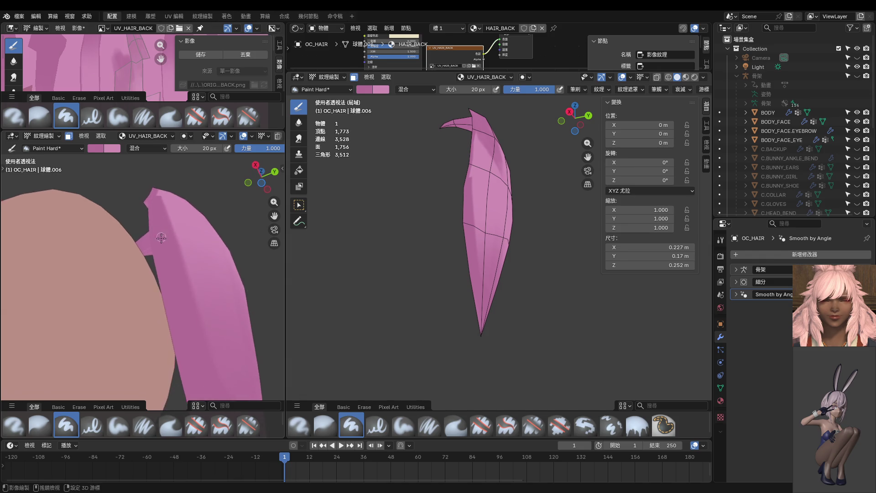
pyautogui.moveTo(162, 226); pyautogui.dragTo(177, 268, button='middle')
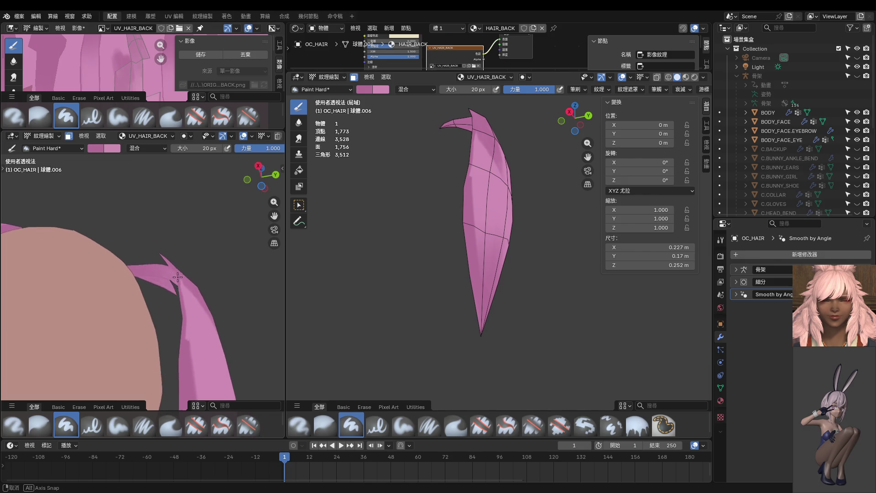
pyautogui.moveTo(177, 323)
pyautogui.mouseDown(button='middle')
pyautogui.moveTo(100, 360)
pyautogui.moveTo(132, 287)
pyautogui.mouseUp(button='middle')
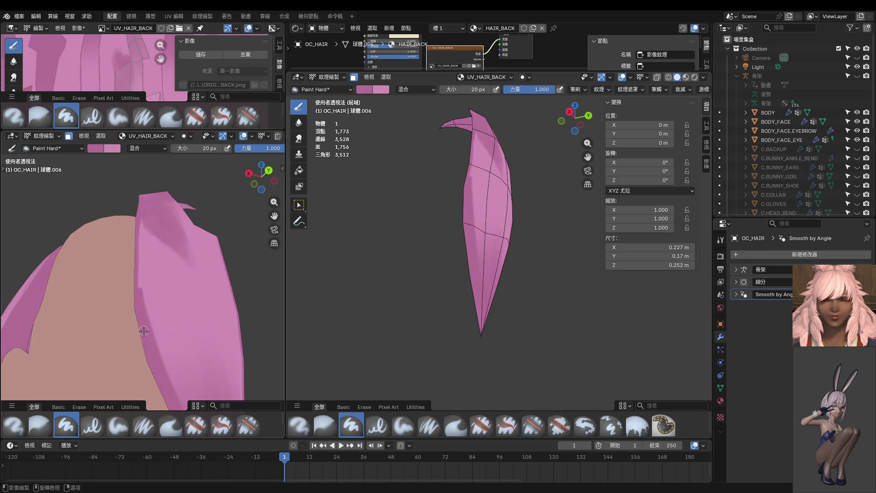
pyautogui.moveTo(160, 157); pyautogui.dragTo(159, 354)
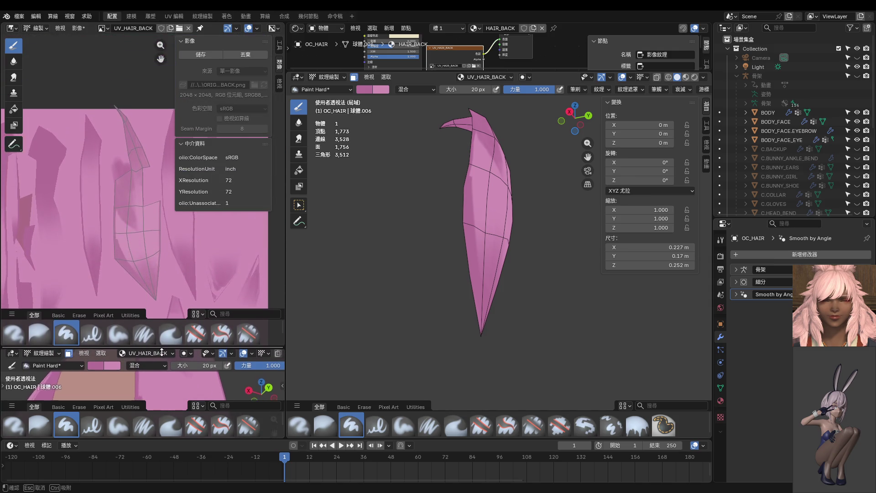
# Add a darker stroke to the hair texture, view the head from behind, and return to Object Mode
pyautogui.scroll(3, 137, 167)
pyautogui.scroll(2, 136, 166)
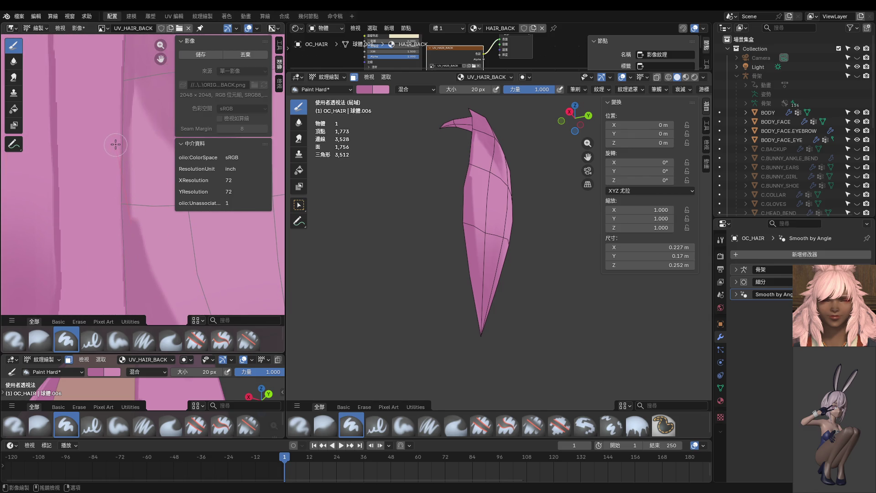
pyautogui.moveTo(122, 180); pyautogui.dragTo(112, 72)
pyautogui.scroll(-3, 224, 237)
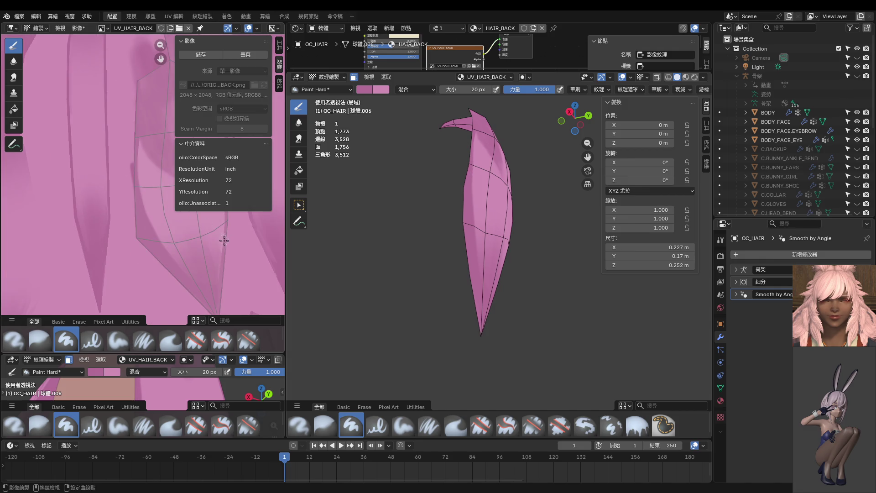
pyautogui.scroll(-3, 214, 244)
pyautogui.scroll(-3, 323, 268)
pyautogui.scroll(-3, 137, 229)
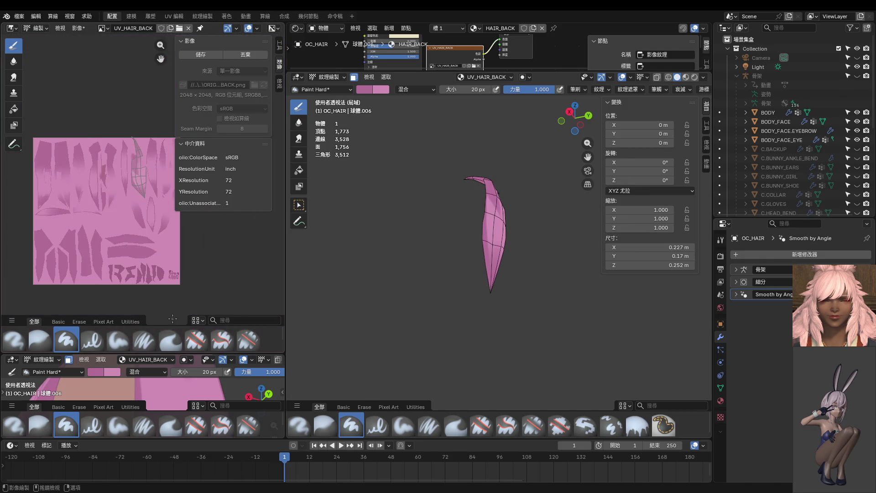
pyautogui.moveTo(170, 354); pyautogui.dragTo(170, 206)
pyautogui.scroll(-2, 188, 313)
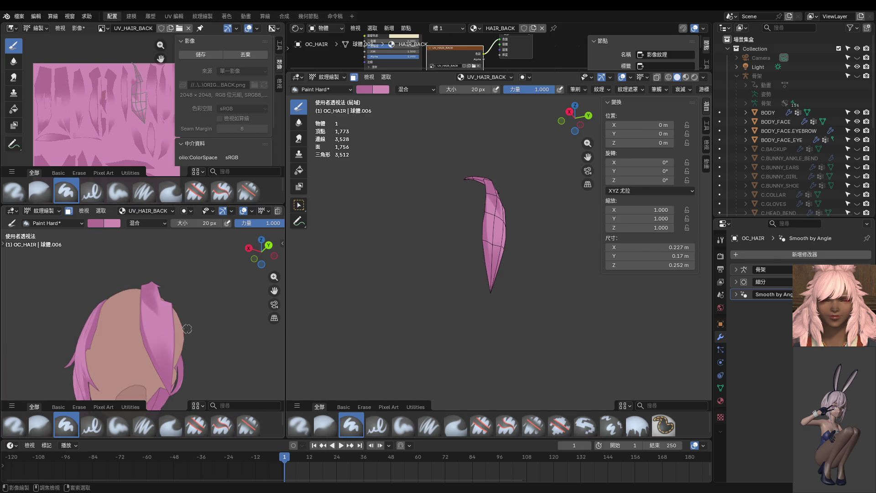
pyautogui.press('ctrl+KP_1')
pyautogui.hotkey('ctrl', 'Tab')
pyautogui.click(124, 330)
# Orbit the main view into the back ortho view and enter Edit Mode on the hair mesh
pyautogui.scroll(3, 133, 315)
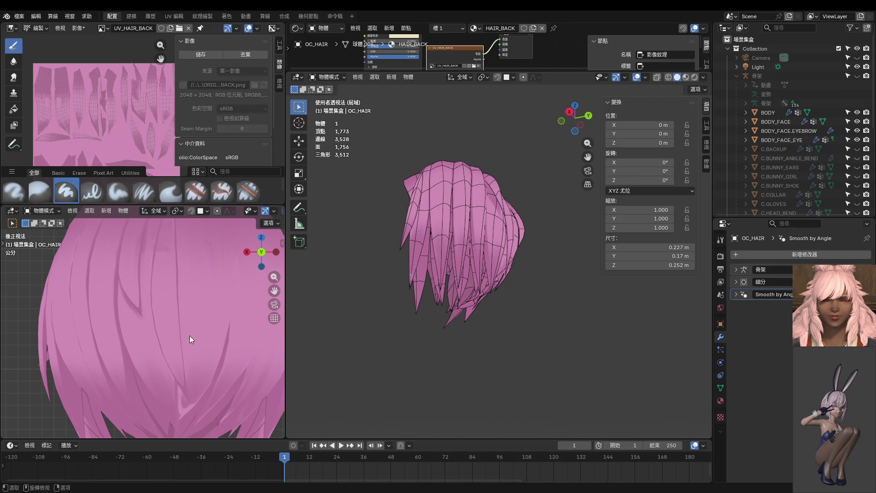
pyautogui.scroll(-3, 190, 336)
pyautogui.scroll(5, 182, 333)
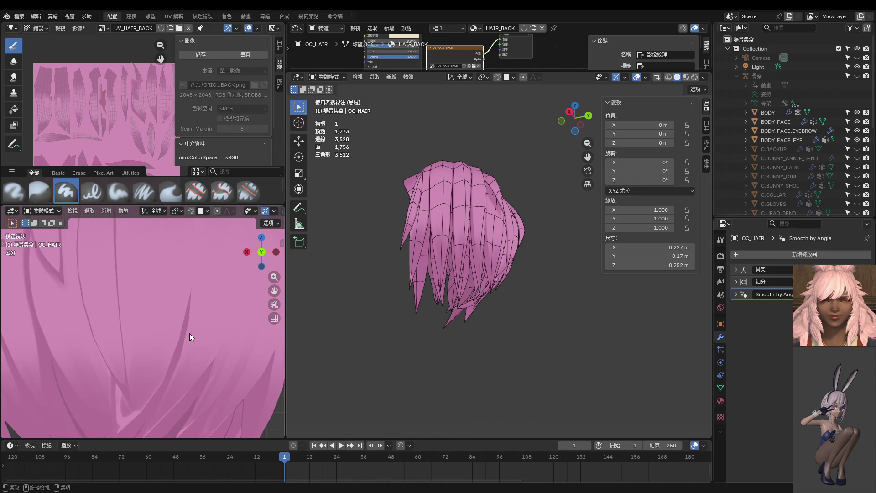
pyautogui.scroll(-1, 165, 320)
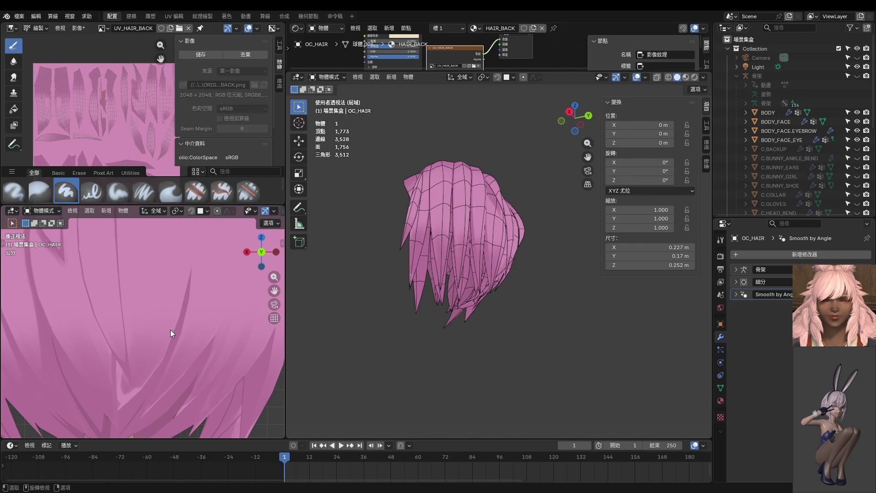
pyautogui.moveTo(496, 283); pyautogui.dragTo(433, 305, button='middle')
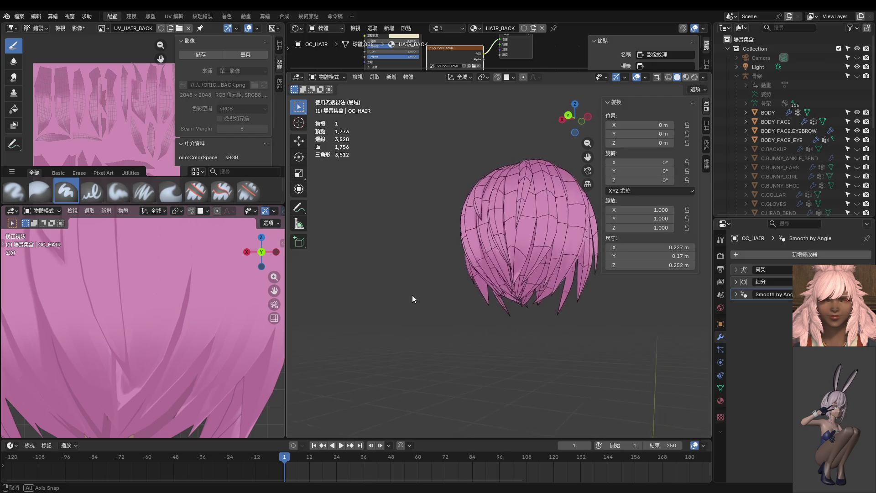
pyautogui.press('ctrl+KP_1')
pyautogui.scroll(4, 496, 298)
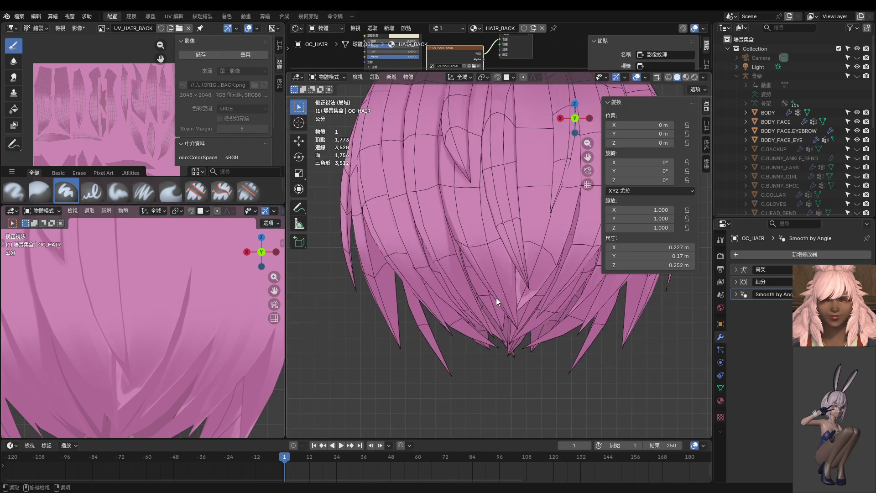
pyautogui.hotkey('ctrl', 'Tab')
pyautogui.click(528, 347)
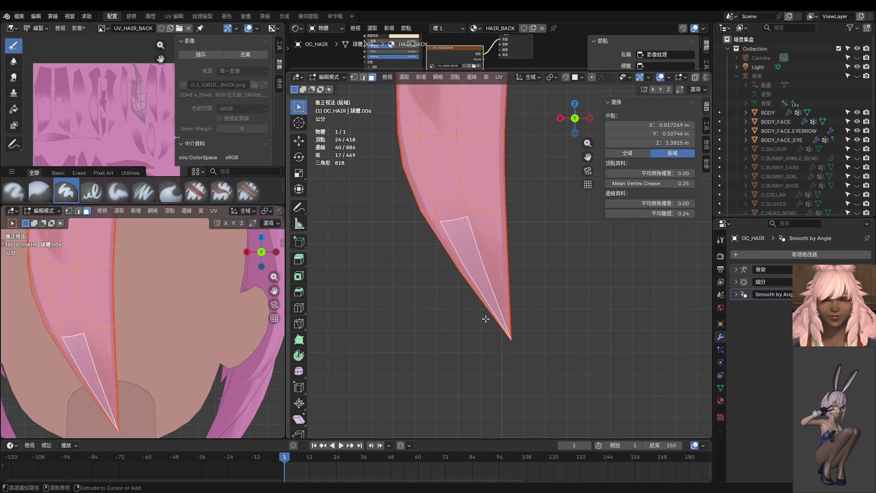
# Paint darker shading along the strand tip's right edge, enlarging the brush to 38 px for more strokes
pyautogui.hotkey('ctrl', 'Tab')
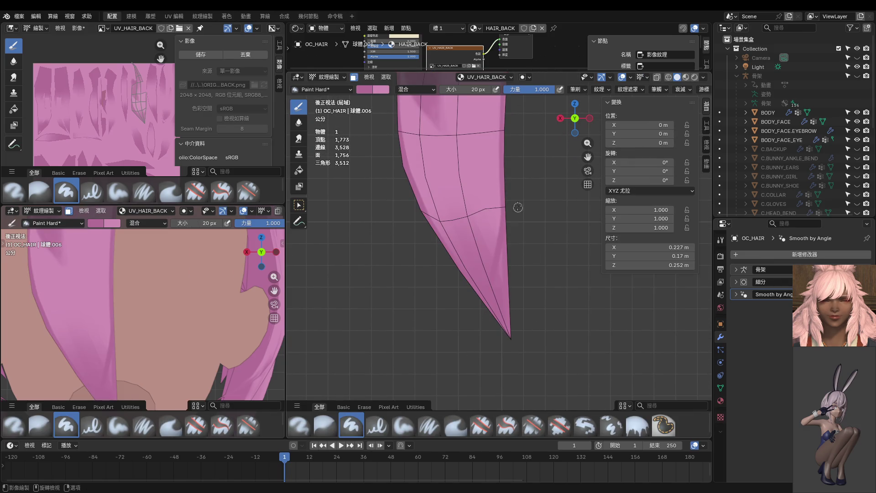
pyautogui.moveTo(480, 324); pyautogui.dragTo(473, 355)
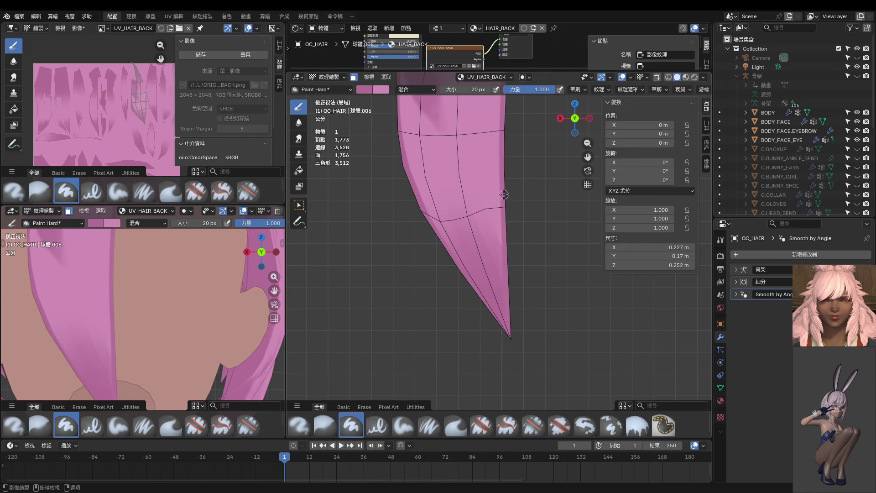
pyautogui.moveTo(505, 199); pyautogui.dragTo(500, 272)
pyautogui.press('f')
pyautogui.click(475, 309)
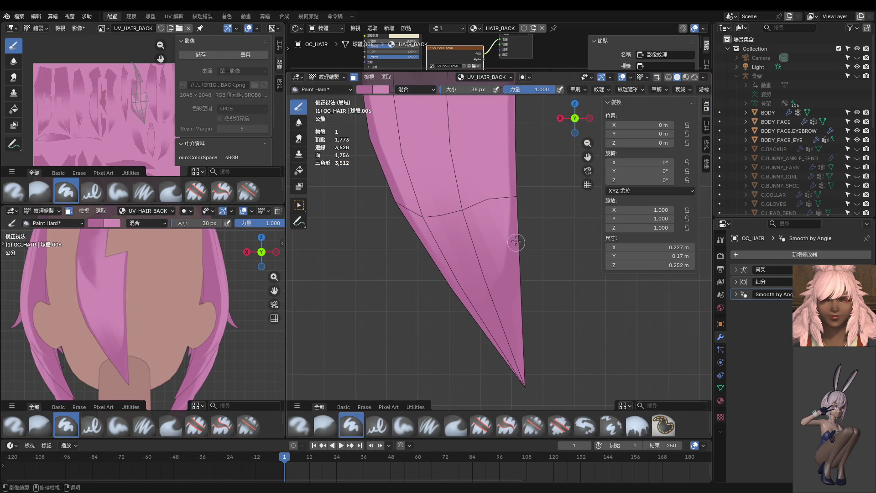
pyautogui.moveTo(517, 243)
pyautogui.mouseDown()
pyautogui.moveTo(455, 373)
pyautogui.moveTo(518, 151)
pyautogui.mouseUp()
# Return the hair to Object Mode, then go back into Edit Mode on the mesh
pyautogui.hotkey('ctrl', 'Tab')
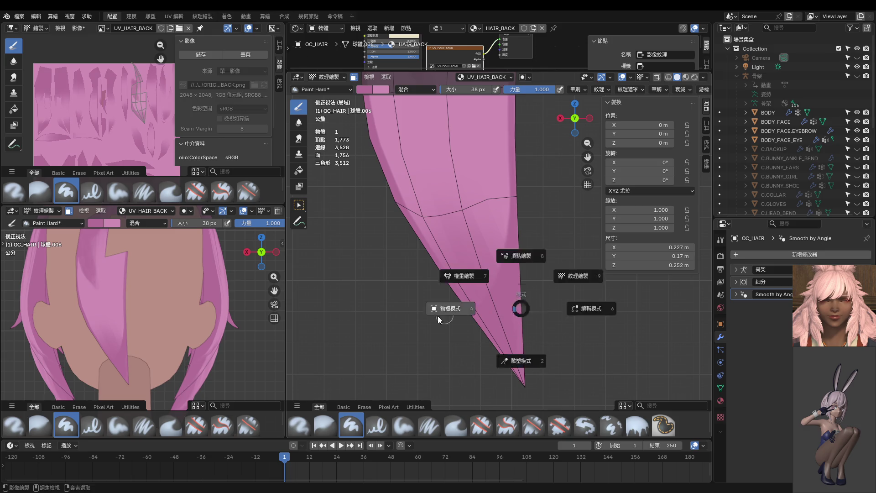
pyautogui.click(455, 314)
pyautogui.scroll(-5, 418, 323)
pyautogui.scroll(-2, 427, 322)
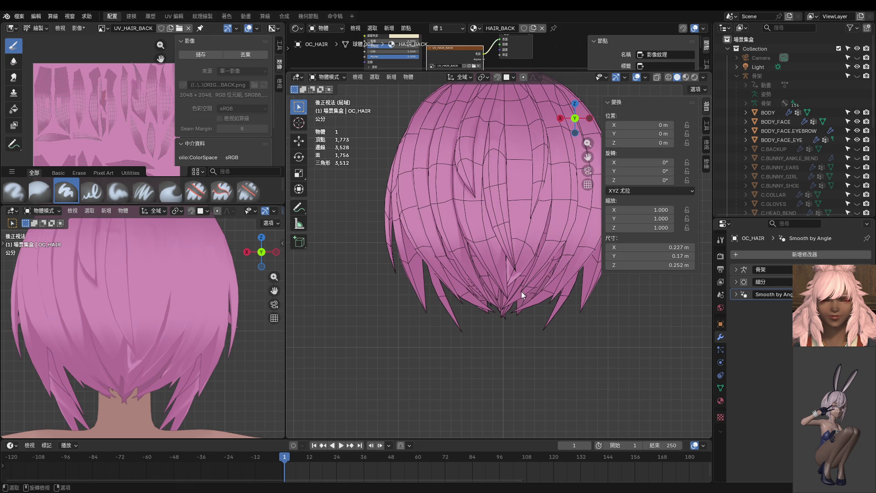
pyautogui.press('Tab')
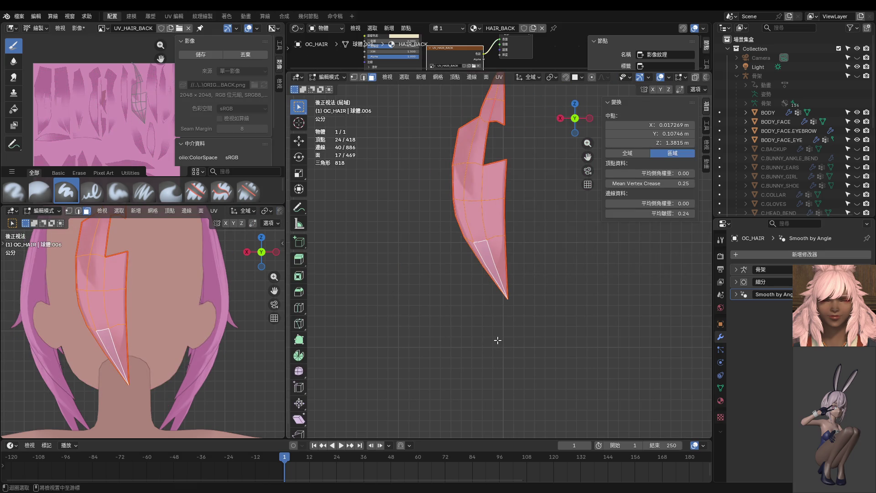
# Reveal all strands, set a 16 px brush, and hide everything except the central back strand
pyautogui.hotkey('alt', 'h')
pyautogui.hotkey('alt', 'a')
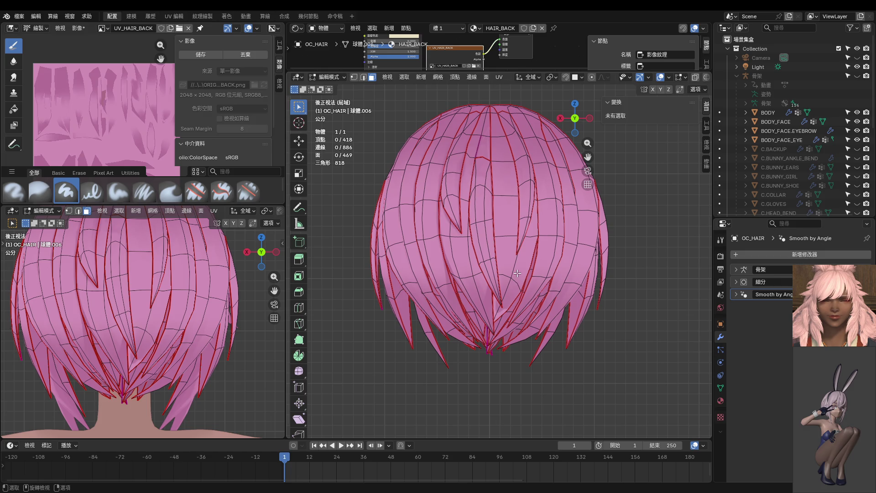
pyautogui.hotkey('ctrl', 'Tab')
pyautogui.click(401, 413)
pyautogui.scroll(5, 514, 267)
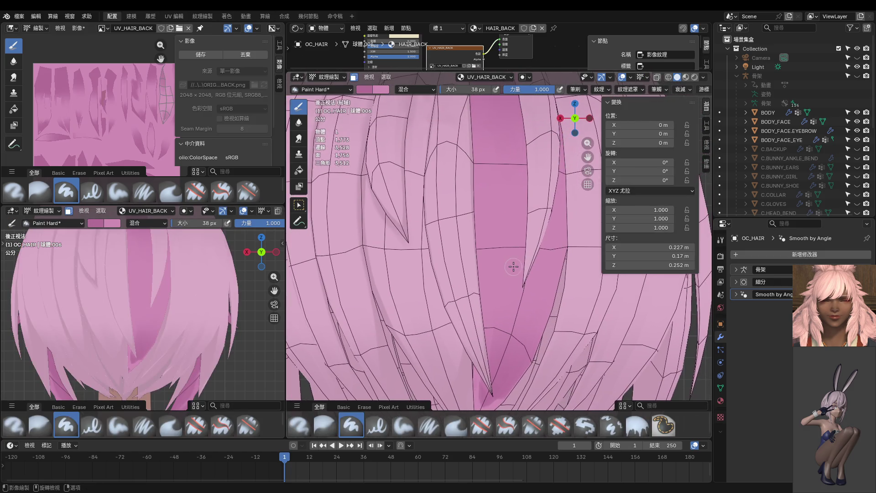
pyautogui.press('f')
pyautogui.click(485, 223)
pyautogui.hotkey('ctrl', 'Tab')
pyautogui.click(541, 296)
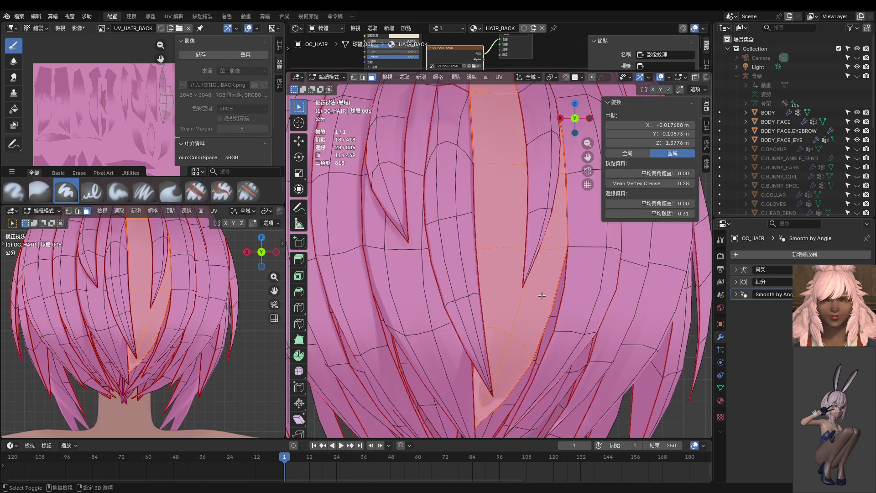
pyautogui.hotkey('shift', 'h')
# Nudge two vertices on the central strand's left edge slightly along the X axis
pyautogui.hotkey('ctrl', 'Tab')
pyautogui.scroll(-2, 500, 247)
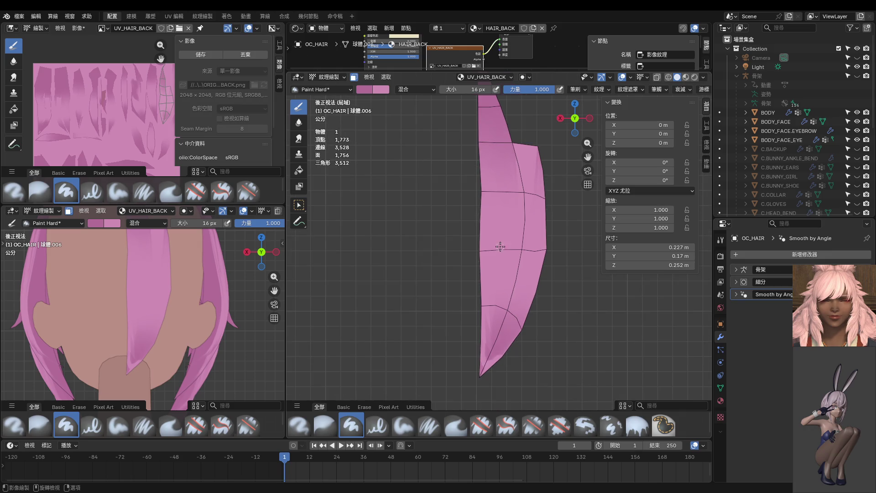
pyautogui.press('Tab')
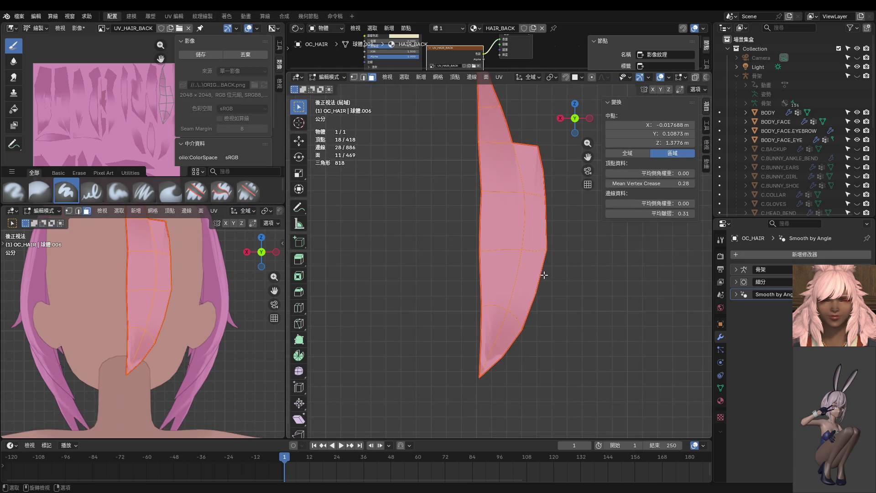
pyautogui.click(491, 248)
pyautogui.press('g')
pyautogui.press('x')
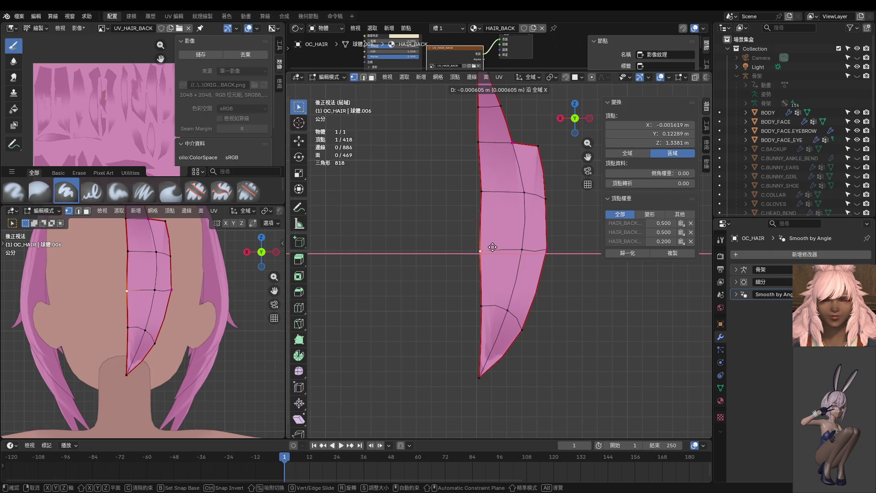
pyautogui.click(485, 206)
pyautogui.click(480, 192)
pyautogui.press('g')
pyautogui.press('x')
pyautogui.click(493, 183)
pyautogui.press('Tab')
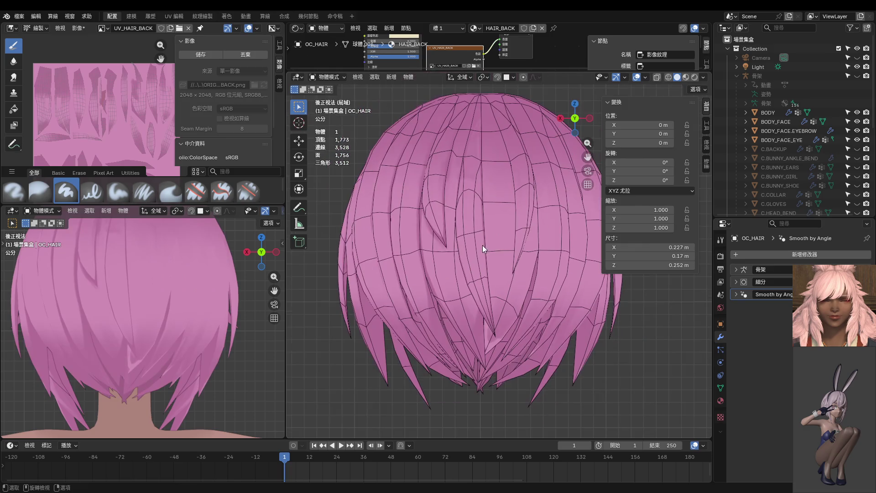
# Select all of the strand's faces in face select mode and switch back to Texture Paint
pyautogui.hotkey('ctrl', 'Tab')
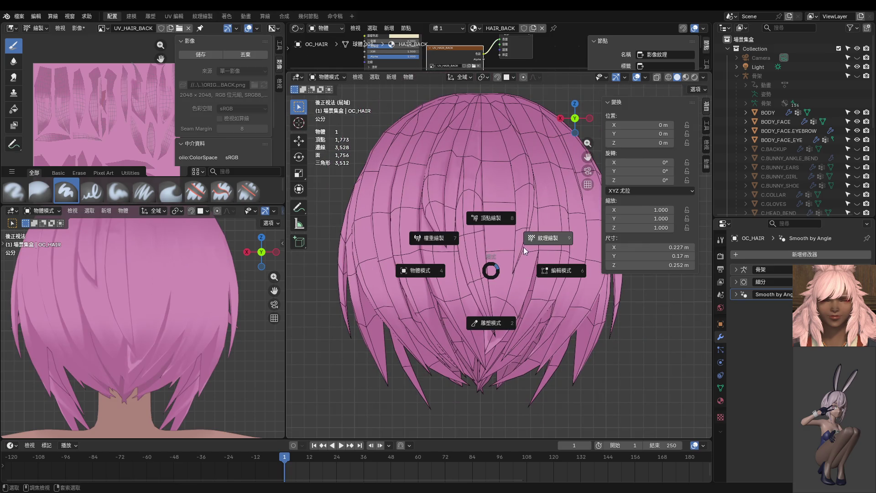
pyautogui.click(527, 240)
pyautogui.hotkey('ctrl', 'Tab')
pyautogui.click(516, 269)
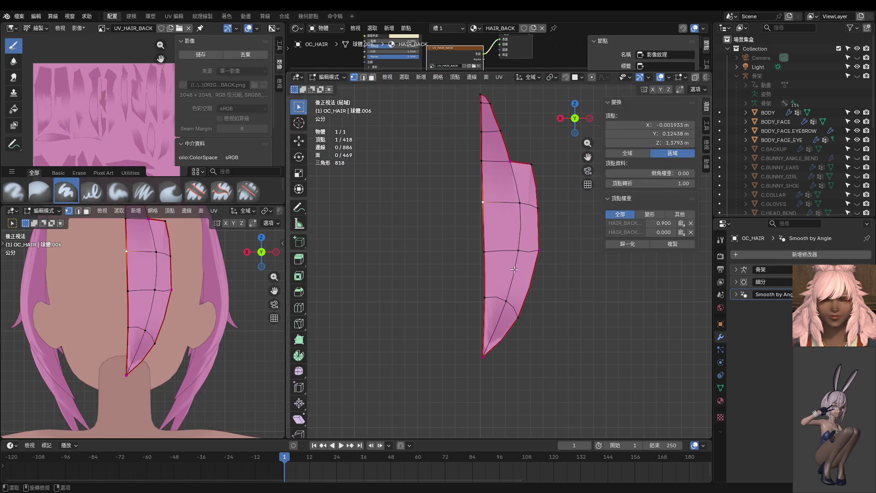
pyautogui.press('3')
pyautogui.press('a')
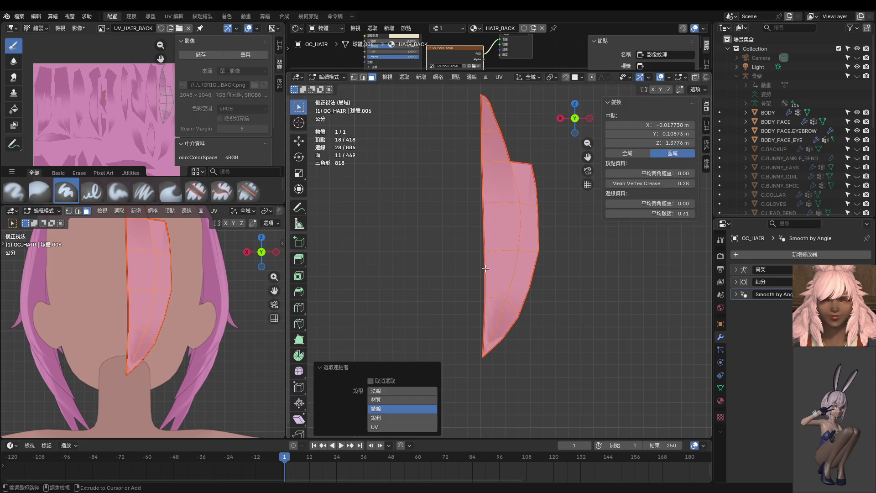
pyautogui.hotkey('ctrl', 'Tab')
pyautogui.click(530, 238)
pyautogui.scroll(-1, 498, 135)
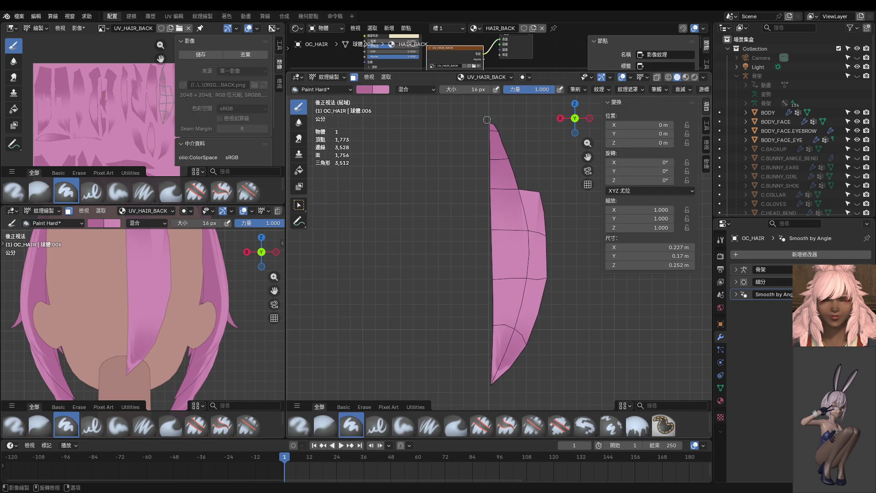
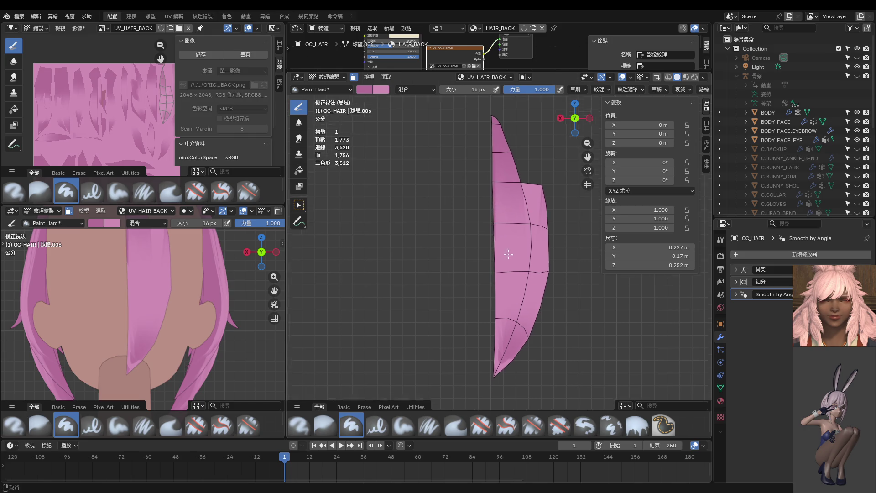
# Paint dark shading down the strand's left edge, adding a darker band on the lower-left
pyautogui.scroll(3, 509, 254)
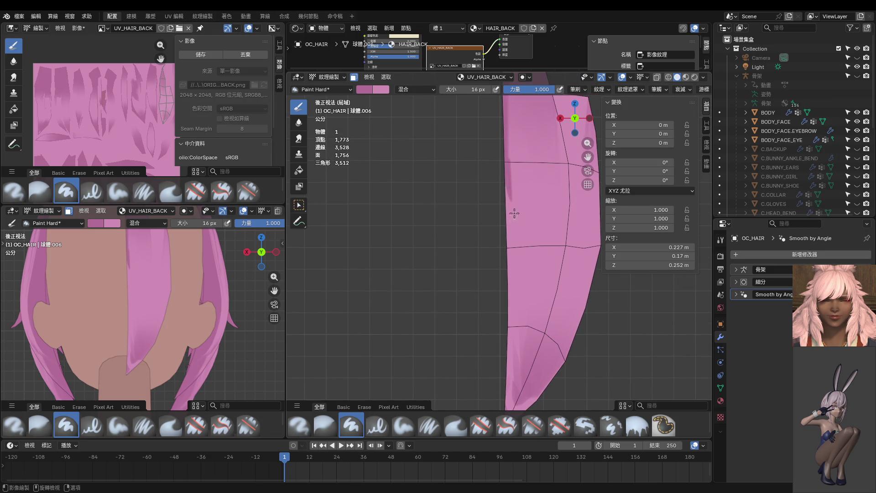
pyautogui.moveTo(504, 264); pyautogui.dragTo(533, 190, button='middle')
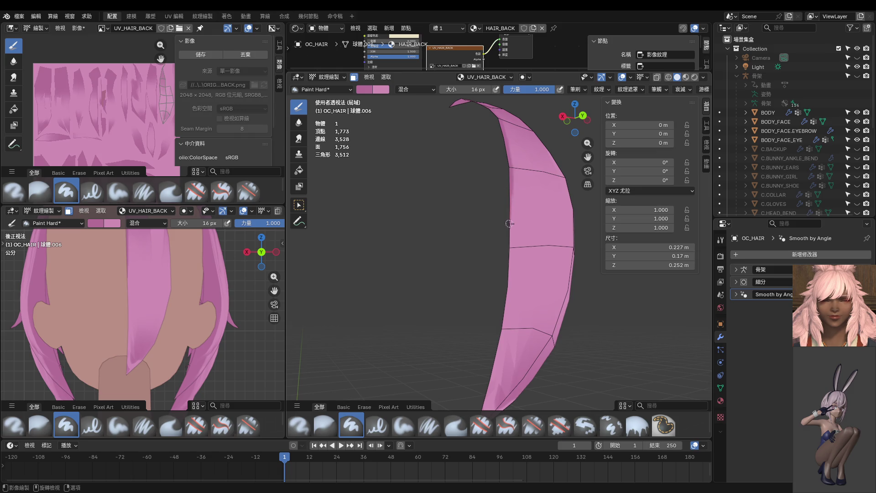
pyautogui.moveTo(508, 244); pyautogui.dragTo(505, 281)
pyautogui.moveTo(508, 271); pyautogui.dragTo(493, 402)
pyautogui.moveTo(512, 342)
pyautogui.keyDown('shift'); pyautogui.mouseDown(button='middle')
pyautogui.moveTo(518, 306)
pyautogui.moveTo(510, 275)
pyautogui.mouseUp(button='middle'); pyautogui.keyUp('shift')
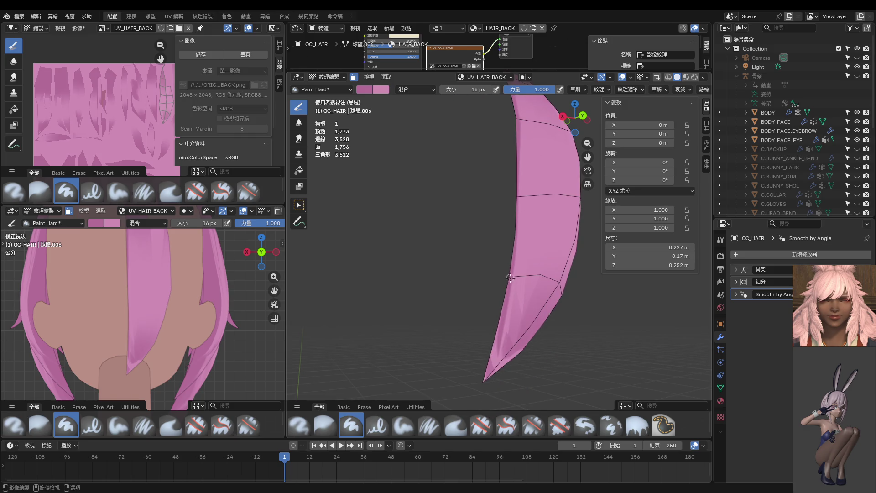
pyautogui.moveTo(488, 401); pyautogui.dragTo(446, 406, button='middle')
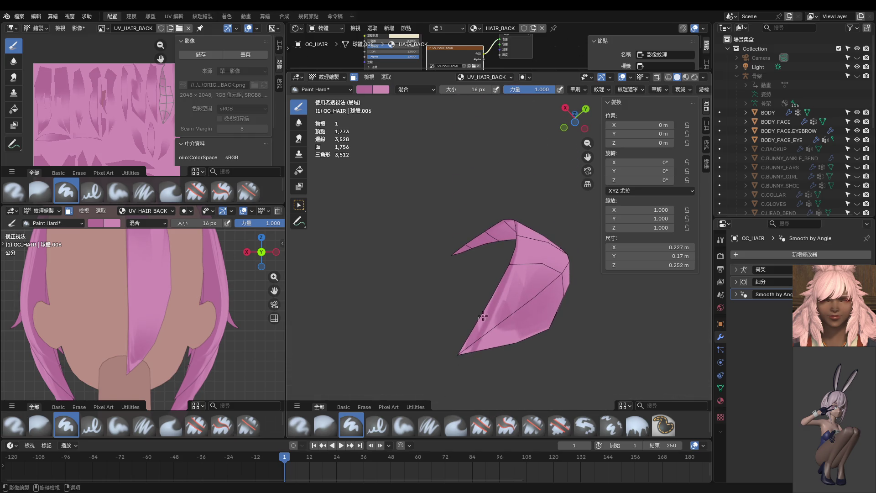
pyautogui.moveTo(489, 303); pyautogui.dragTo(487, 327)
pyautogui.moveTo(456, 360); pyautogui.dragTo(500, 324, button='middle')
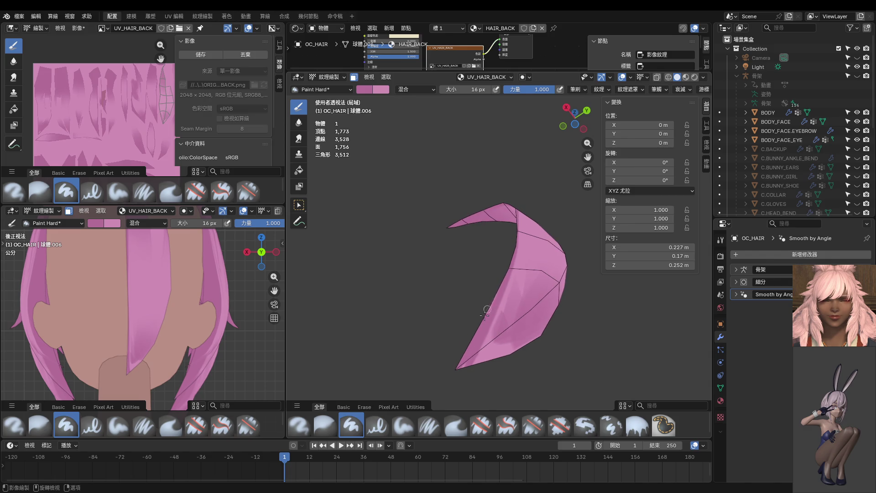
pyautogui.moveTo(500, 294); pyautogui.dragTo(490, 318, button='middle')
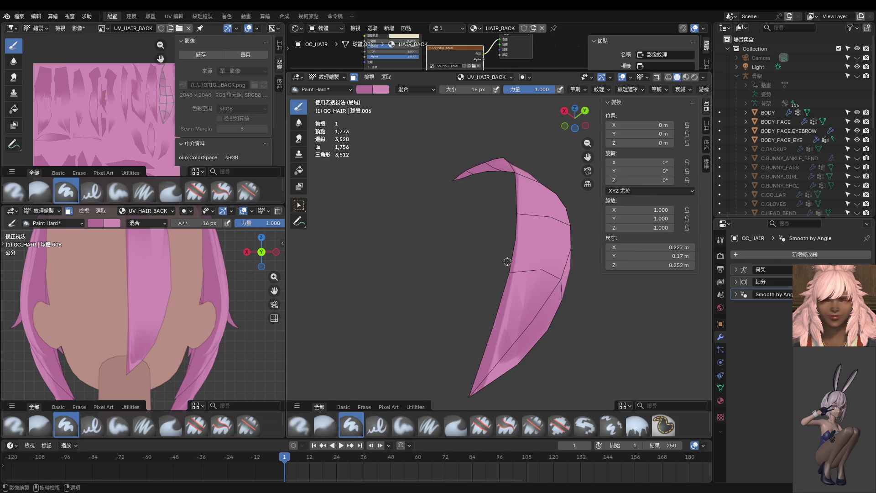
# From a closer view, add more dark streaks along the strand's left edge
pyautogui.scroll(3, 508, 262)
pyautogui.moveTo(508, 261); pyautogui.dragTo(510, 188, button='middle')
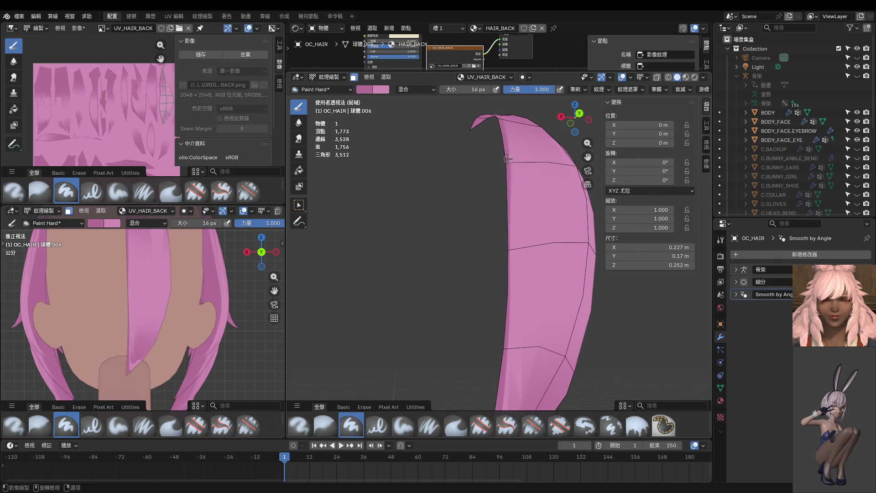
pyautogui.moveTo(508, 275); pyautogui.dragTo(500, 351)
pyautogui.moveTo(512, 228); pyautogui.dragTo(509, 312)
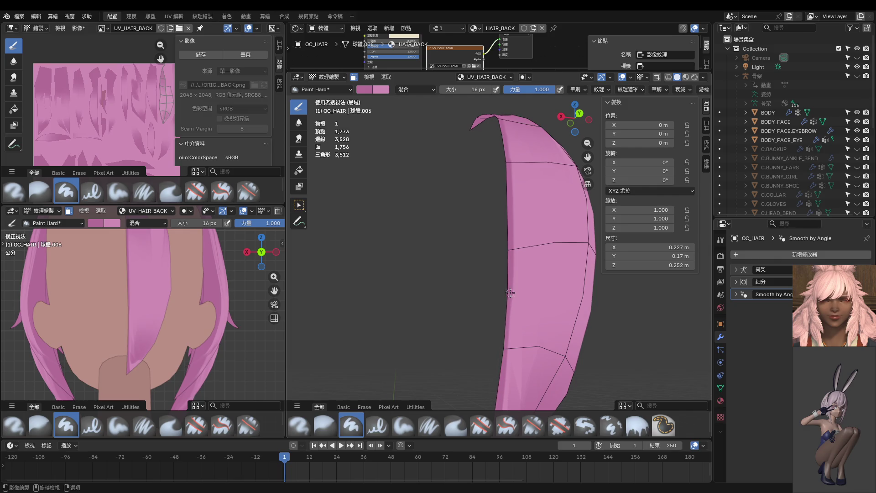
pyautogui.moveTo(508, 354); pyautogui.dragTo(520, 287, button='middle')
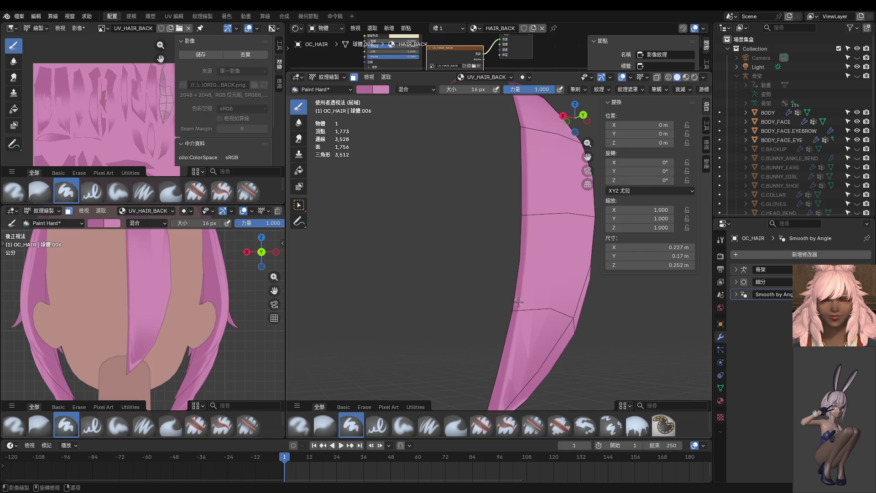
# From a new angle, paint another darker stroke along the strand's left edge
pyautogui.moveTo(536, 202); pyautogui.dragTo(509, 296, button='middle')
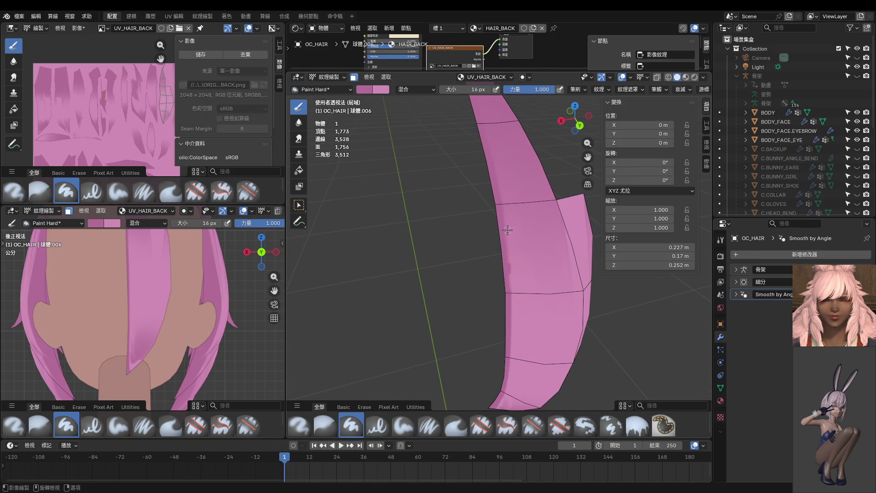
pyautogui.moveTo(510, 269); pyautogui.dragTo(523, 263, button='middle')
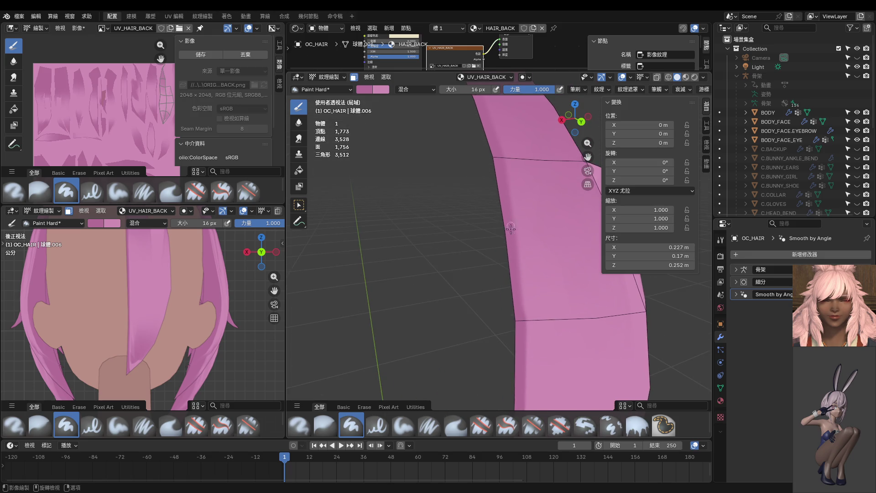
pyautogui.moveTo(522, 265)
pyautogui.mouseDown(button='middle')
pyautogui.moveTo(546, 241)
pyautogui.moveTo(510, 249)
pyautogui.mouseUp(button='middle')
pyautogui.moveTo(514, 337)
pyautogui.mouseDown(button='middle')
pyautogui.moveTo(554, 348)
pyautogui.moveTo(517, 237)
pyautogui.mouseUp(button='middle')
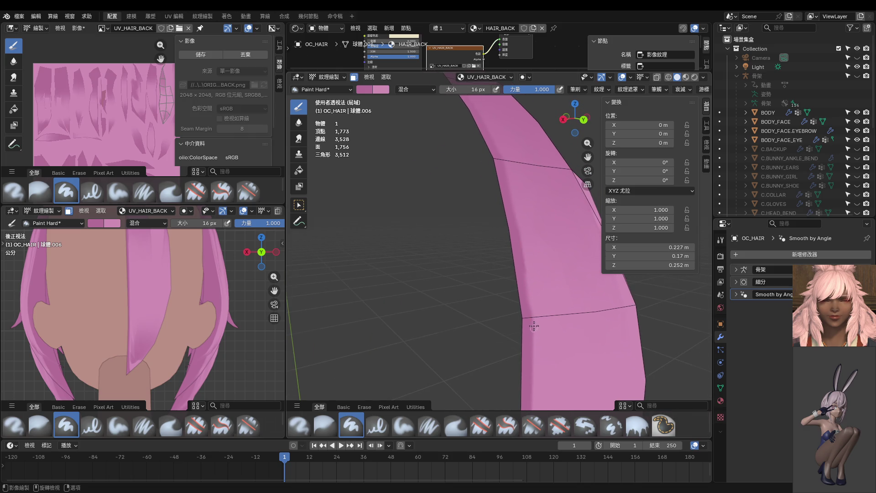
pyautogui.moveTo(535, 329); pyautogui.dragTo(490, 254, button='middle')
pyautogui.moveTo(490, 253)
pyautogui.mouseDown()
pyautogui.moveTo(482, 338)
pyautogui.moveTo(491, 269)
pyautogui.mouseUp()
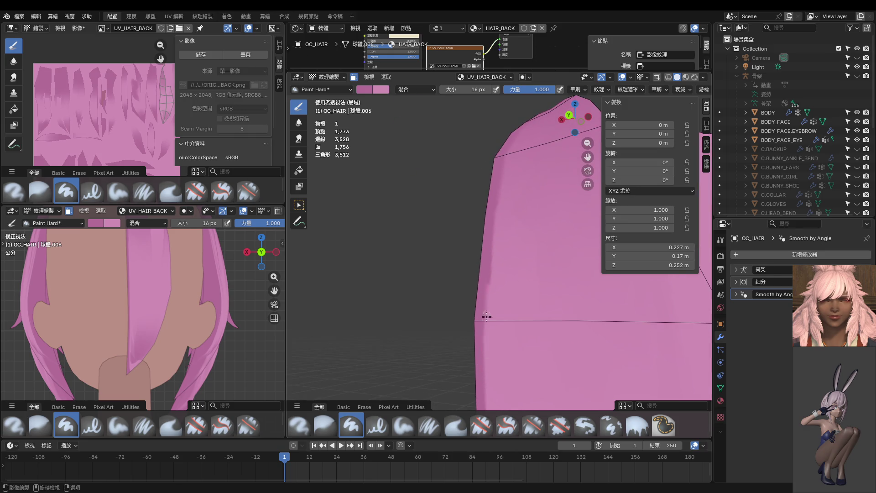
pyautogui.moveTo(492, 301)
pyautogui.mouseDown(button='middle')
pyautogui.moveTo(536, 295)
pyautogui.moveTo(477, 287)
pyautogui.mouseUp(button='middle')
# Set the brush size to 48 px and paint a lighter stroke along the strand's left edge
pyautogui.press('f')
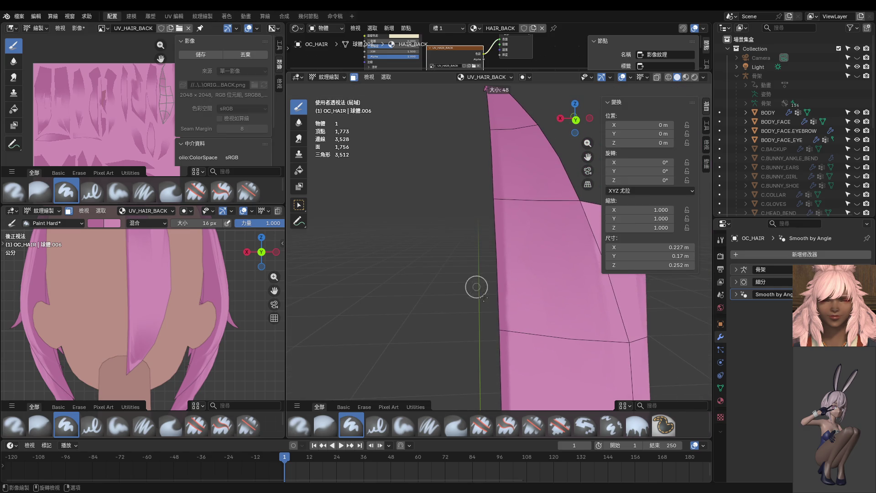
pyautogui.click(485, 297)
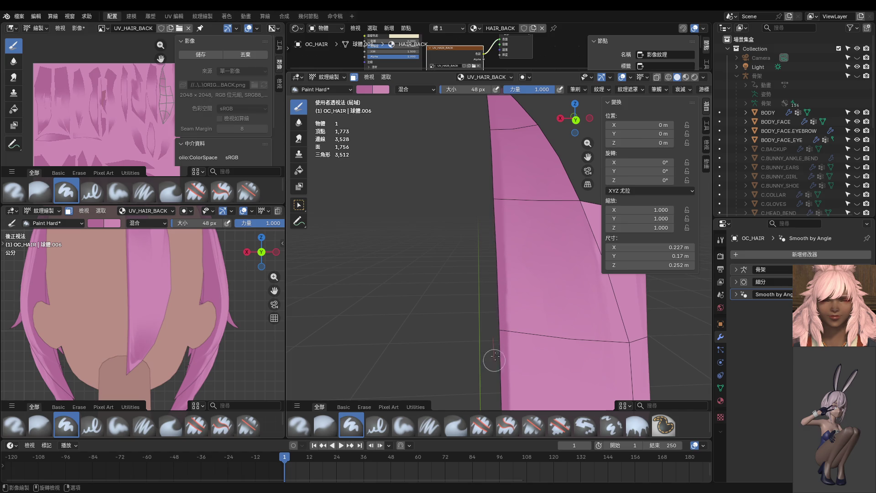
pyautogui.moveTo(504, 274); pyautogui.dragTo(501, 180)
# Orbit and pan around the strand to inspect the painted shading, including the neck area
pyautogui.moveTo(498, 290); pyautogui.dragTo(532, 269, button='middle')
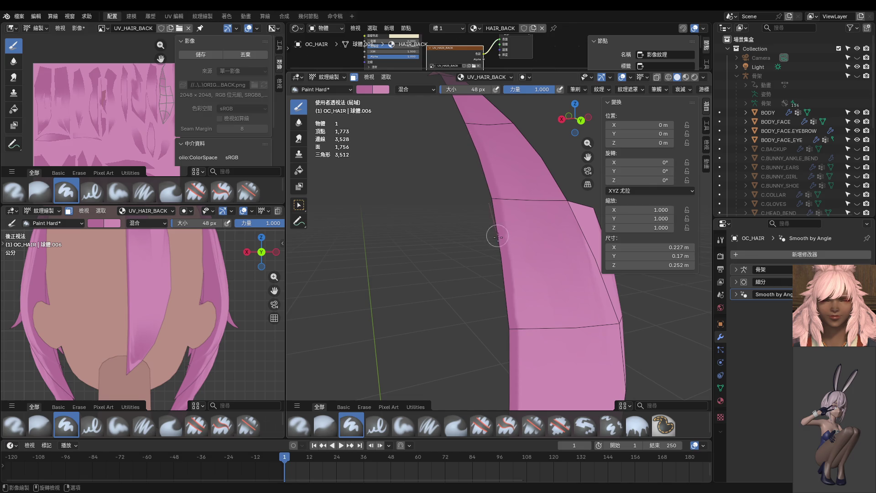
pyautogui.moveTo(504, 277)
pyautogui.mouseDown(button='middle')
pyautogui.moveTo(431, 274)
pyautogui.moveTo(455, 242)
pyautogui.mouseUp(button='middle')
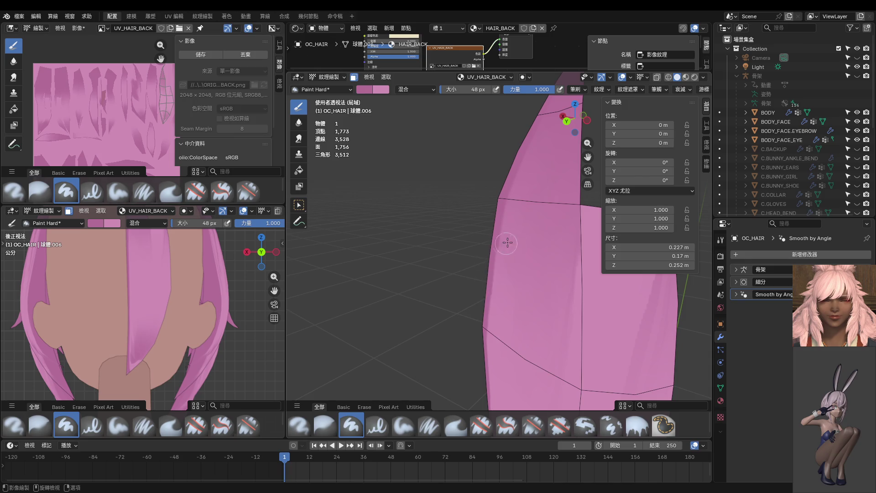
pyautogui.moveTo(505, 243); pyautogui.dragTo(536, 249, button='middle')
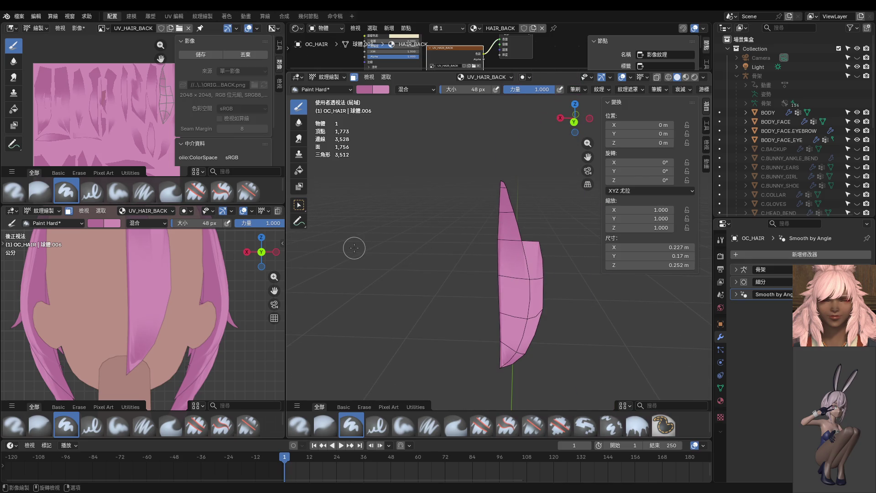
pyautogui.scroll(-2, 166, 271)
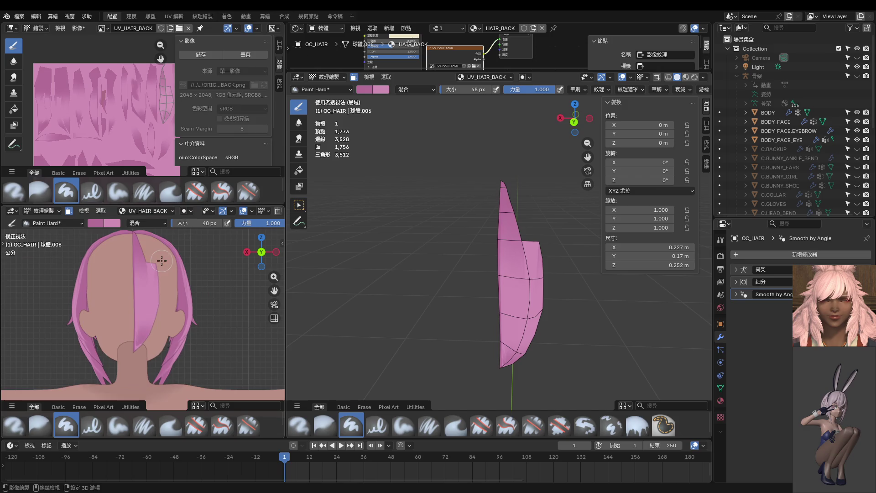
pyautogui.scroll(-1, 165, 270)
pyautogui.moveTo(530, 354); pyautogui.dragTo(466, 272, button='middle')
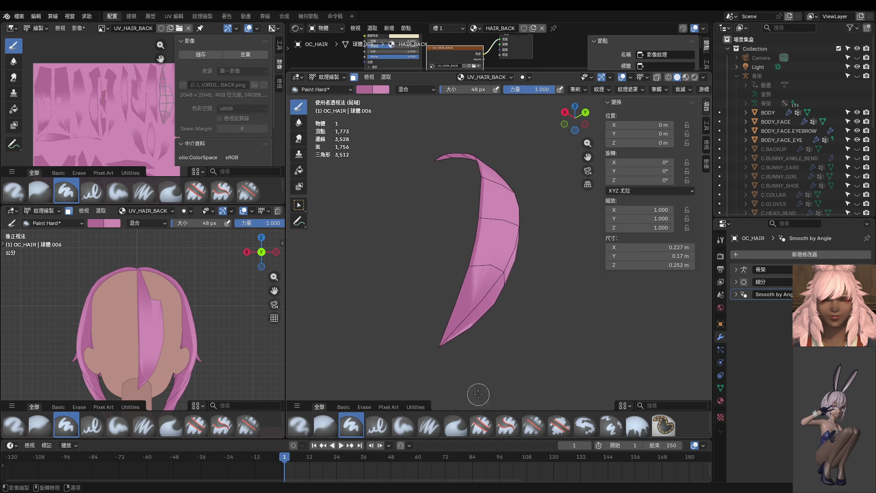
pyautogui.moveTo(475, 403); pyautogui.dragTo(486, 351, button='middle')
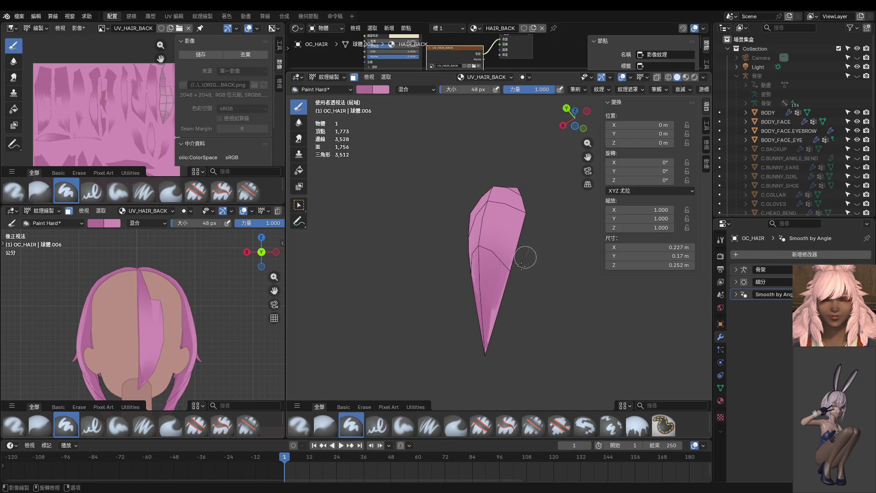
pyautogui.moveTo(508, 338); pyautogui.dragTo(300, 369, button='middle')
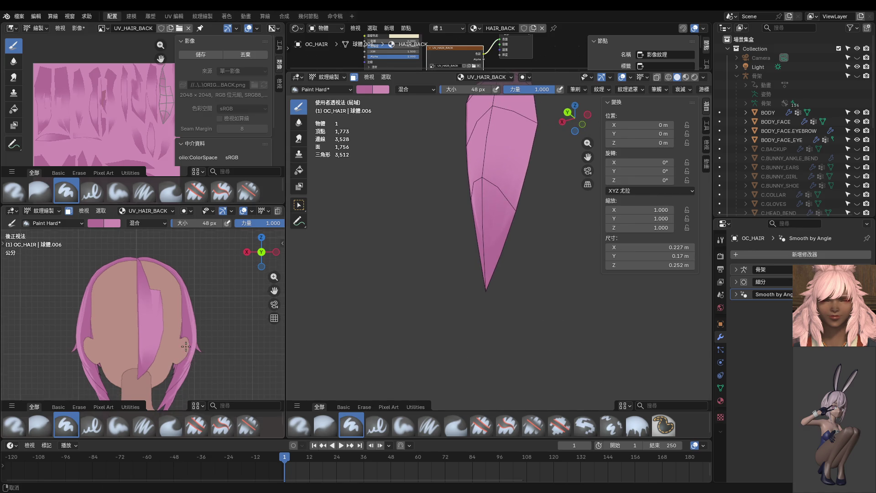
pyautogui.keyDown('shift'); pyautogui.moveTo(189, 370); pyautogui.dragTo(183, 338, button='middle'); pyautogui.keyUp('shift')
pyautogui.moveTo(320, 299); pyautogui.dragTo(425, 314, button='middle')
pyautogui.moveTo(486, 296); pyautogui.dragTo(497, 245, button='middle')
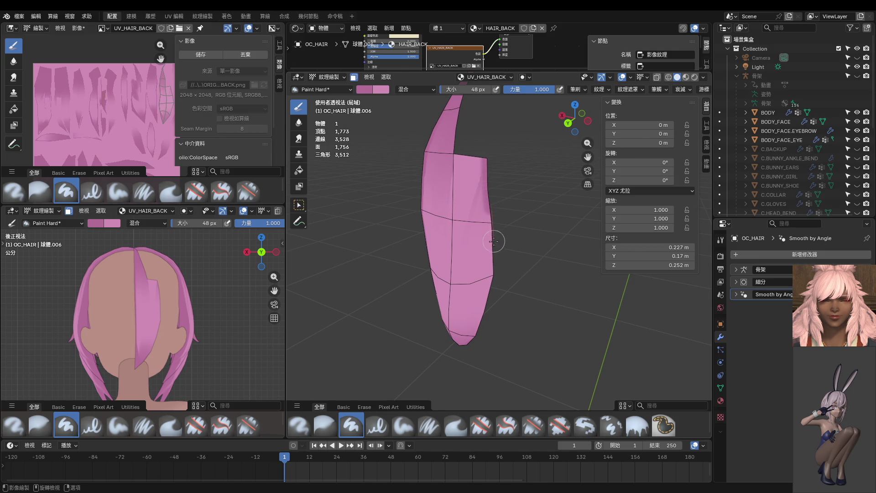
# Reduce the brush size to 20 px and switch the hair mesh into Edit Mode
pyautogui.press('f')
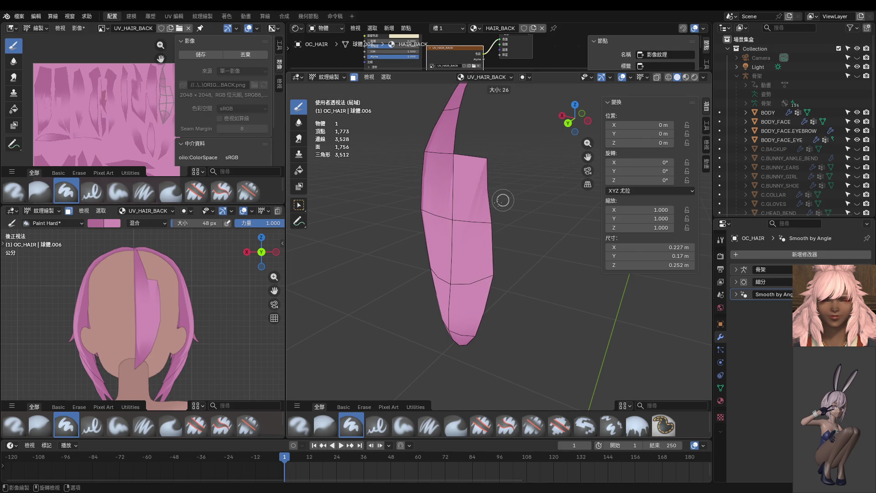
pyautogui.click(498, 203)
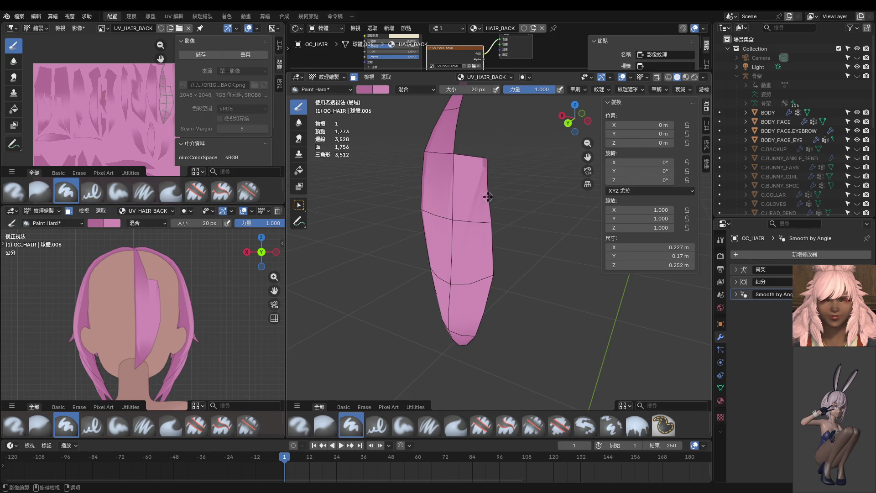
pyautogui.moveTo(497, 270); pyautogui.dragTo(508, 210, button='middle')
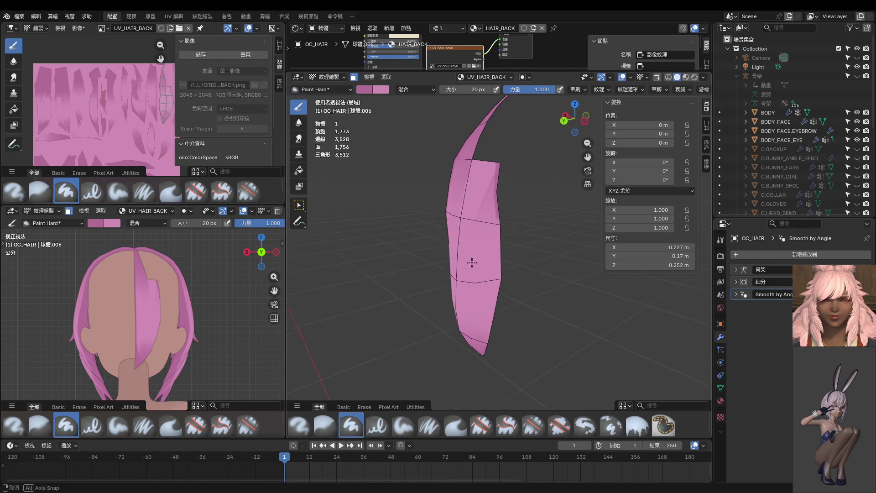
pyautogui.hotkey('ctrl', 'Tab')
pyautogui.click(550, 235)
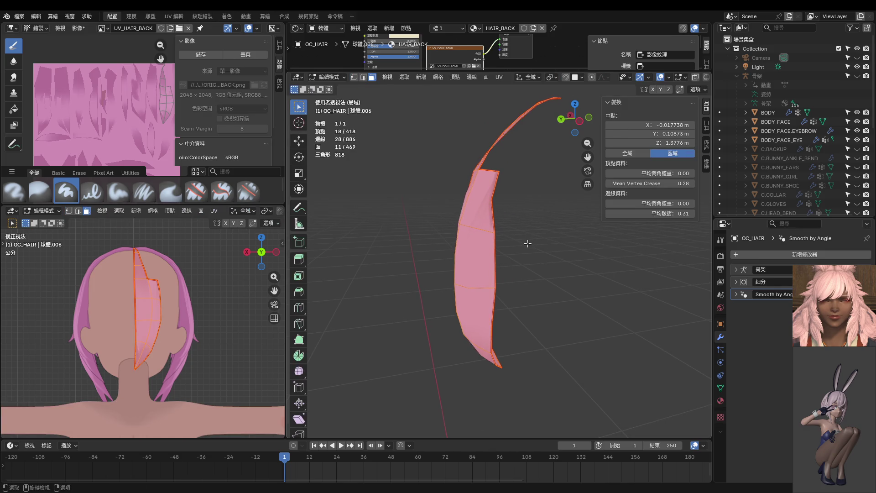
# Reveal all hidden hair strands and set the selected strand edge's crease to 0.81
pyautogui.hotkey('alt', 'h')
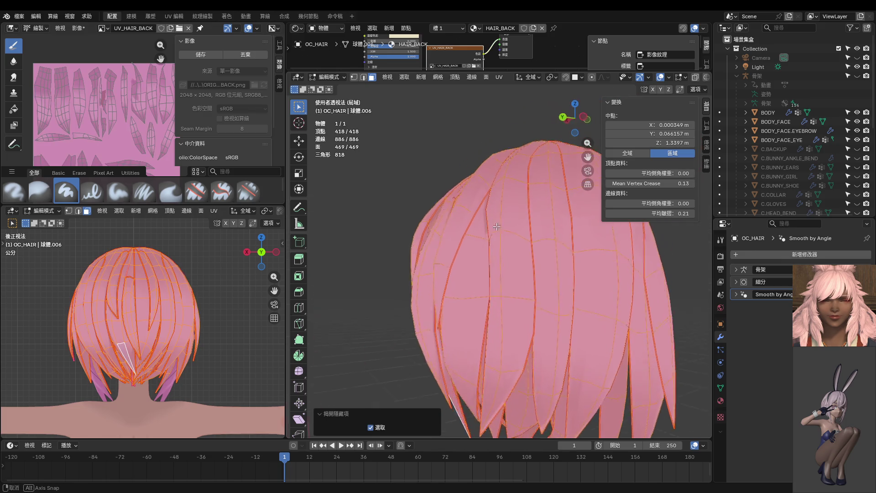
pyautogui.moveTo(507, 245); pyautogui.dragTo(511, 221, button='middle')
pyautogui.press('1')
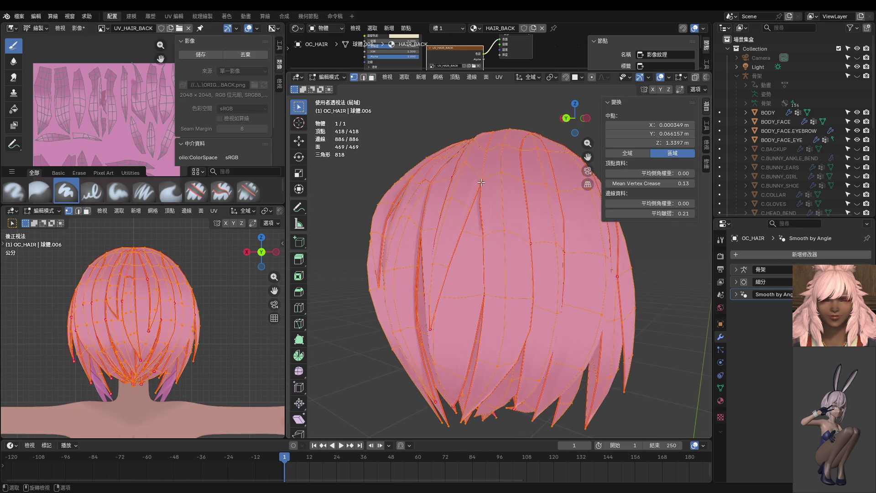
pyautogui.click(493, 193)
pyautogui.scroll(3, 525, 206)
pyautogui.moveTo(525, 206)
pyautogui.mouseDown(button='middle')
pyautogui.moveTo(541, 216)
pyautogui.moveTo(593, 203)
pyautogui.moveTo(522, 226)
pyautogui.moveTo(548, 219)
pyautogui.mouseUp(button='middle')
pyautogui.moveTo(648, 213); pyautogui.dragTo(667, 213)
pyautogui.moveTo(553, 186)
pyautogui.mouseDown(button='middle')
pyautogui.moveTo(462, 295)
pyautogui.moveTo(487, 245)
pyautogui.mouseUp(button='middle')
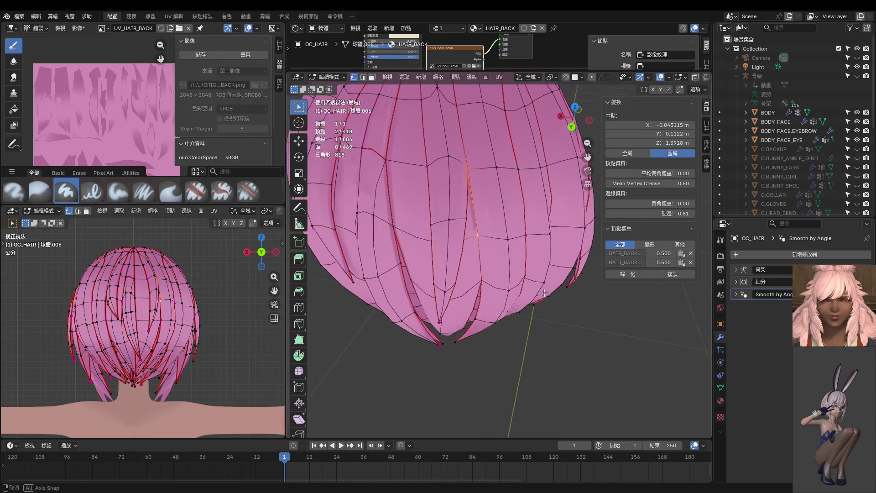
# Nudge a hair vertex along Y, then fine-tune its position freely
pyautogui.click(487, 245)
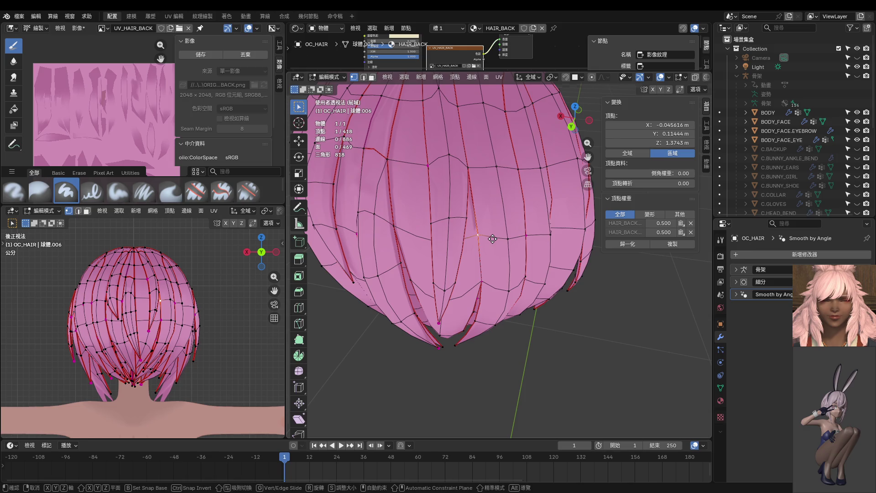
pyautogui.press('g')
pyautogui.press('y')
pyautogui.click(492, 243)
pyautogui.moveTo(492, 243); pyautogui.dragTo(502, 274, button='middle')
pyautogui.press('g')
pyautogui.click(489, 243)
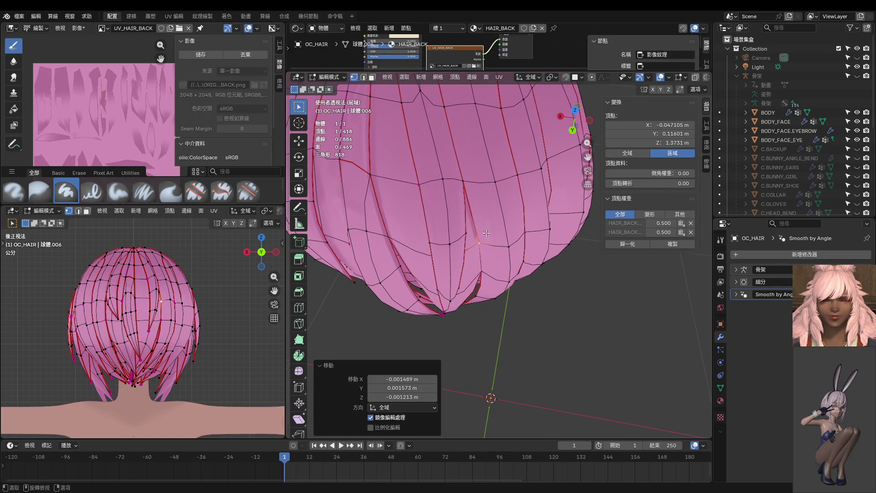
pyautogui.press('g')
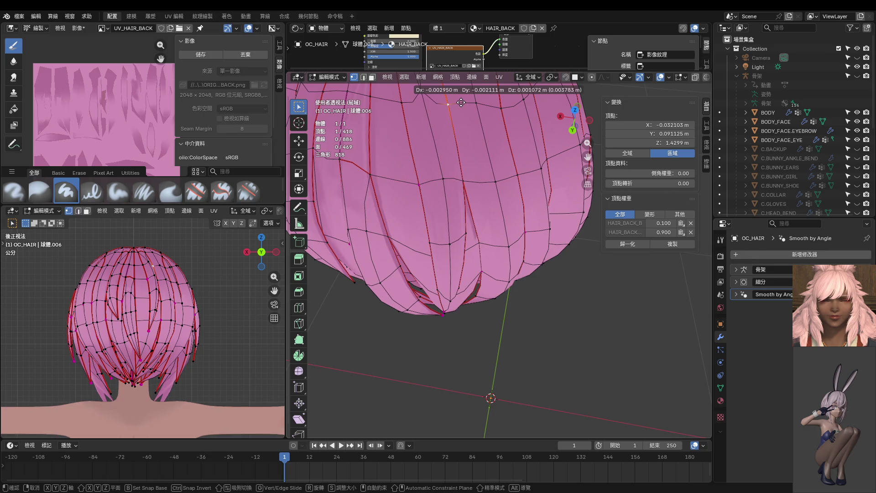
pyautogui.click(464, 138)
# Adjust the positions of several more vertices on the back of the strand
pyautogui.click(466, 180)
pyautogui.press('g')
pyautogui.click(466, 180)
pyautogui.moveTo(468, 181)
pyautogui.mouseDown(button='middle')
pyautogui.moveTo(508, 253)
pyautogui.moveTo(475, 298)
pyautogui.mouseUp(button='middle')
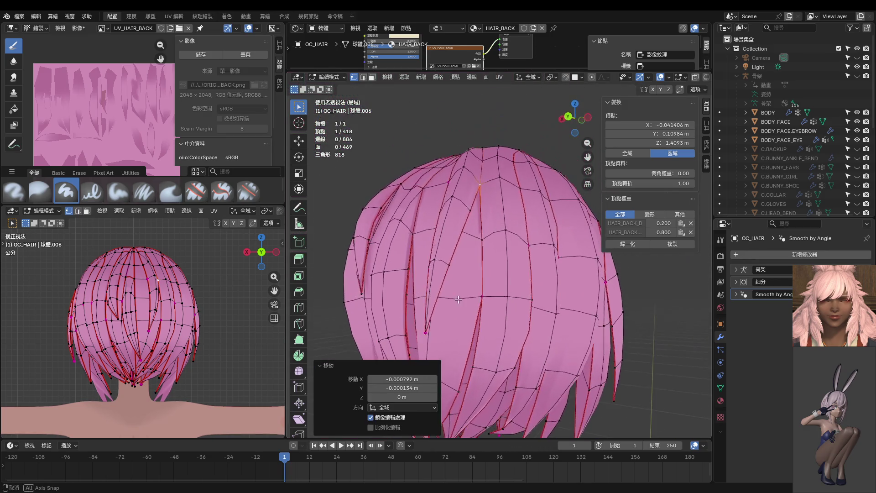
pyautogui.click(474, 298)
pyautogui.press('g')
pyautogui.click(474, 298)
pyautogui.click(482, 239)
pyautogui.press('g')
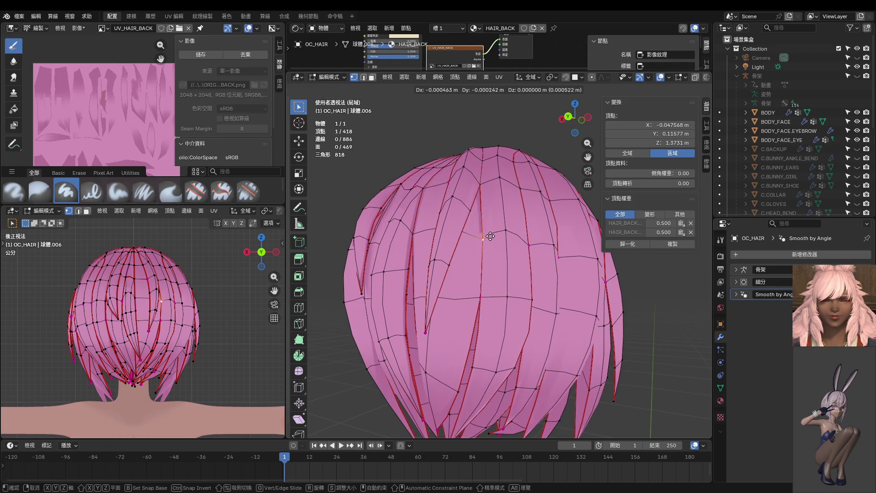
pyautogui.click(492, 214)
# Redo one vertex move and slightly nudge a vertex lower on the strand
pyautogui.press('g')
pyautogui.rightClick(491, 180)
pyautogui.press('g')
pyautogui.click(486, 238)
pyautogui.click(483, 296)
pyautogui.press('g')
pyautogui.click(482, 296)
# View the whole hair straight from behind, then return it to Edit Mode
pyautogui.press('ctrl+KP_1')
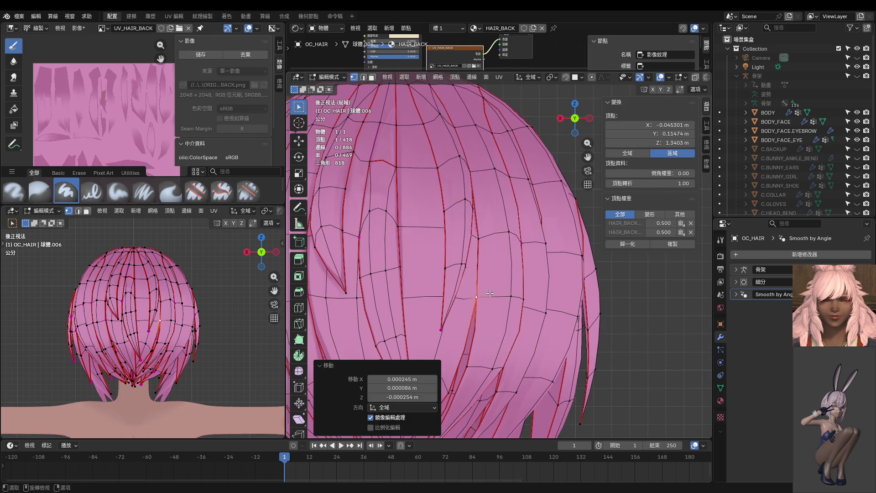
pyautogui.press('Tab')
pyautogui.scroll(-3, 338, 319)
pyautogui.hotkey('ctrl', 'Tab')
pyautogui.click(568, 276)
pyautogui.hotkey('ctrl', 'Tab')
pyautogui.click(571, 292)
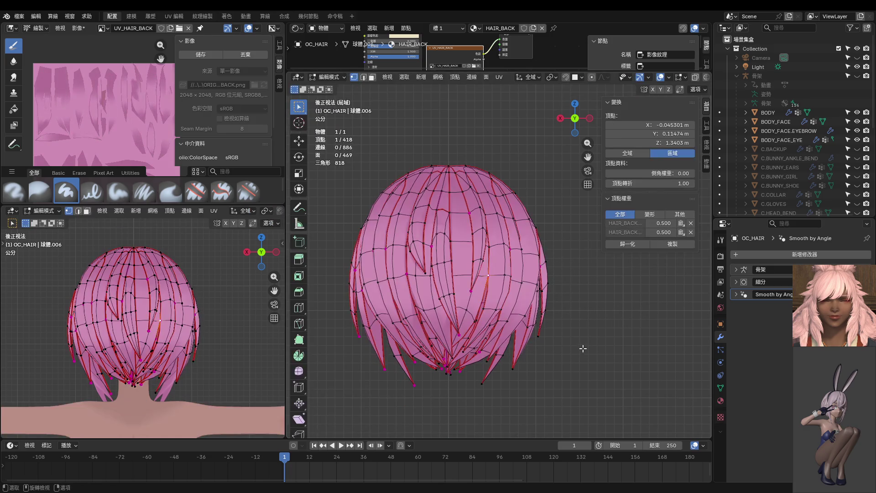
# Select one complete strand in face mode, hide the rest, and frame it
pyautogui.press('3')
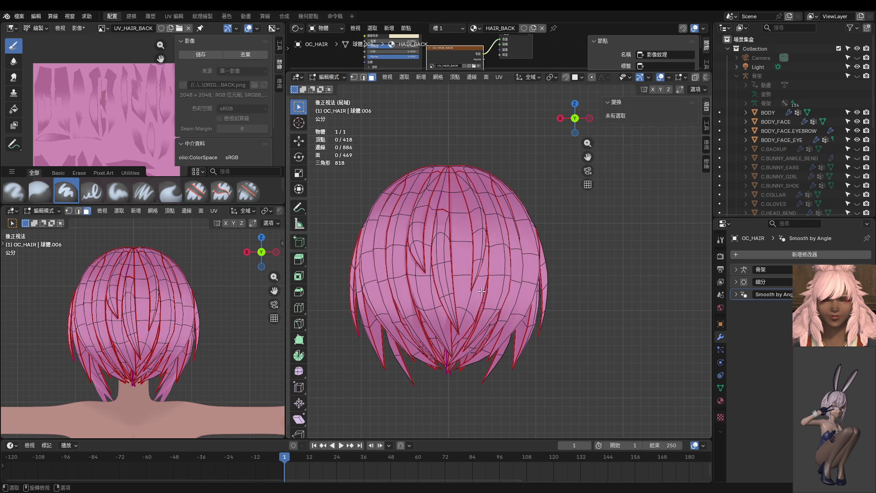
pyautogui.press('l')
pyautogui.moveTo(482, 291); pyautogui.dragTo(455, 296, button='middle')
pyautogui.hotkey('shift', 'h')
pyautogui.press('KP_Decimal')
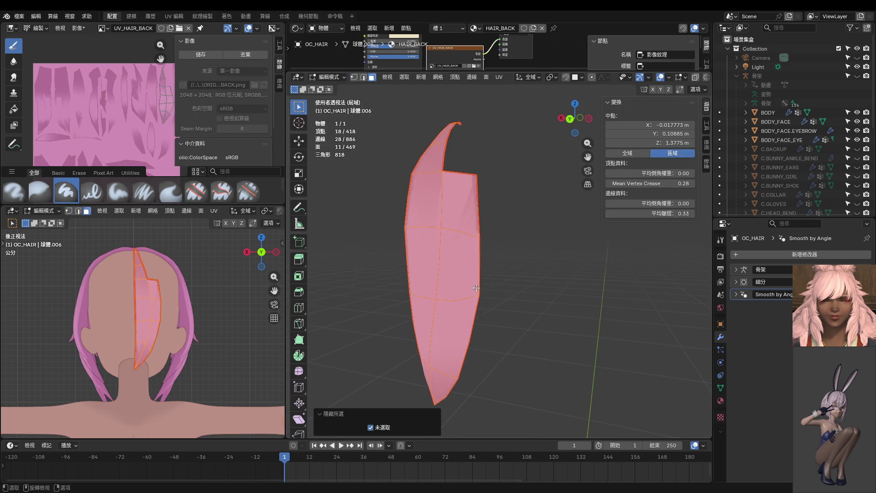
pyautogui.hotkey('ctrl', 'Tab')
pyautogui.click(478, 217)
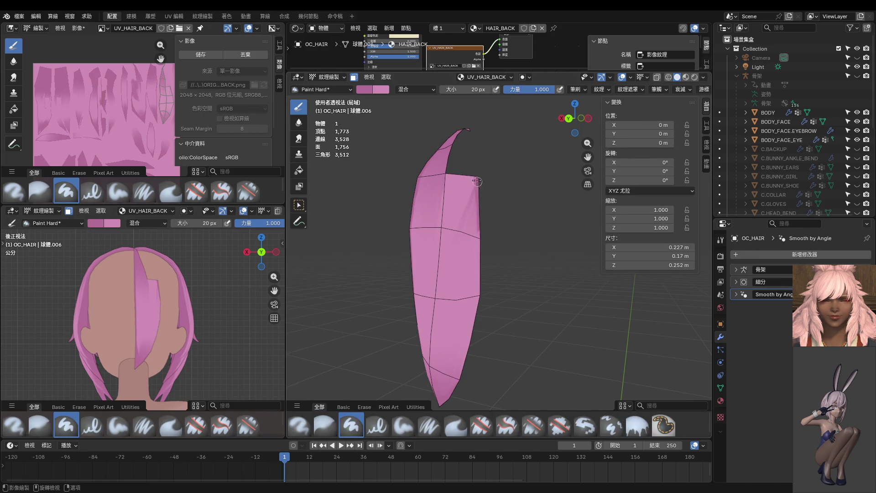
pyautogui.moveTo(478, 299)
pyautogui.mouseDown(button='middle')
pyautogui.moveTo(465, 272)
pyautogui.moveTo(486, 285)
pyautogui.mouseUp(button='middle')
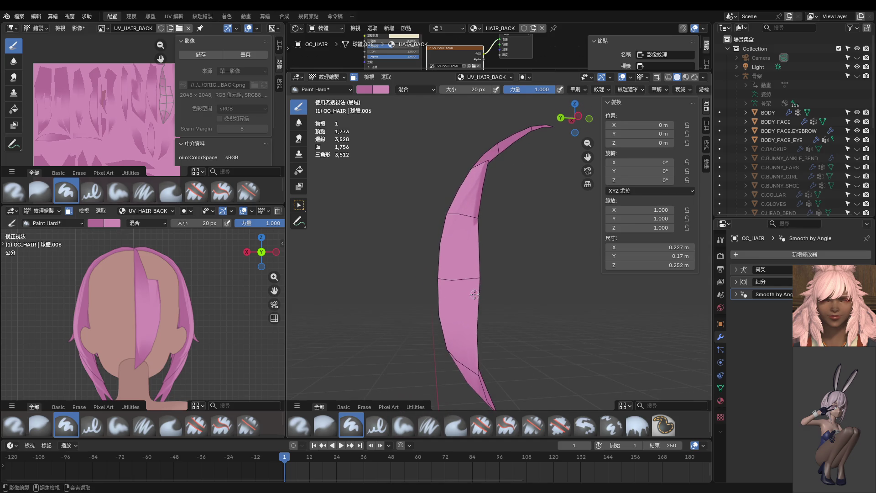
pyautogui.press('Tab')
pyautogui.click(486, 278)
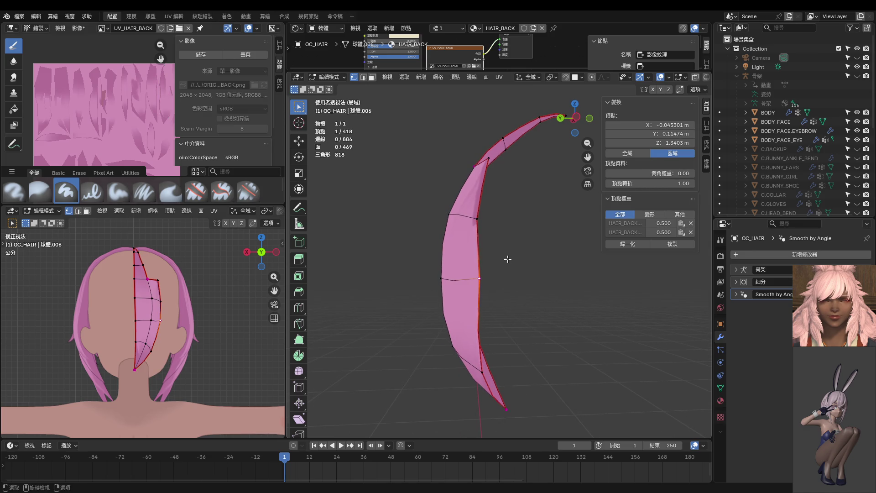
# Nudge the selected edge vertex and add three more edge vertices down to the bottom tip
pyautogui.press('g')
pyautogui.click(499, 258)
pyautogui.moveTo(499, 258)
pyautogui.mouseDown(button='middle')
pyautogui.moveTo(578, 253)
pyautogui.moveTo(529, 289)
pyautogui.mouseUp(button='middle')
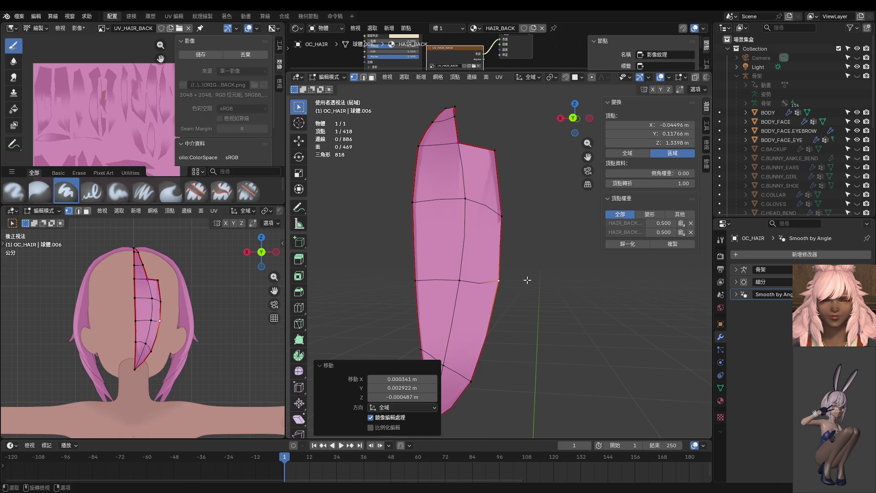
pyautogui.keyDown('shift'); pyautogui.click(503, 216); pyautogui.keyUp('shift')
pyautogui.keyDown('shift'); pyautogui.moveTo(513, 290); pyautogui.dragTo(519, 225, button='middle'); pyautogui.keyUp('shift')
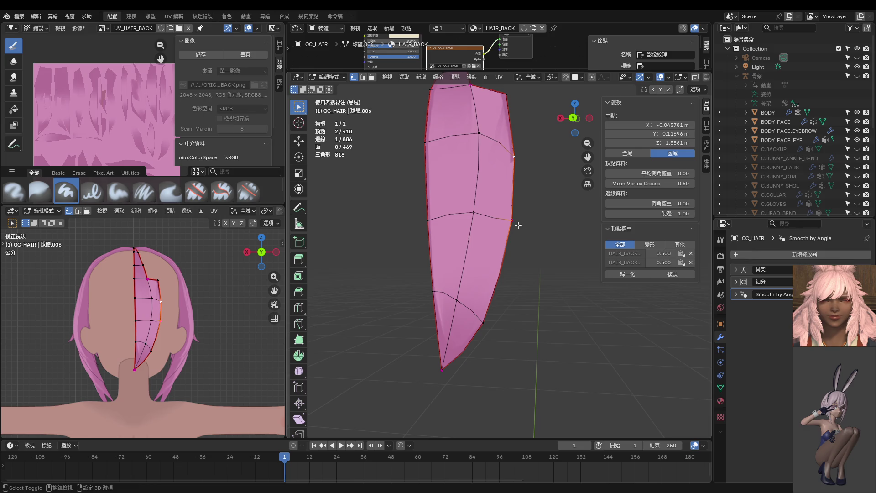
pyautogui.keyDown('shift'); pyautogui.click(483, 324); pyautogui.keyUp('shift')
pyautogui.keyDown('shift'); pyautogui.click(444, 371); pyautogui.keyUp('shift')
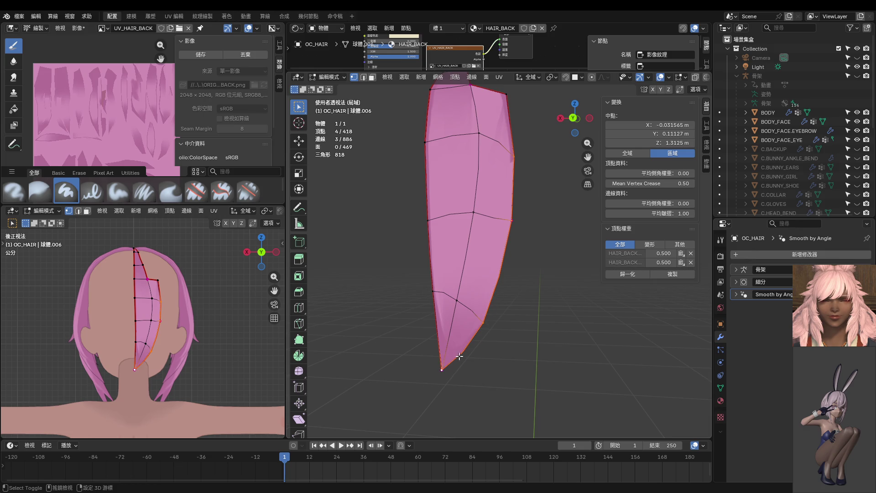
# Check the whole hair in Object Mode, then undo back to editing the single strand
pyautogui.hotkey('ctrl', 'Tab')
pyautogui.click(490, 332)
pyautogui.moveTo(478, 290)
pyautogui.mouseDown(button='middle')
pyautogui.moveTo(461, 245)
pyautogui.moveTo(454, 313)
pyautogui.mouseUp(button='middle')
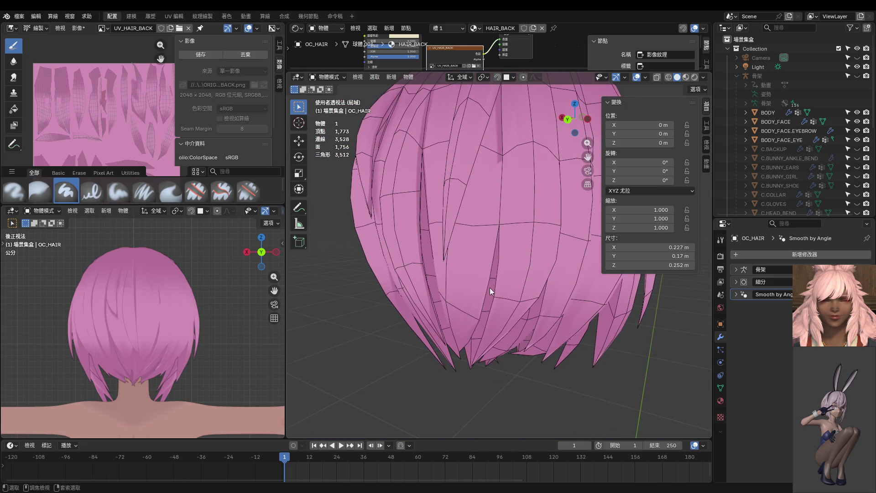
pyautogui.hotkey('ctrl', 'z')
# Switch to face selection and put the isolated strand into Texture Paint mode
pyautogui.hotkey('ctrl', 'Tab')
pyautogui.click(540, 281)
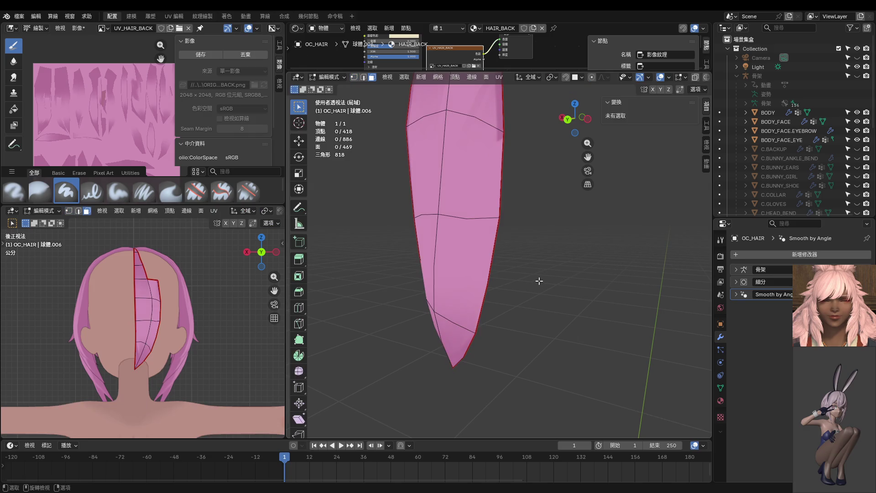
pyautogui.press('Tab')
pyautogui.hotkey('ctrl', 'Tab')
pyautogui.click(518, 202)
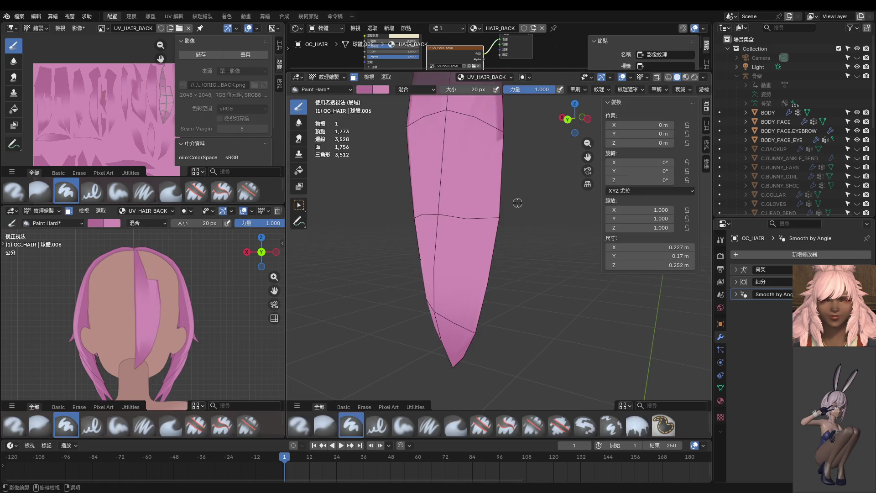
# Paint a darker stroke down the strand's right edge, then move in closer
pyautogui.moveTo(518, 202); pyautogui.dragTo(493, 180, button='middle')
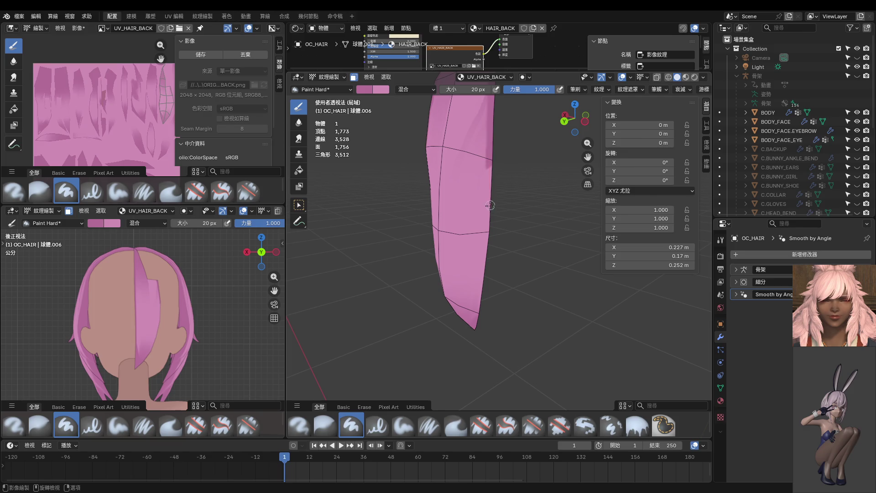
pyautogui.moveTo(492, 240); pyautogui.dragTo(484, 156, button='middle')
pyautogui.moveTo(487, 237); pyautogui.dragTo(494, 223, button='middle')
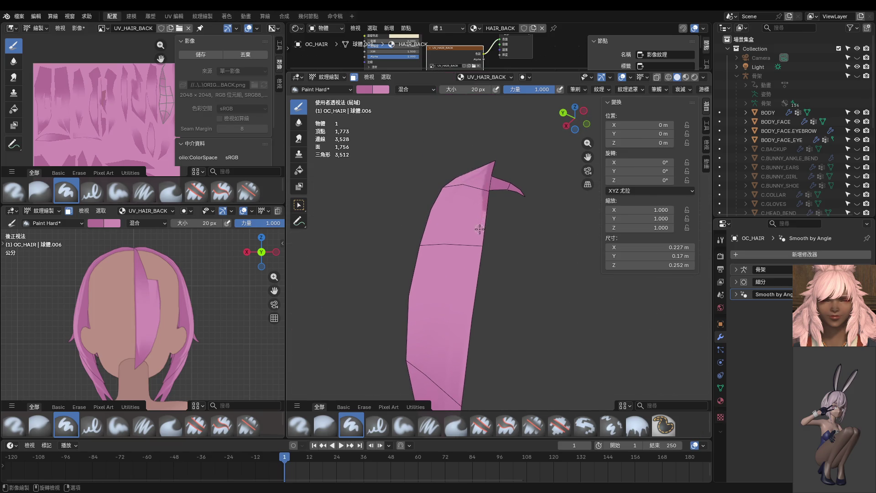
pyautogui.moveTo(476, 261); pyautogui.dragTo(487, 229, button='middle')
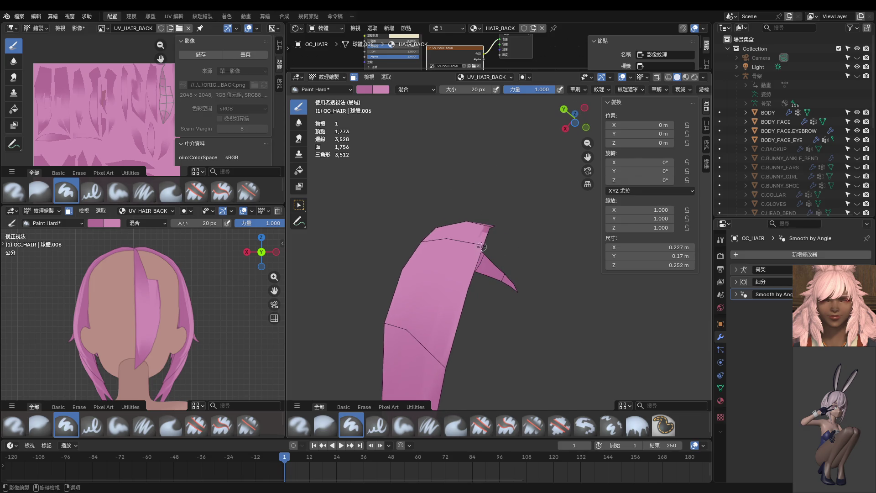
pyautogui.moveTo(475, 257); pyautogui.dragTo(441, 375)
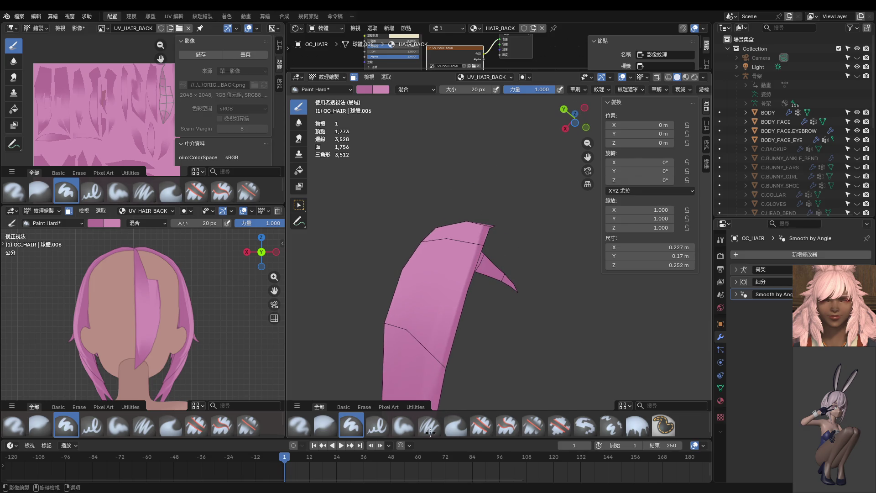
pyautogui.moveTo(468, 349); pyautogui.dragTo(489, 181, button='middle')
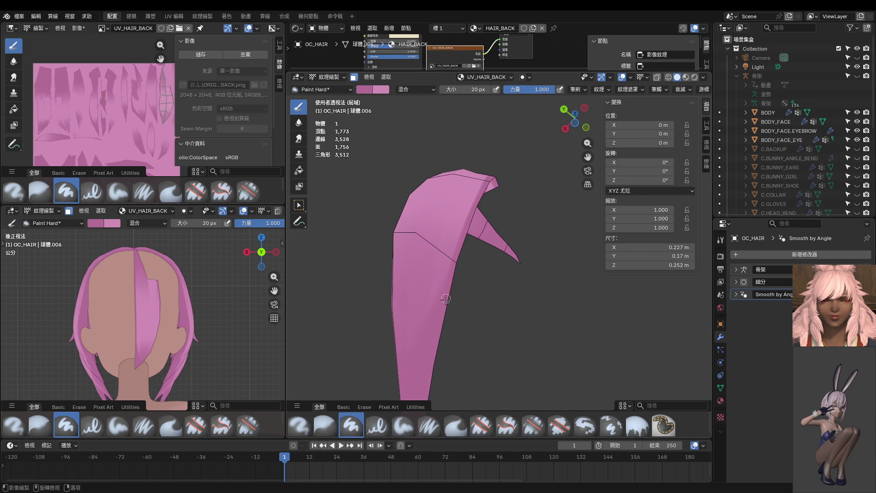
pyautogui.moveTo(434, 353); pyautogui.dragTo(507, 293, button='middle')
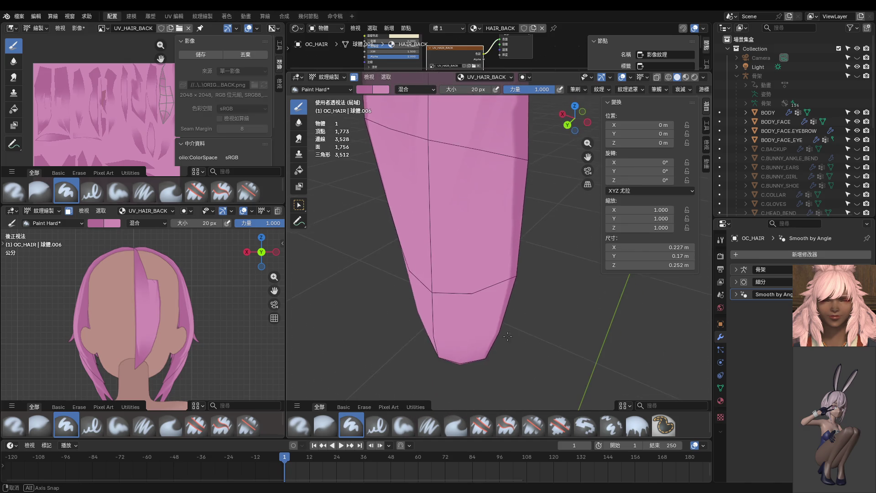
# Enlarge the brush to 64 px, zoom in, then shrink it to 32 px
pyautogui.press('f')
pyautogui.click(506, 245)
pyautogui.scroll(-4, 505, 225)
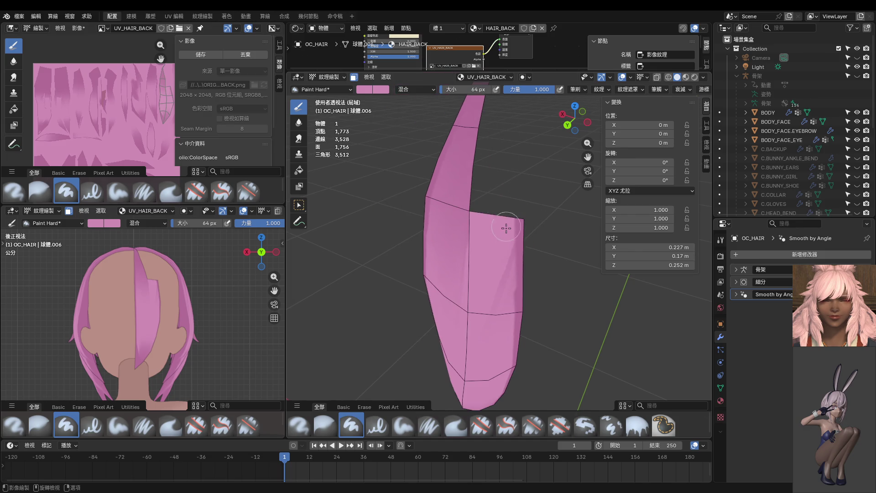
pyautogui.scroll(2, 509, 182)
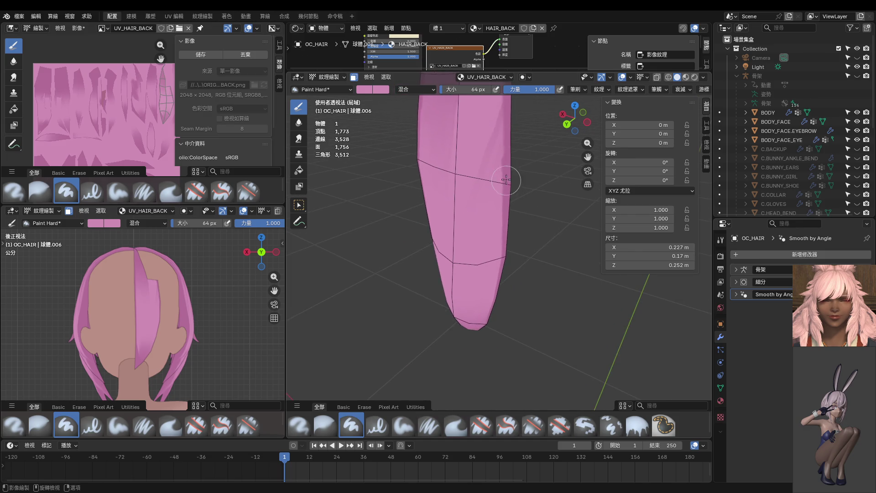
pyautogui.scroll(2, 504, 153)
pyautogui.scroll(1, 504, 153)
pyautogui.scroll(1, 502, 150)
pyautogui.press('f')
pyautogui.click(502, 146)
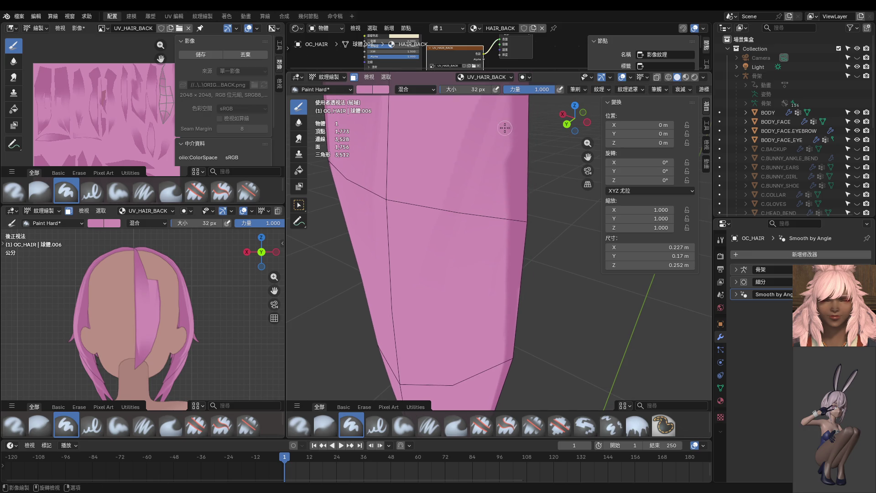
# Darken the strand's right edge with strokes up along its length
pyautogui.moveTo(505, 224); pyautogui.dragTo(503, 139)
pyautogui.moveTo(505, 197); pyautogui.dragTo(450, 191, button='middle')
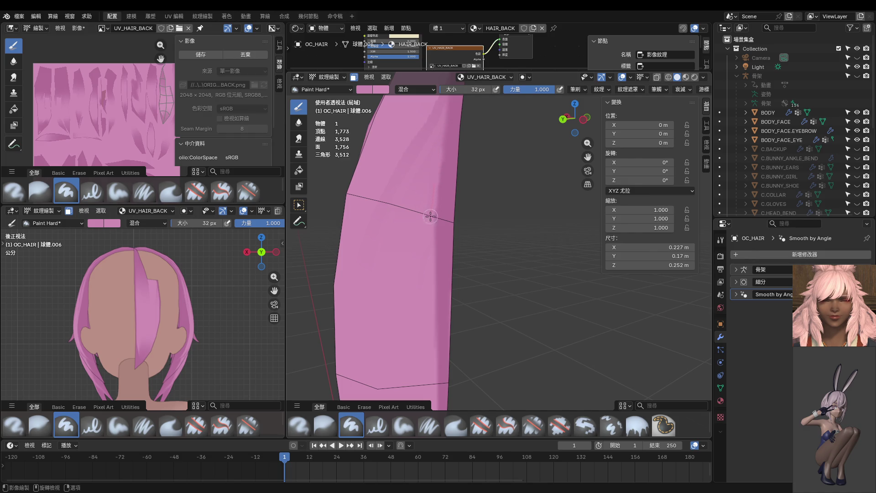
pyautogui.moveTo(430, 195); pyautogui.dragTo(436, 151)
pyautogui.scroll(-2, 434, 289)
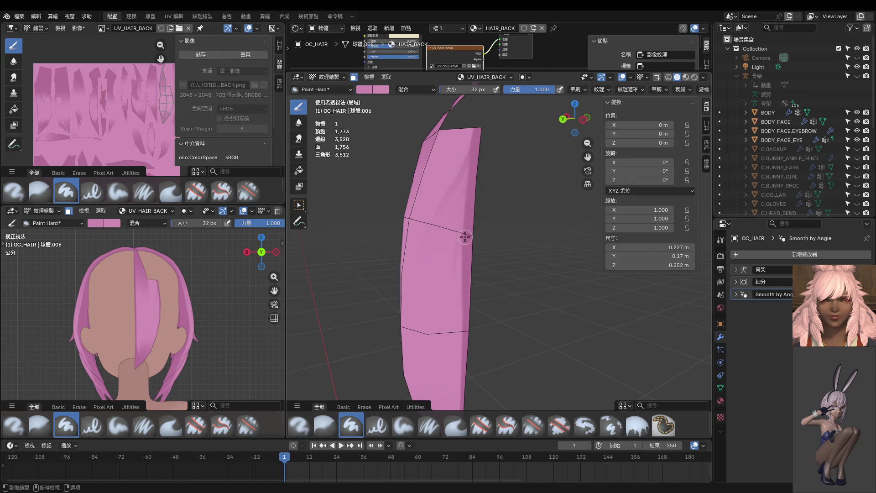
# Paint a faint reddish shading stroke, then orbit to view the strand's curved tip
pyautogui.scroll(2, 461, 228)
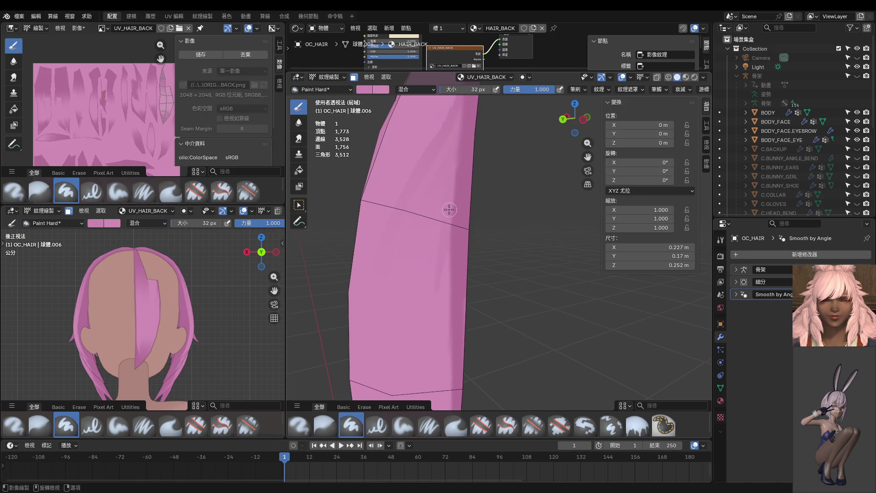
pyautogui.moveTo(449, 240); pyautogui.dragTo(447, 271)
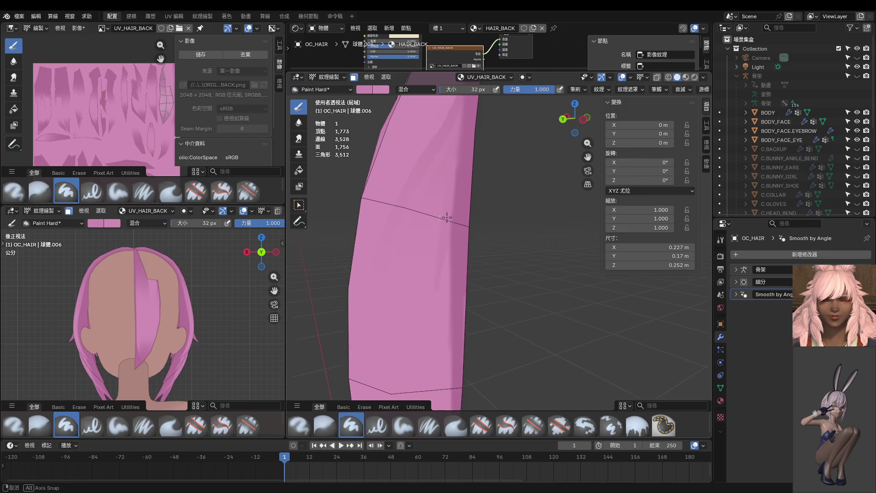
pyautogui.keyDown('shift'); pyautogui.moveTo(446, 262); pyautogui.dragTo(445, 180, button='middle'); pyautogui.keyUp('shift')
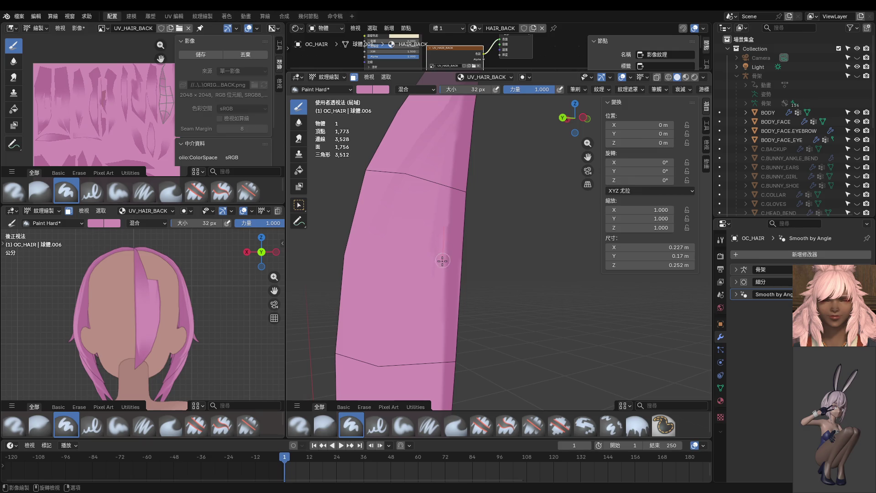
pyautogui.moveTo(443, 276); pyautogui.dragTo(450, 191, button='middle')
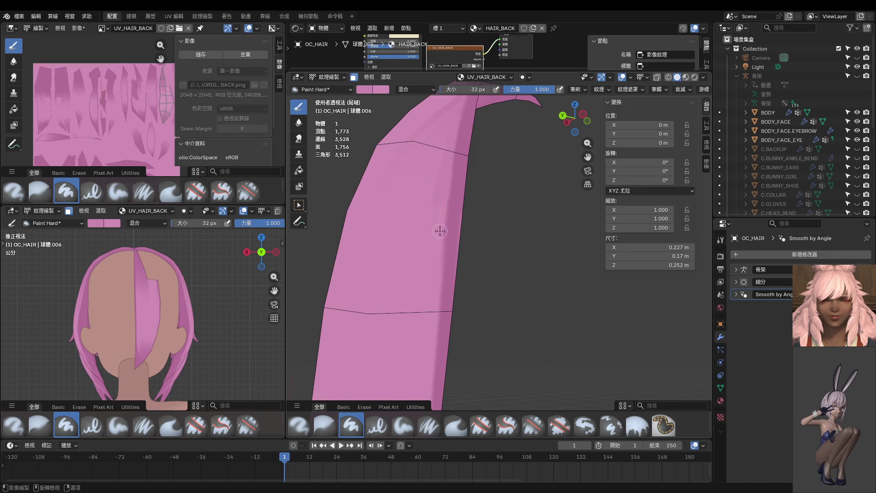
pyautogui.moveTo(435, 272); pyautogui.dragTo(471, 169, button='middle')
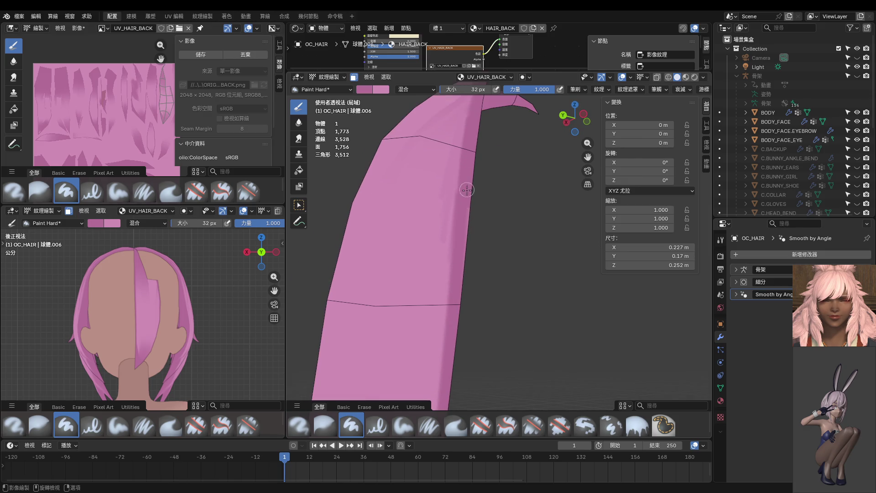
pyautogui.moveTo(458, 319); pyautogui.dragTo(462, 154, button='middle')
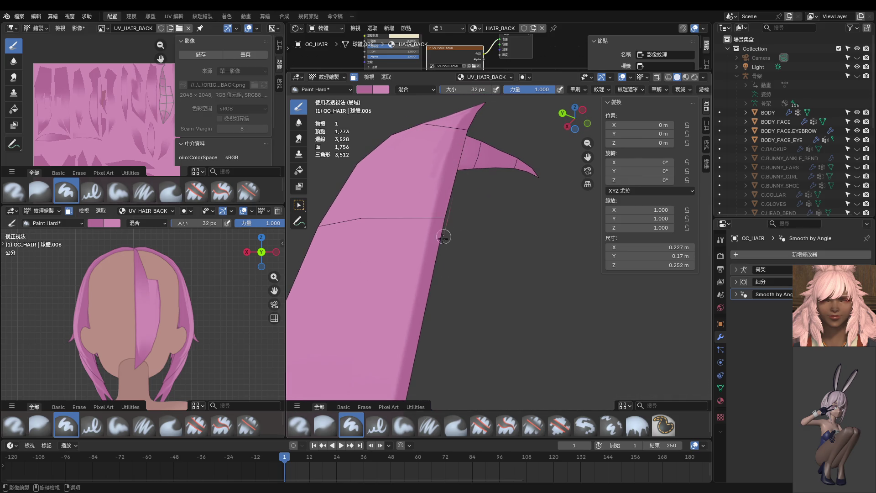
pyautogui.scroll(-2, 459, 213)
pyautogui.scroll(-1, 476, 189)
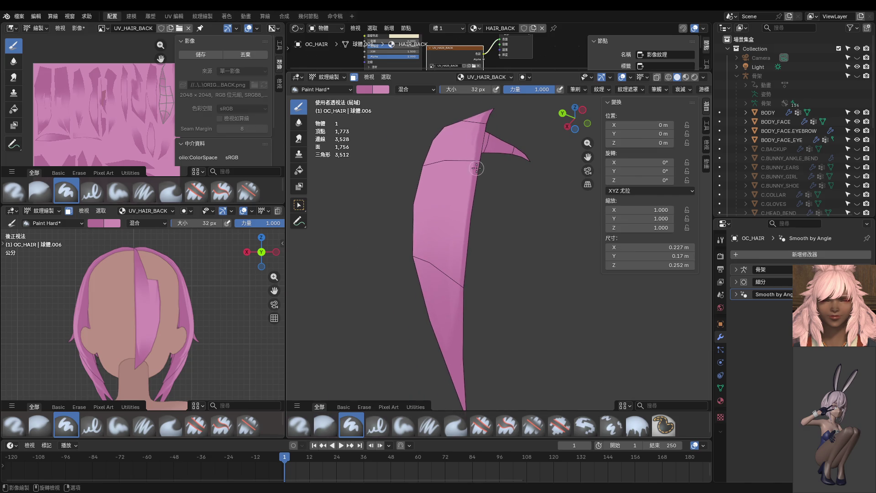
# At 18 px brush size, paint a darker streak along the strand's right edge, redoing it once
pyautogui.press('f')
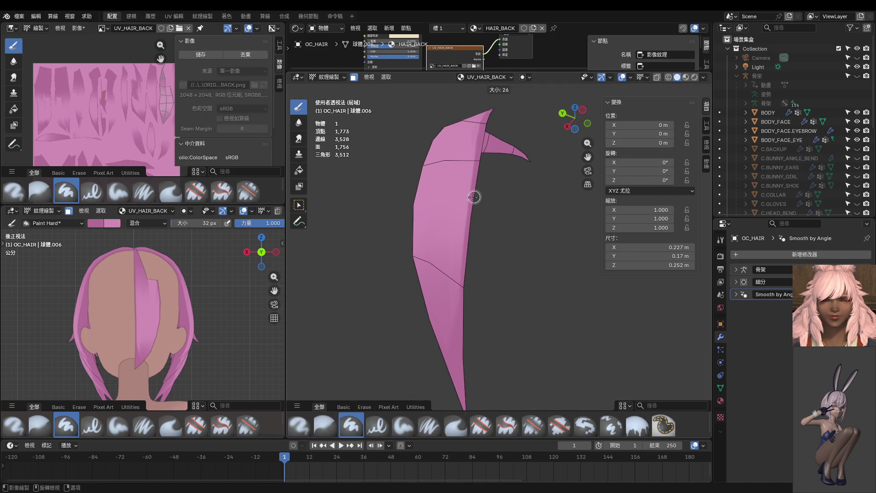
pyautogui.click(473, 197)
pyautogui.moveTo(469, 221); pyautogui.dragTo(451, 338)
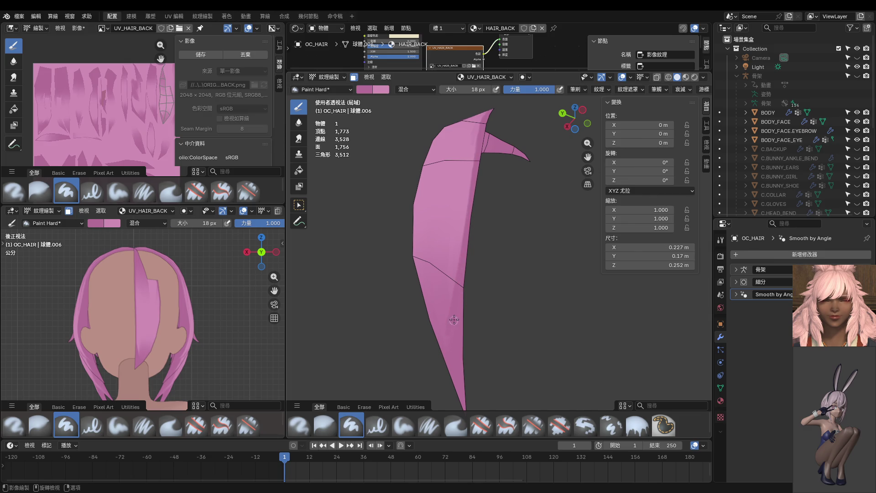
pyautogui.hotkey('ctrl', 'z')
pyautogui.moveTo(438, 360); pyautogui.dragTo(485, 281, button='middle')
pyautogui.moveTo(484, 268); pyautogui.dragTo(469, 354)
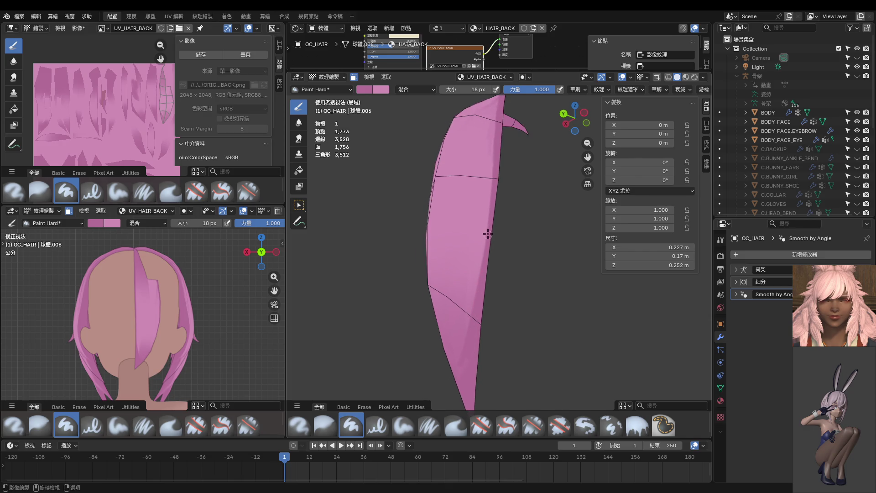
pyautogui.scroll(-2, 488, 302)
# Enlarge the brush to 36 px before leaving Texture Paint
pyautogui.press(']')
pyautogui.press(']')
pyautogui.press(']')
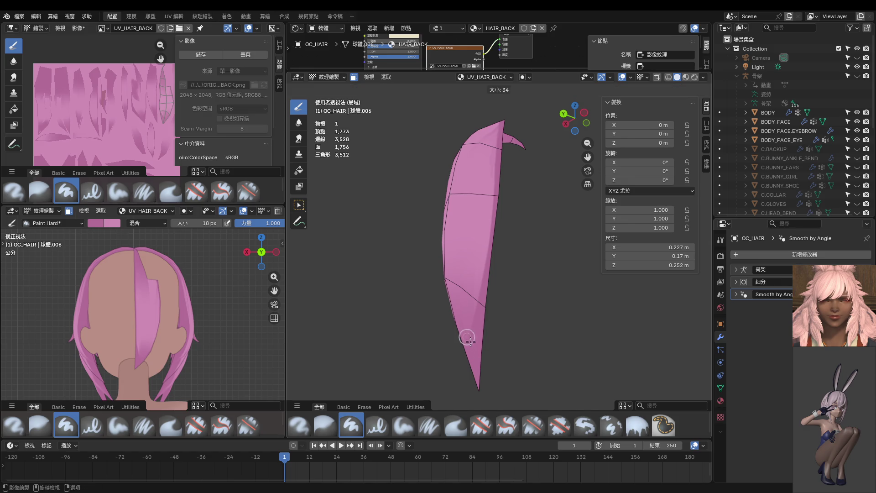
pyautogui.moveTo(486, 363)
pyautogui.mouseDown(button='middle')
pyautogui.moveTo(556, 375)
pyautogui.moveTo(460, 349)
pyautogui.mouseUp(button='middle')
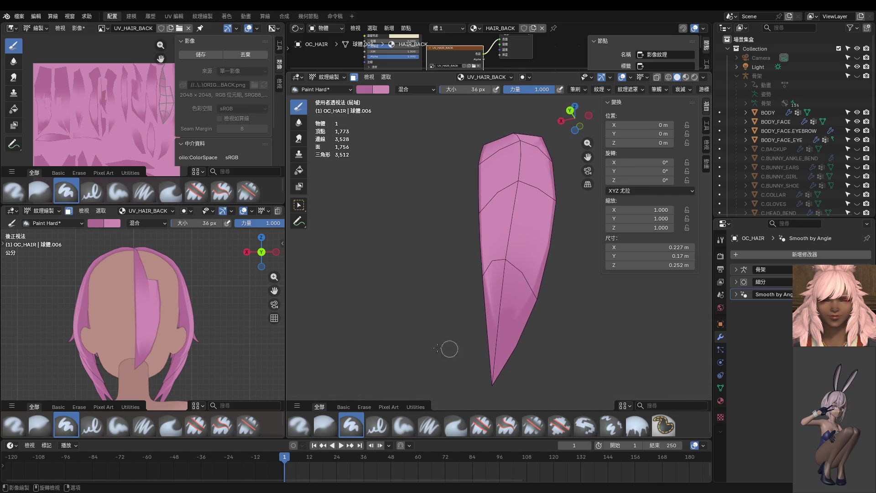
pyautogui.hotkey('ctrl', 'Tab')
# Briefly switch to Object Mode, undo back to Texture Paint, and orbit around the strand
pyautogui.click(168, 310)
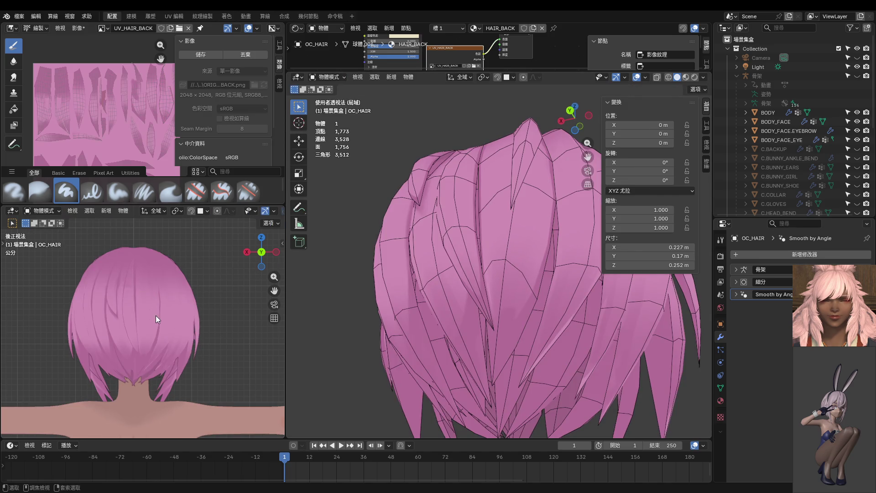
pyautogui.hotkey('ctrl', 'z')
pyautogui.moveTo(470, 304); pyautogui.dragTo(511, 308, button='middle')
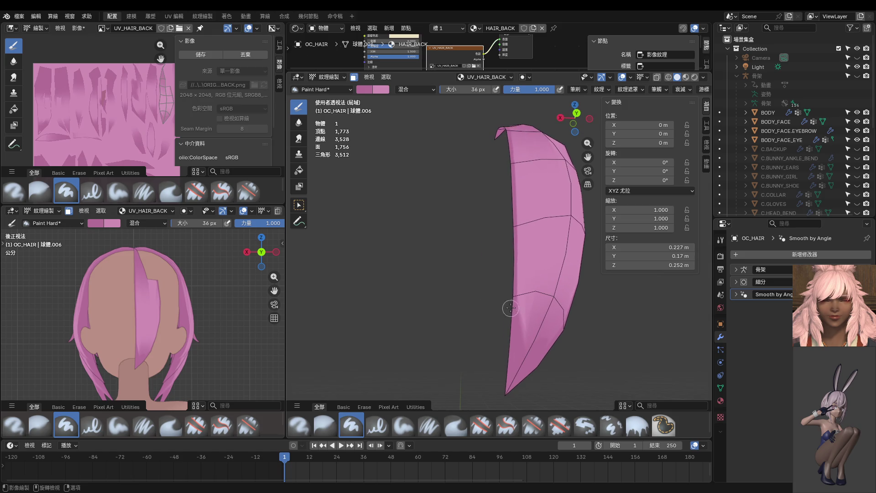
pyautogui.moveTo(527, 399)
pyautogui.mouseDown(button='middle')
pyautogui.moveTo(518, 329)
pyautogui.moveTo(536, 299)
pyautogui.mouseUp(button='middle')
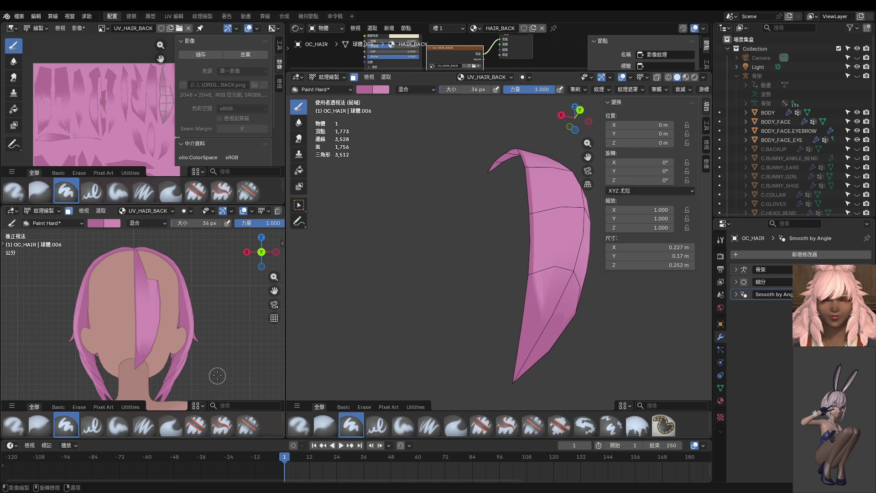
pyautogui.scroll(3, 183, 360)
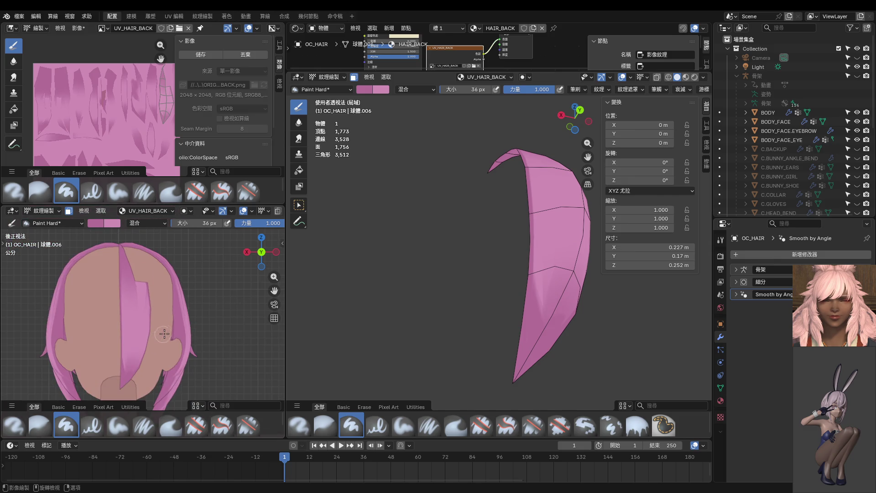
# Return to Object Mode, view the hair from behind, and enter Edit Mode on the strand
pyautogui.hotkey('ctrl', 'Tab')
pyautogui.scroll(5, 190, 333)
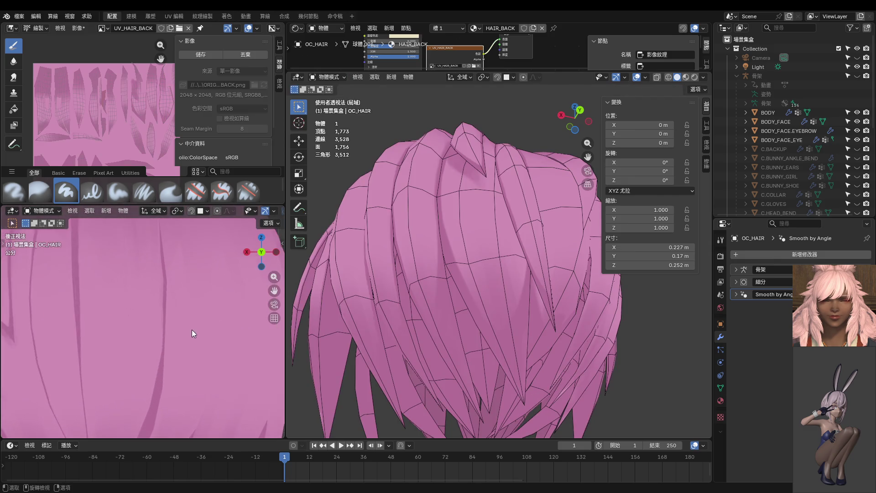
pyautogui.press('ctrl+KP_1')
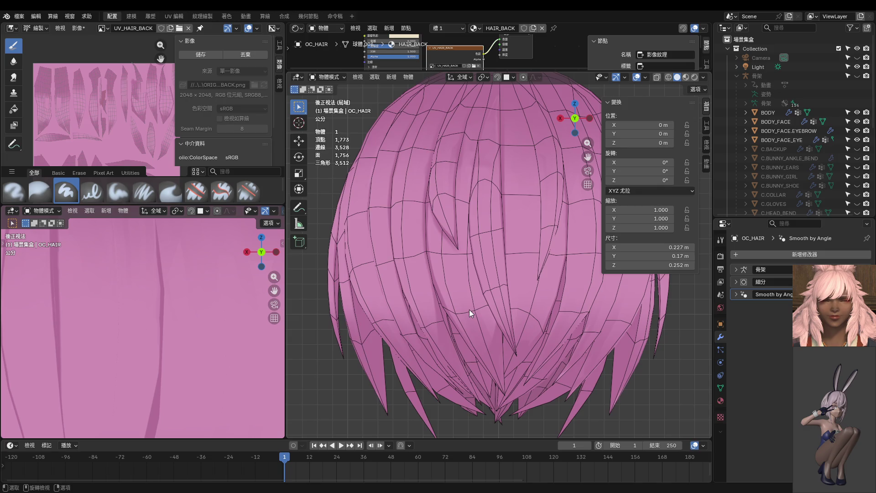
pyautogui.scroll(5, 521, 258)
pyautogui.moveTo(475, 291); pyautogui.dragTo(471, 243, button='middle')
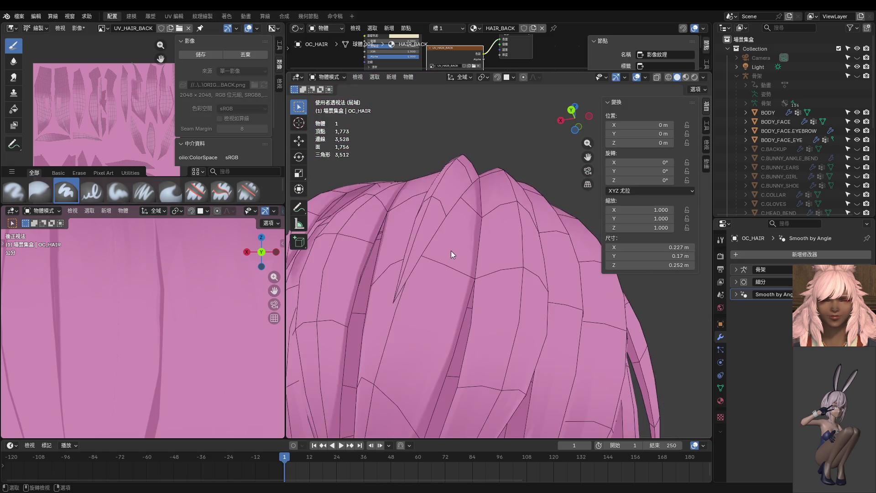
pyautogui.press('Tab')
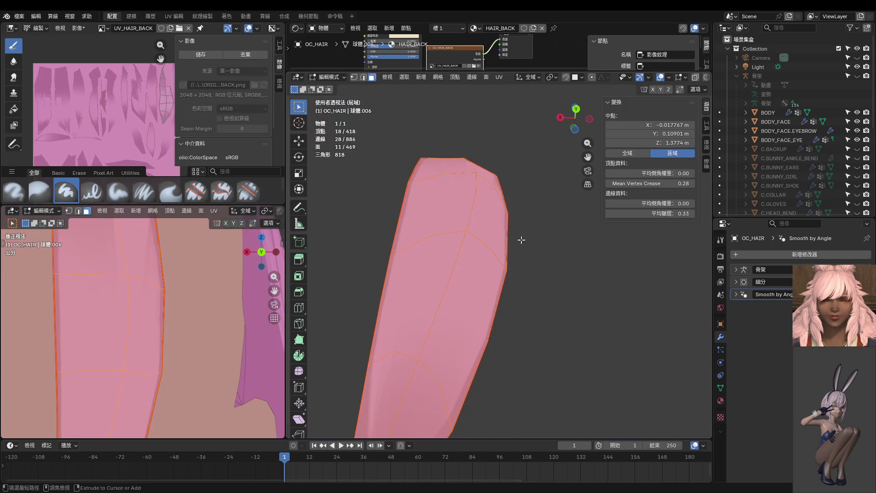
# Unhide all geometry and shrink one strand-tip vertex inward by -0.00715 m
pyautogui.hotkey('alt', 'h')
pyautogui.press('1')
pyautogui.click(430, 188)
pyautogui.moveTo(436, 193)
pyautogui.mouseDown(button='middle')
pyautogui.moveTo(411, 208)
pyautogui.moveTo(437, 222)
pyautogui.moveTo(454, 263)
pyautogui.mouseUp(button='middle')
pyautogui.hotkey('alt', 's')
pyautogui.click(404, 210)
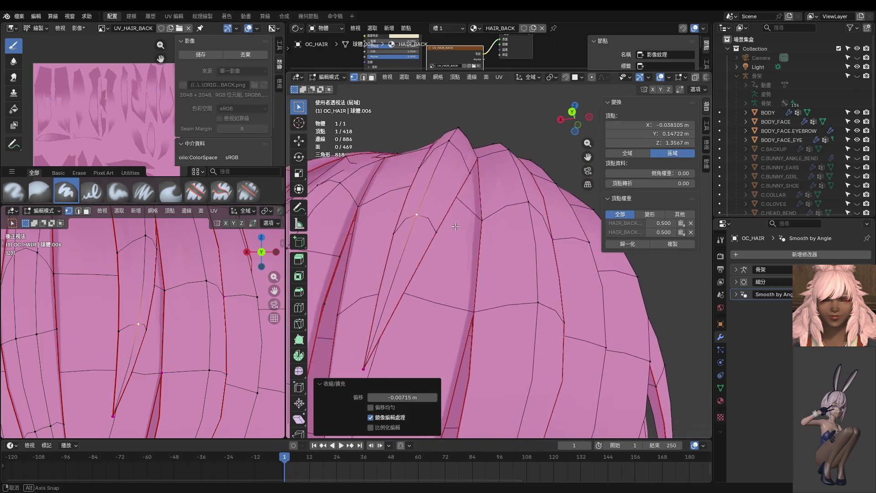
# From the back view, select two more tip vertices and move all three
pyautogui.press('ctrl+KP_1')
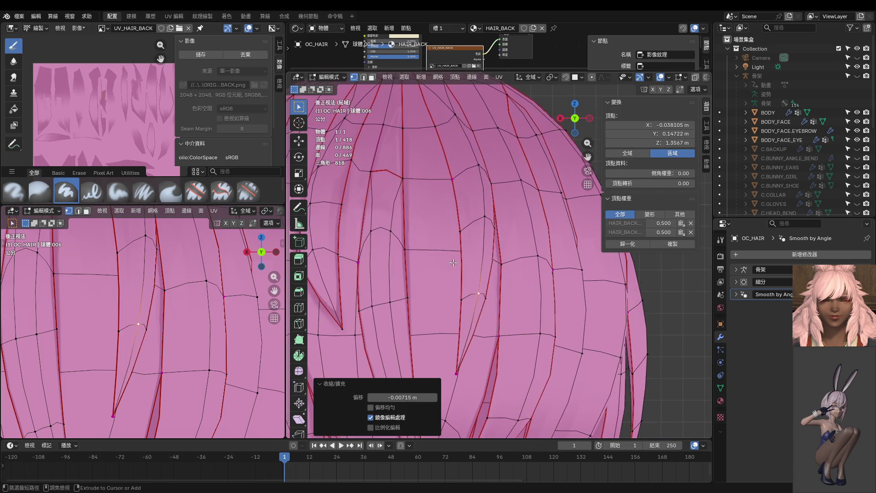
pyautogui.moveTo(472, 263); pyautogui.dragTo(395, 271, button='middle')
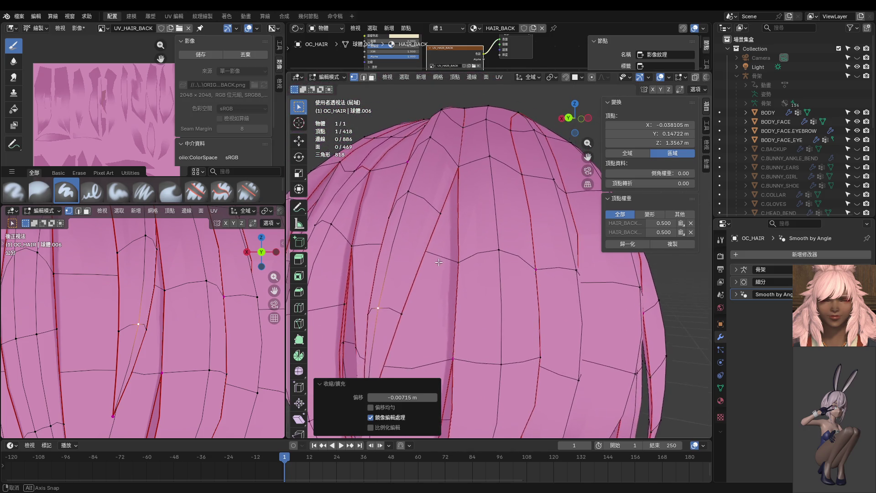
pyautogui.keyDown('ctrl'); pyautogui.click(403, 309); pyautogui.keyUp('ctrl')
pyautogui.press('g')
pyautogui.click(406, 307)
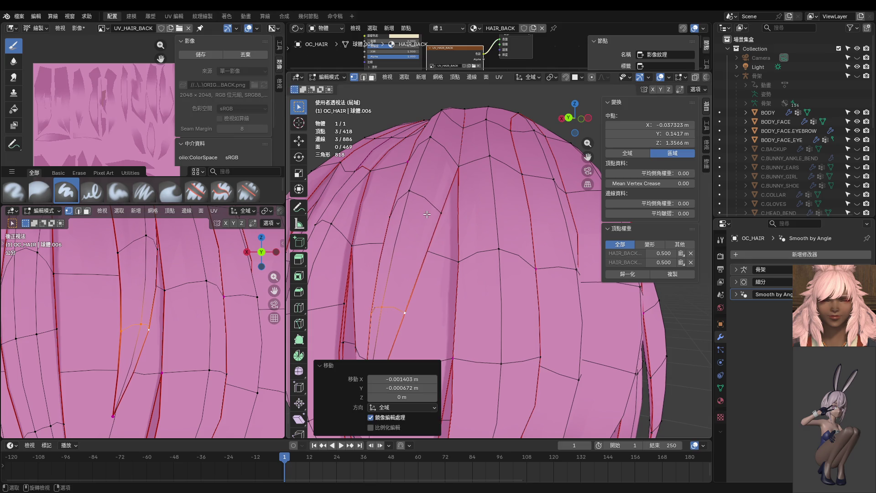
# Check the hair from front and back views, zoom in, and leave Edit Mode
pyautogui.moveTo(432, 212); pyautogui.dragTo(456, 234, button='middle')
pyautogui.press('KP_1')
pyautogui.press('ctrl+KP_1')
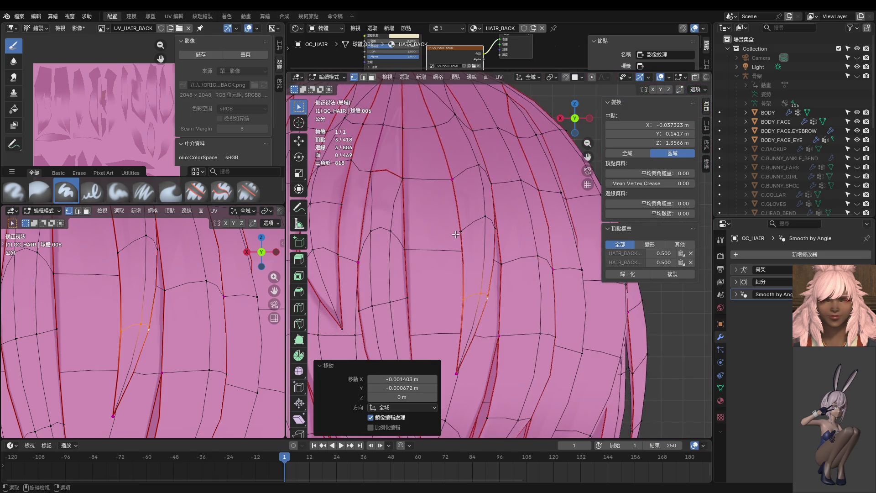
pyautogui.scroll(3, 456, 234)
pyautogui.scroll(2, 503, 214)
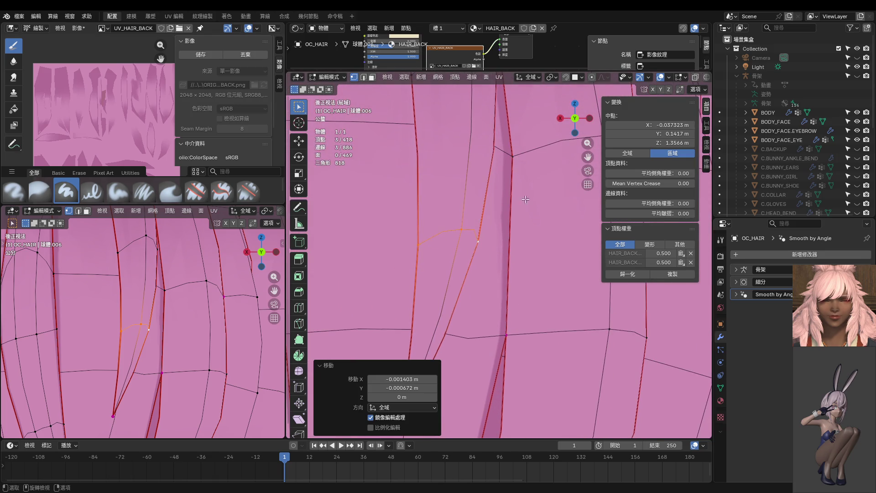
pyautogui.press('Tab')
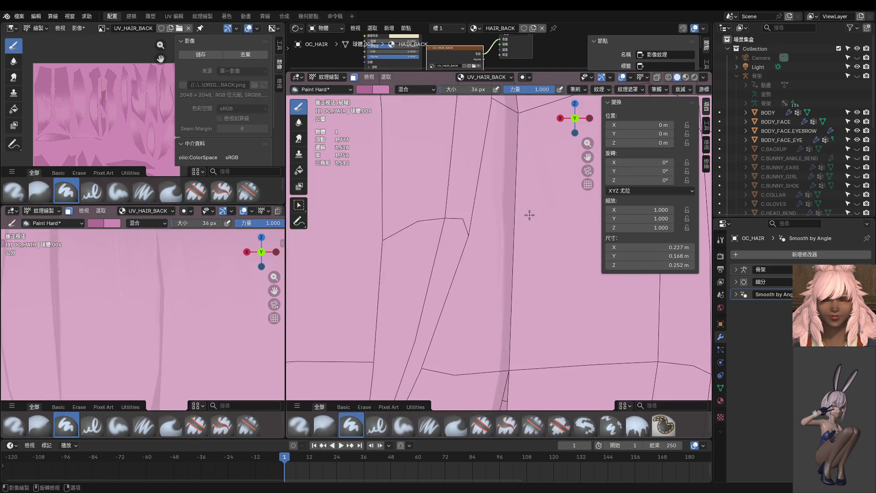
# Pick a vertex on the strand, then switch the strand to Texture Paint
pyautogui.press('Tab')
pyautogui.click(498, 255)
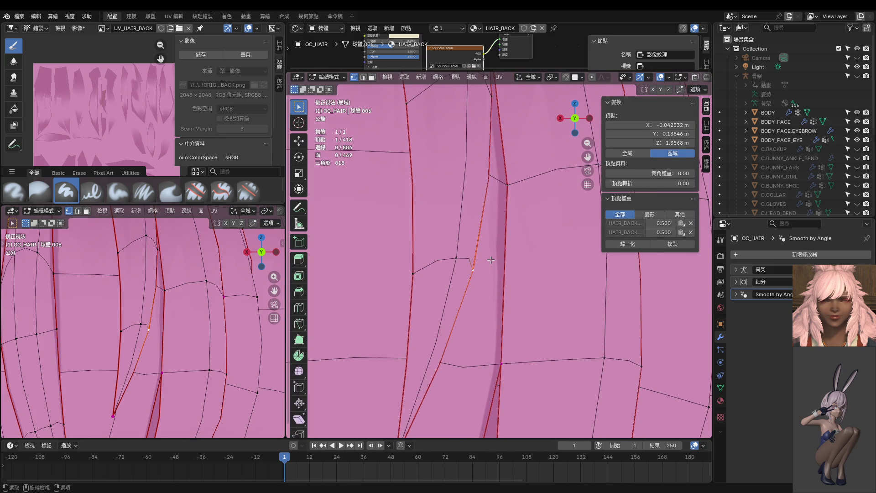
pyautogui.press('Tab')
pyautogui.hotkey('ctrl', 'Tab')
pyautogui.click(505, 254)
# Paint over the dark seam strip on the strand
pyautogui.keyDown('shift'); pyautogui.moveTo(507, 247); pyautogui.dragTo(495, 243, button='middle'); pyautogui.keyUp('shift')
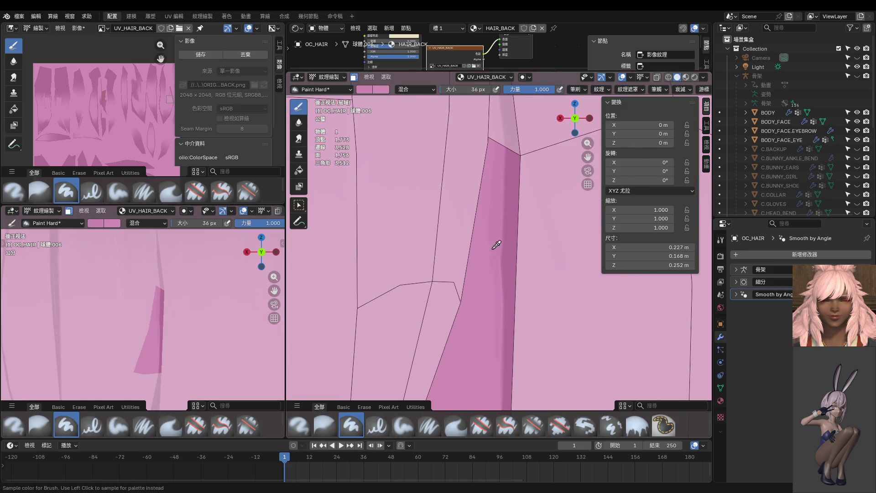
pyautogui.moveTo(494, 309)
pyautogui.mouseDown(button='middle')
pyautogui.moveTo(464, 274)
pyautogui.moveTo(484, 260)
pyautogui.moveTo(406, 255)
pyautogui.mouseUp(button='middle')
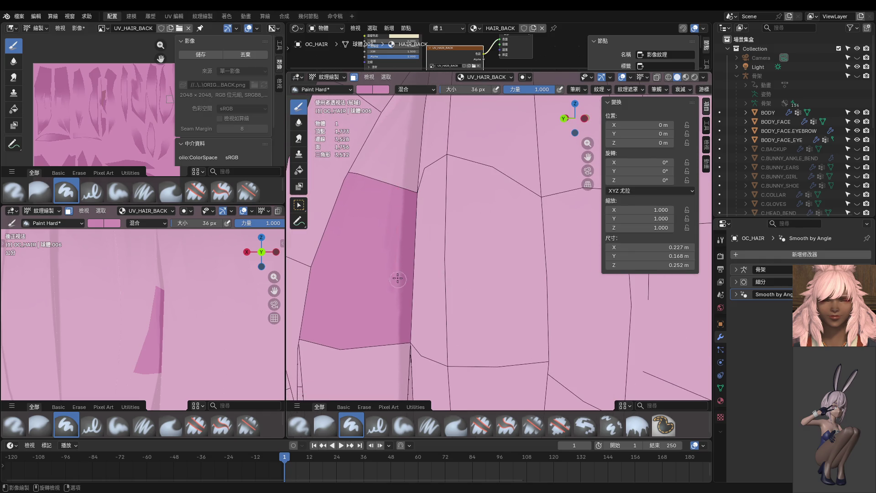
pyautogui.moveTo(398, 282)
pyautogui.mouseDown(button='middle')
pyautogui.moveTo(455, 249)
pyautogui.moveTo(439, 221)
pyautogui.moveTo(445, 184)
pyautogui.mouseUp(button='middle')
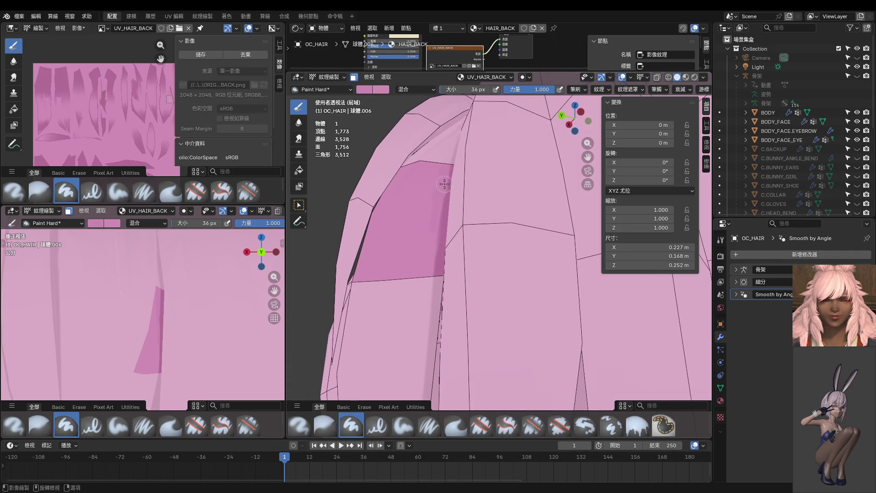
pyautogui.moveTo(441, 211); pyautogui.dragTo(419, 311)
pyautogui.moveTo(438, 243); pyautogui.dragTo(487, 275, button='middle')
# Switch to Object Mode, zoom out on the whole hair, and enter Edit Mode
pyautogui.hotkey('ctrl', 'Tab')
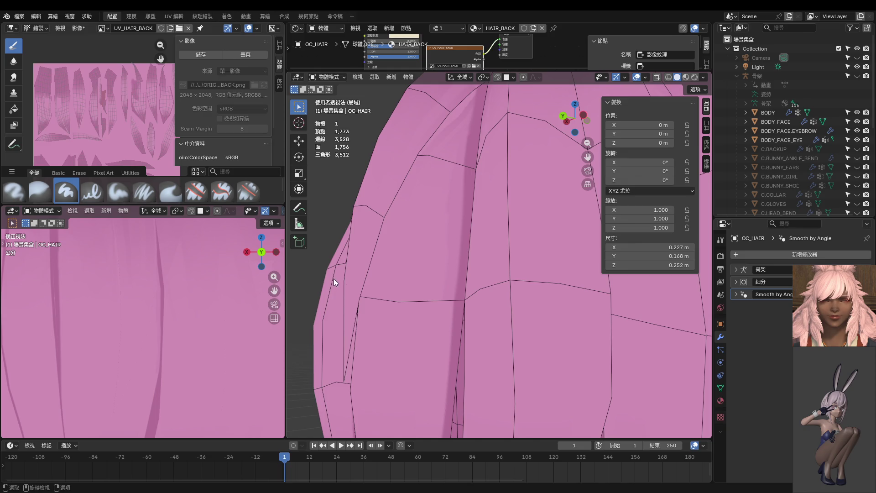
pyautogui.moveTo(482, 216); pyautogui.dragTo(518, 257, button='middle')
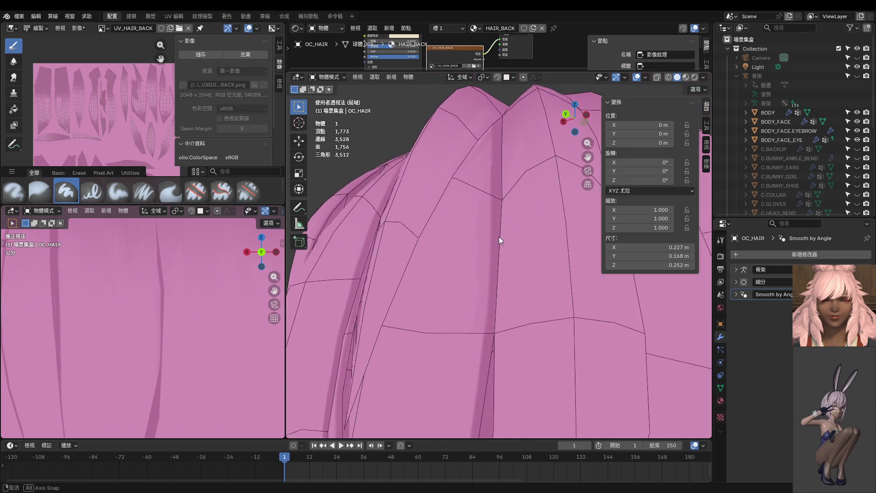
pyautogui.scroll(-4, 173, 272)
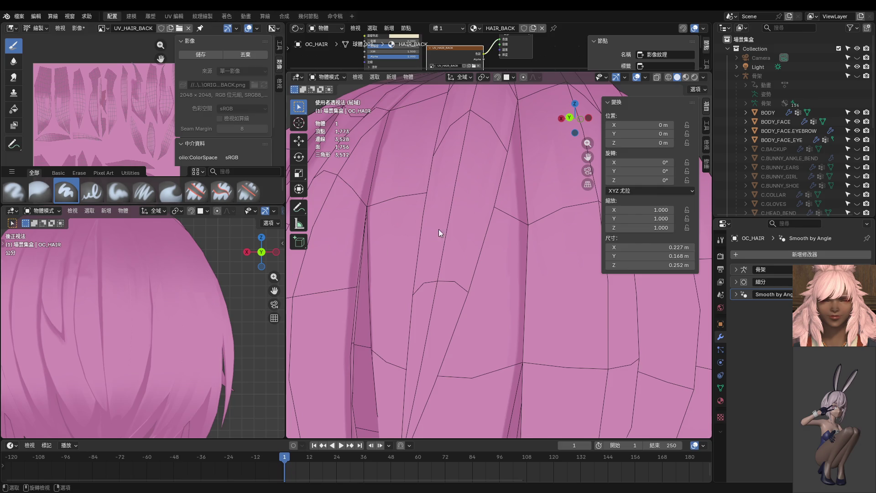
pyautogui.scroll(-3, 458, 221)
pyautogui.press('Tab')
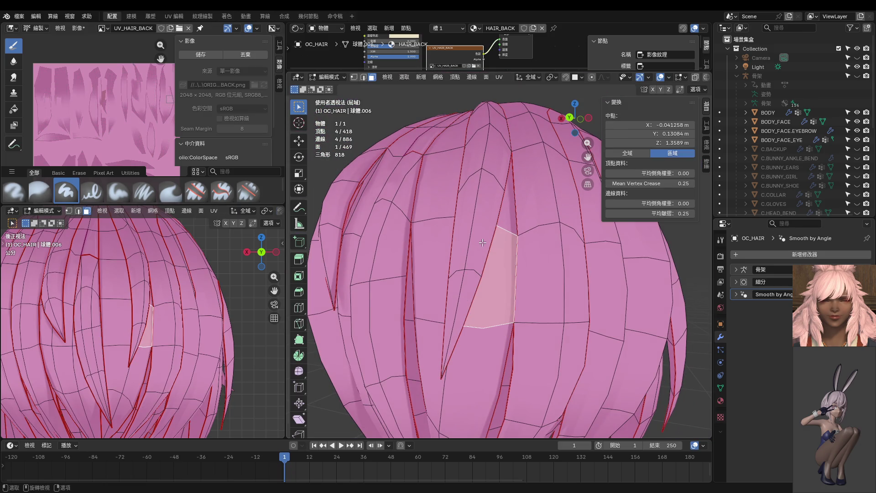
# Select the linked back strand, switch to Texture Paint, and set a 10 px brush
pyautogui.hotkey('ctrl', 'l')
pyautogui.hotkey('ctrl', 'Tab')
pyautogui.moveTo(501, 197)
pyautogui.mouseDown(button='middle')
pyautogui.moveTo(516, 232)
pyautogui.moveTo(508, 206)
pyautogui.mouseUp(button='middle')
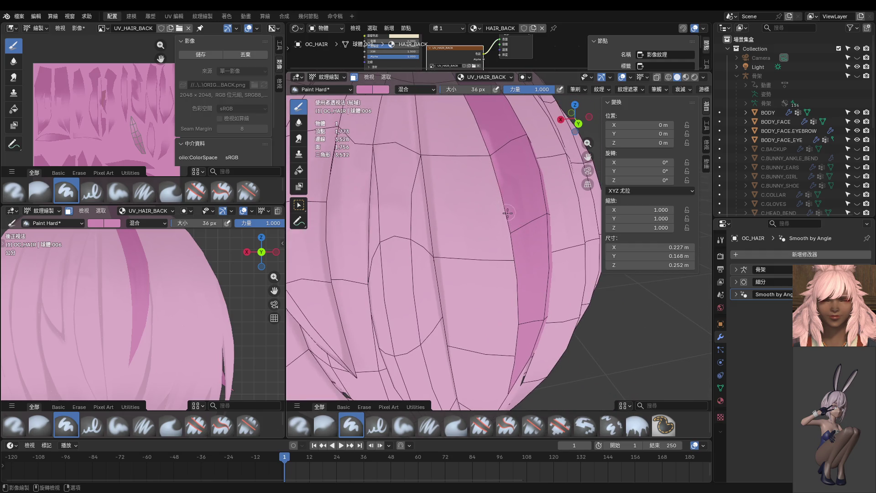
pyautogui.scroll(-4, 475, 133)
pyautogui.keyDown('ctrl'); pyautogui.keyDown('shift'); pyautogui.moveTo(464, 135); pyautogui.dragTo(478, 172, button='middle'); pyautogui.keyUp('shift'); pyautogui.keyUp('ctrl')
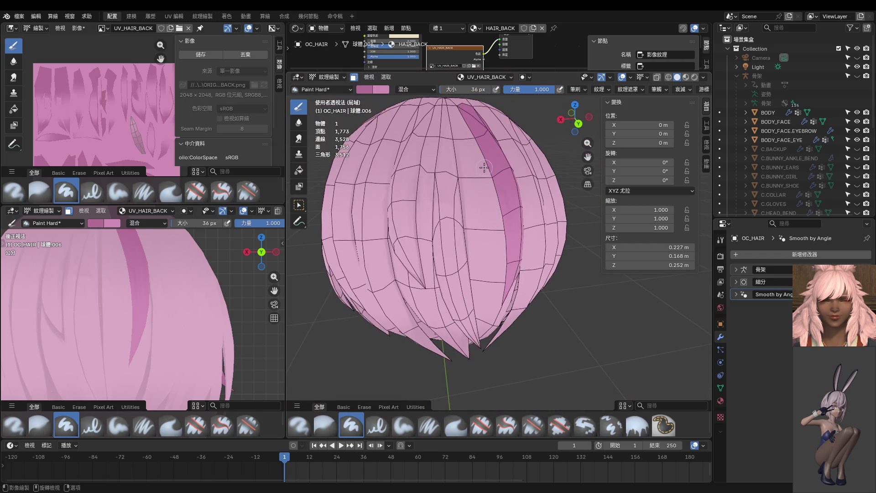
pyautogui.click(478, 171)
pyautogui.scroll(2, 475, 151)
pyautogui.scroll(2, 470, 131)
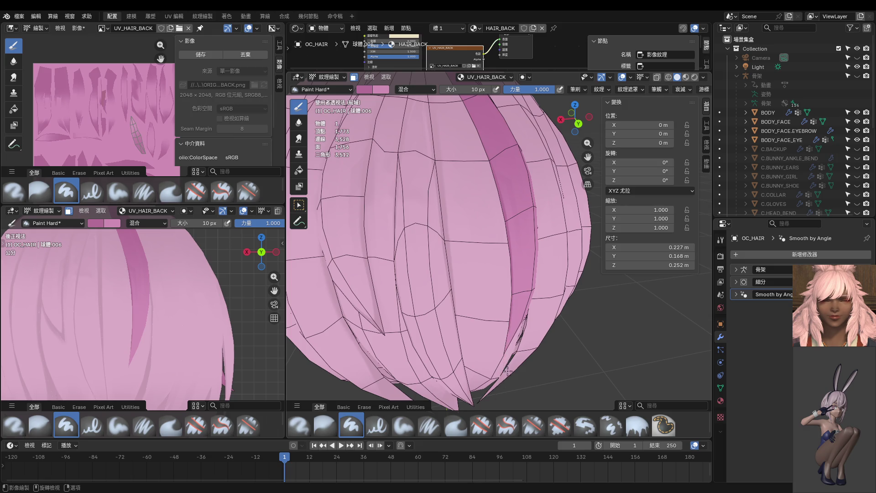
# Move closer to the hair and set the brush size to 52 px
pyautogui.moveTo(505, 375); pyautogui.dragTo(557, 252, button='middle')
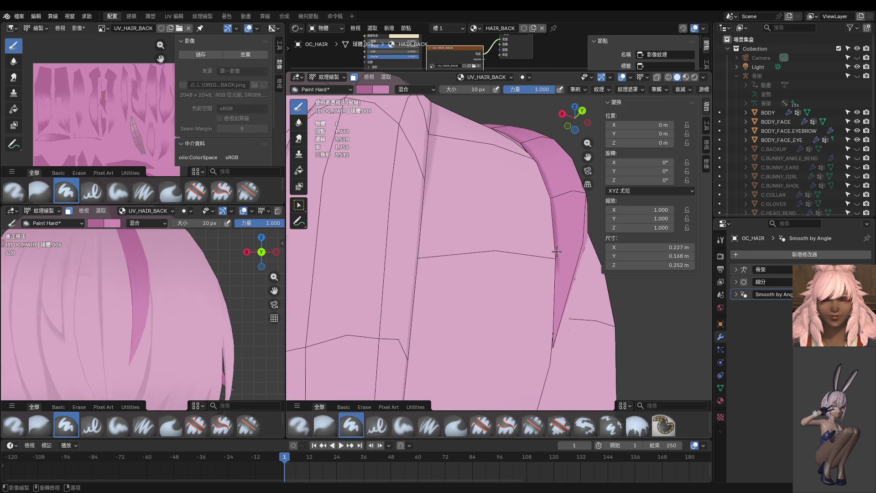
pyautogui.press('f')
pyautogui.click(573, 399)
pyautogui.moveTo(570, 405)
pyautogui.mouseDown(button='middle')
pyautogui.moveTo(454, 352)
pyautogui.moveTo(468, 278)
pyautogui.mouseUp(button='middle')
pyautogui.moveTo(481, 307)
pyautogui.mouseDown(button='middle')
pyautogui.moveTo(497, 289)
pyautogui.moveTo(502, 242)
pyautogui.mouseUp(button='middle')
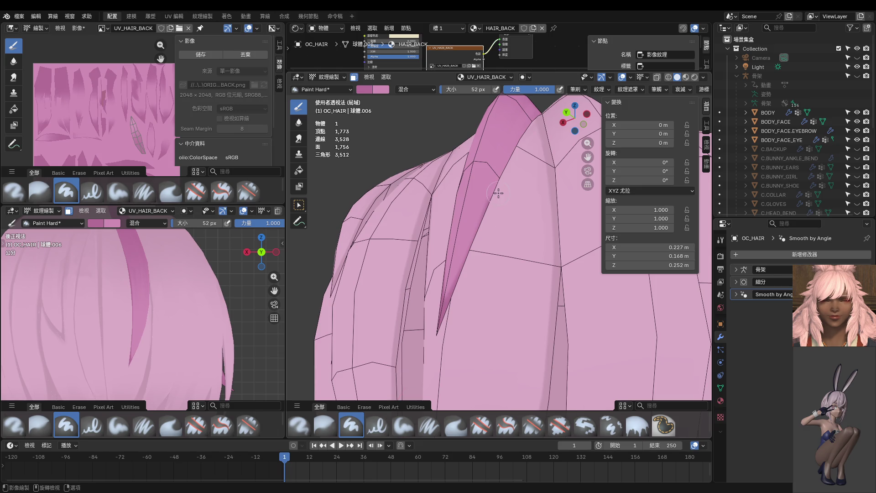
pyautogui.moveTo(482, 335)
pyautogui.mouseDown(button='middle')
pyautogui.moveTo(518, 329)
pyautogui.moveTo(494, 313)
pyautogui.moveTo(503, 270)
pyautogui.moveTo(458, 331)
pyautogui.moveTo(435, 341)
pyautogui.mouseUp(button='middle')
# With an 8 px brush, try a darker line along the strand edge, then undo it
pyautogui.press('f')
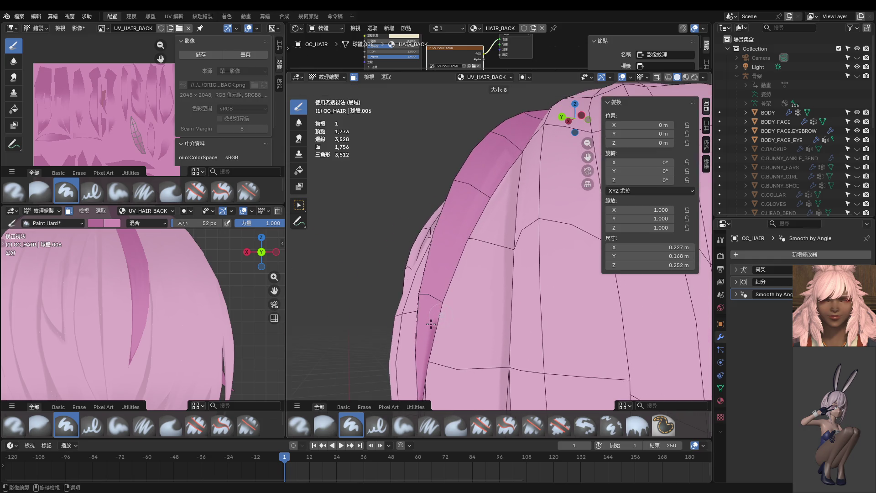
pyautogui.click(431, 326)
pyautogui.moveTo(470, 223); pyautogui.dragTo(432, 326)
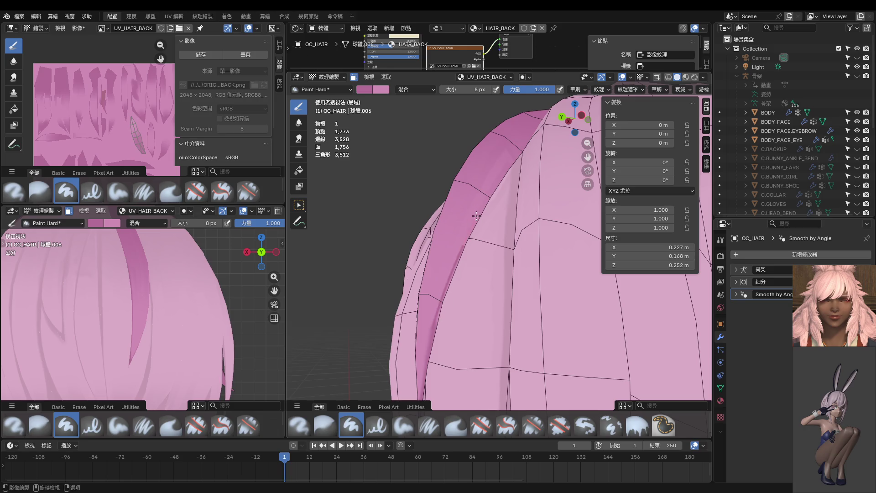
pyautogui.hotkey('ctrl', 'z')
# At 14 px brush size, paint darker magenta shading down the strand's edge
pyautogui.press('f')
pyautogui.click(436, 325)
pyautogui.moveTo(458, 254); pyautogui.dragTo(540, 110)
pyautogui.hotkey('ctrl', 'z')
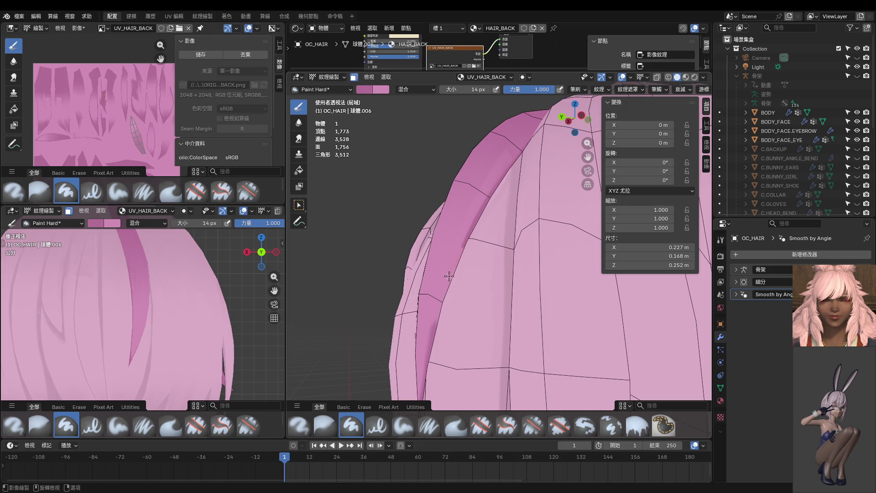
pyautogui.moveTo(432, 326); pyautogui.dragTo(427, 347)
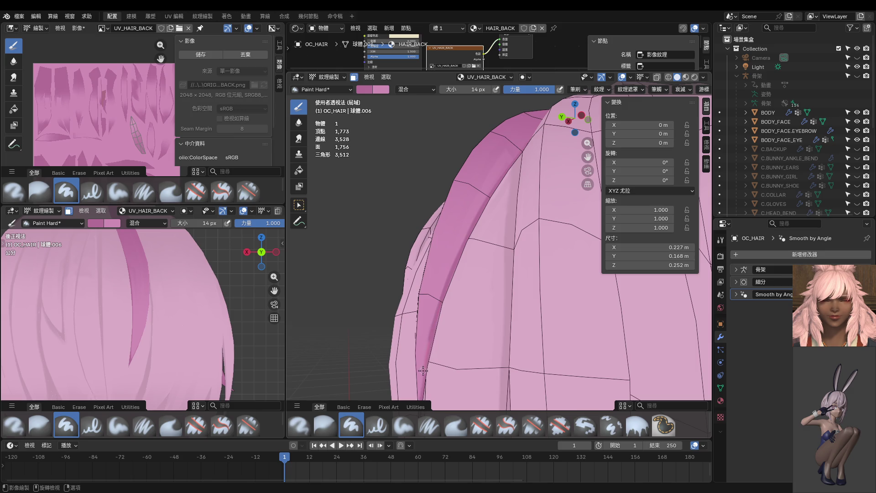
# Zoom in, switch to the Back Ortho view, and return to Edit Mode
pyautogui.scroll(2, 430, 323)
pyautogui.scroll(2, 430, 322)
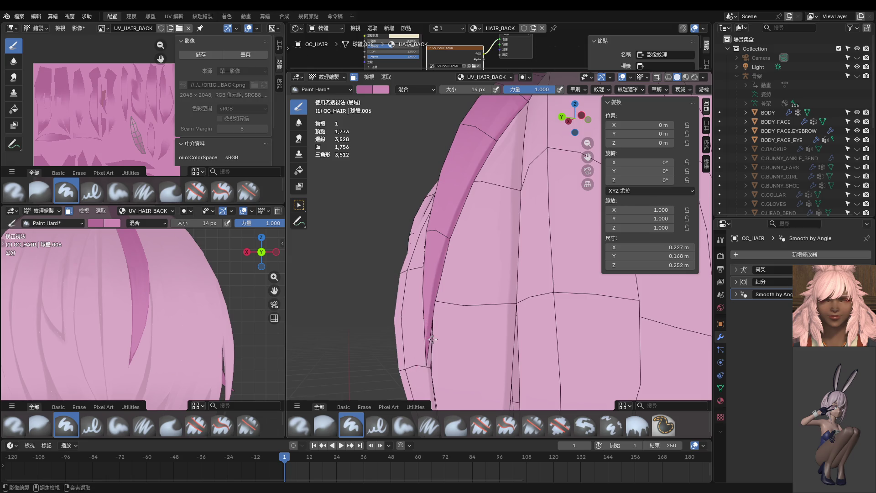
pyautogui.scroll(2, 446, 319)
pyautogui.scroll(1, 453, 253)
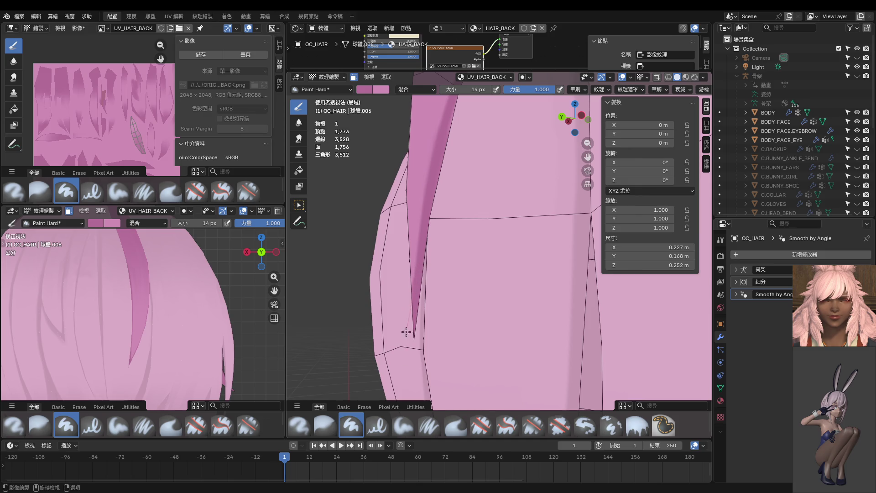
pyautogui.scroll(-2, 478, 250)
pyautogui.scroll(-2, 475, 274)
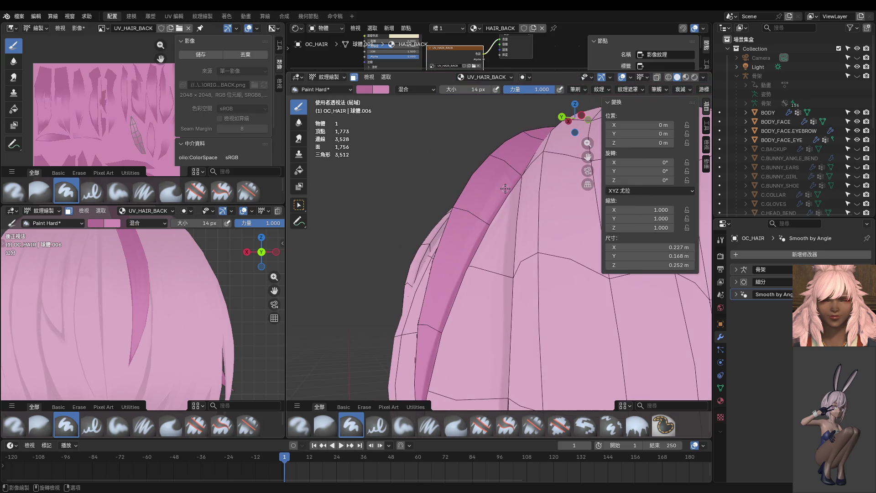
pyautogui.scroll(2, 200, 301)
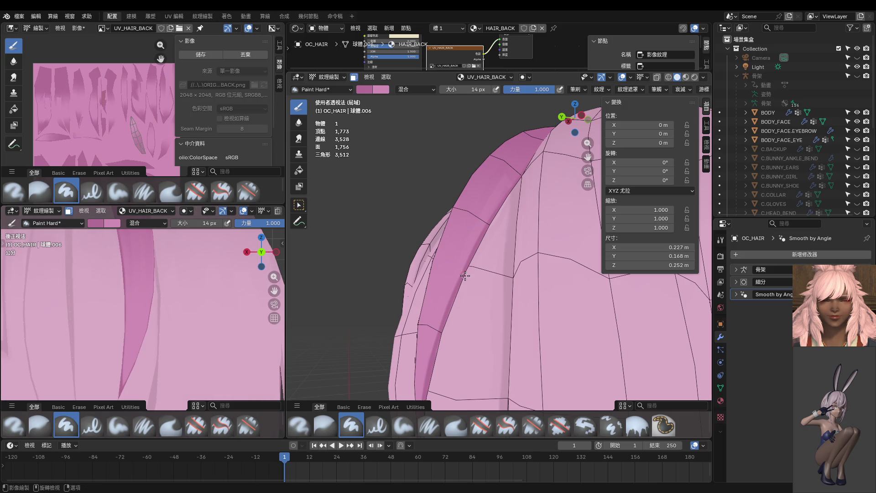
pyautogui.moveTo(465, 276); pyautogui.dragTo(543, 291, button='middle')
pyautogui.press('ctrl+KP_1')
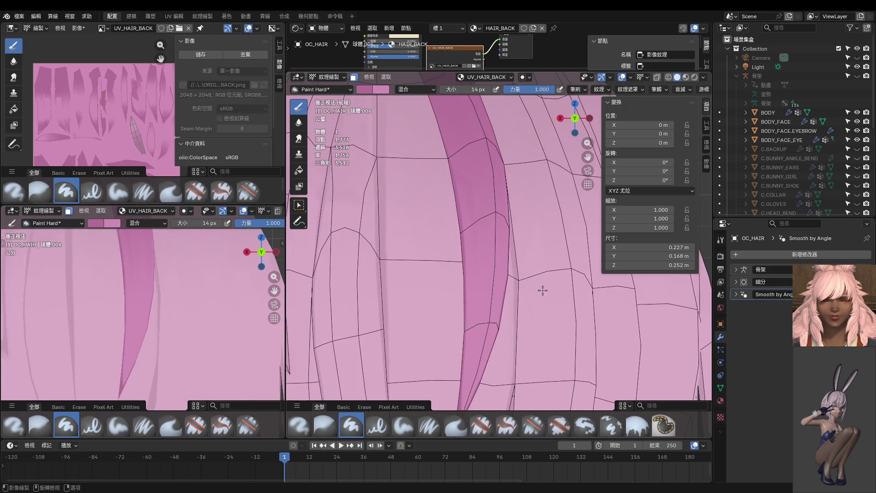
pyautogui.scroll(1, 512, 212)
pyautogui.hotkey('ctrl', 'Tab')
pyautogui.click(495, 188)
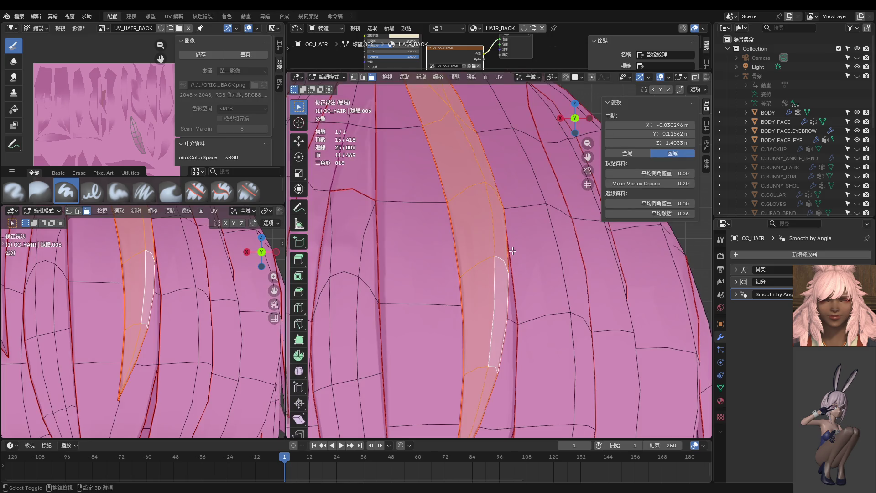
# Move one side edge and two edge vertices of the strand to refine its outline
pyautogui.click(498, 190)
pyautogui.press('g')
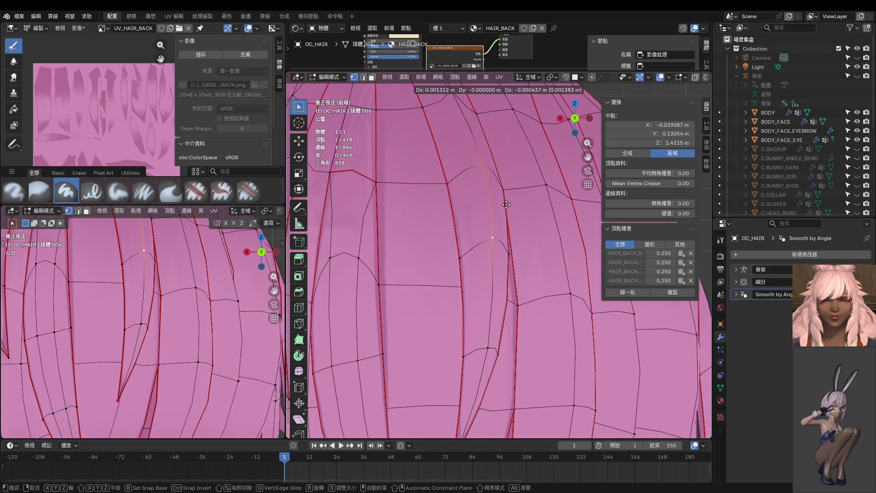
pyautogui.click(505, 199)
pyautogui.click(452, 90)
pyautogui.press('g')
pyautogui.click(470, 164)
pyautogui.click(477, 297)
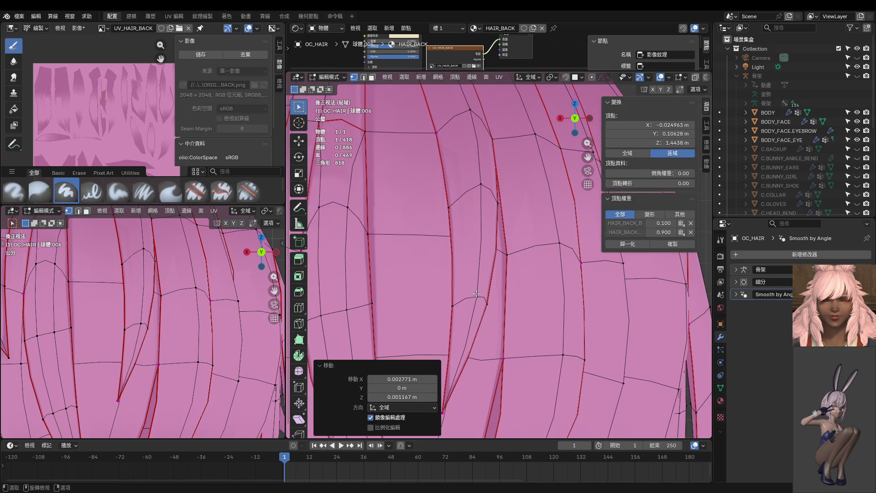
pyautogui.press('g')
pyautogui.click(475, 302)
# Switch to Object Mode and back to Edit Mode, then select another vertex
pyautogui.hotkey('ctrl', 'Tab')
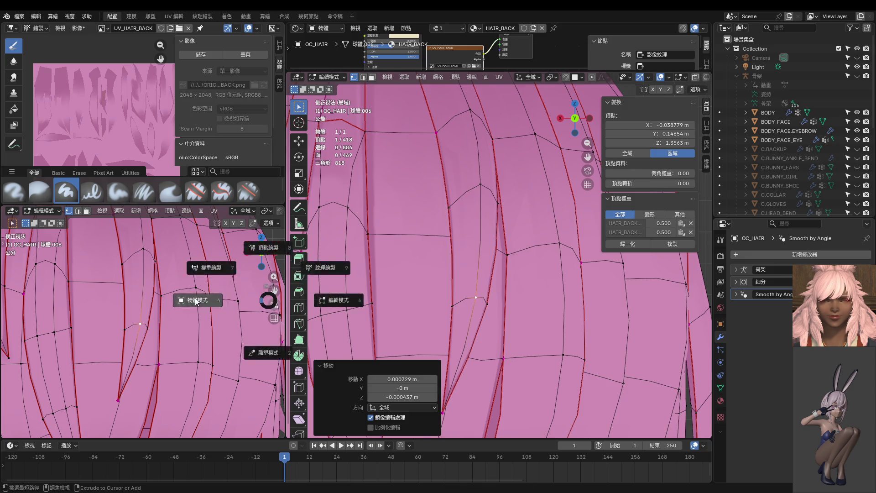
pyautogui.click(185, 298)
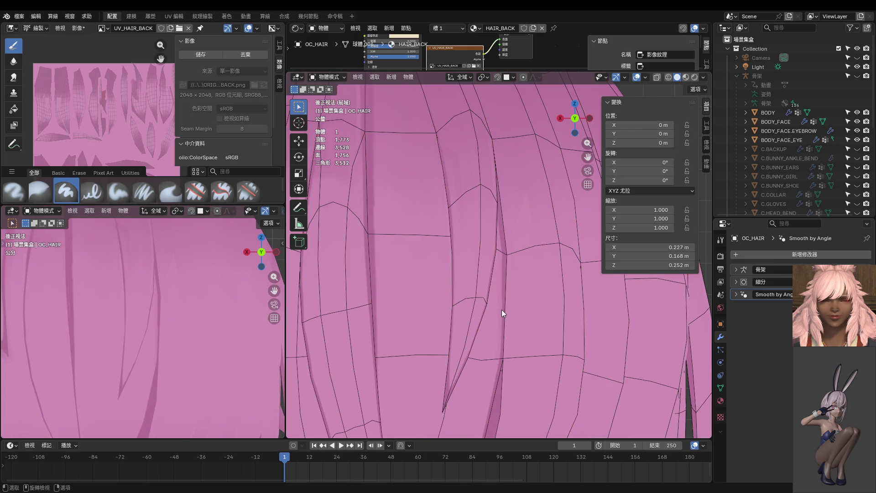
pyautogui.moveTo(497, 290)
pyautogui.mouseDown(button='middle')
pyautogui.moveTo(474, 275)
pyautogui.moveTo(493, 292)
pyautogui.moveTo(425, 274)
pyautogui.mouseUp(button='middle')
pyautogui.press('Tab')
pyautogui.keyDown('shift'); pyautogui.click(489, 196); pyautogui.keyUp('shift')
pyautogui.moveTo(424, 234); pyautogui.dragTo(547, 287, button='middle')
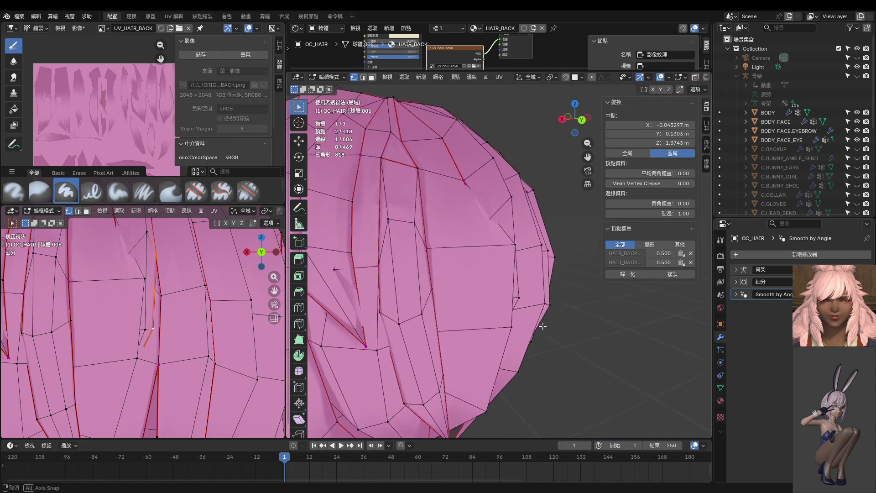
# Move three strand-tip vertices to reshape their points
pyautogui.moveTo(547, 287); pyautogui.dragTo(489, 211, button='middle')
pyautogui.click(470, 182)
pyautogui.press('g')
pyautogui.click(480, 176)
pyautogui.click(521, 251)
pyautogui.press('g')
pyautogui.click(514, 251)
pyautogui.click(523, 328)
pyautogui.press('g')
pyautogui.click(504, 328)
# From new angles, move two more strand-tip vertices down and right
pyautogui.moveTo(504, 328); pyautogui.dragTo(350, 258, button='middle')
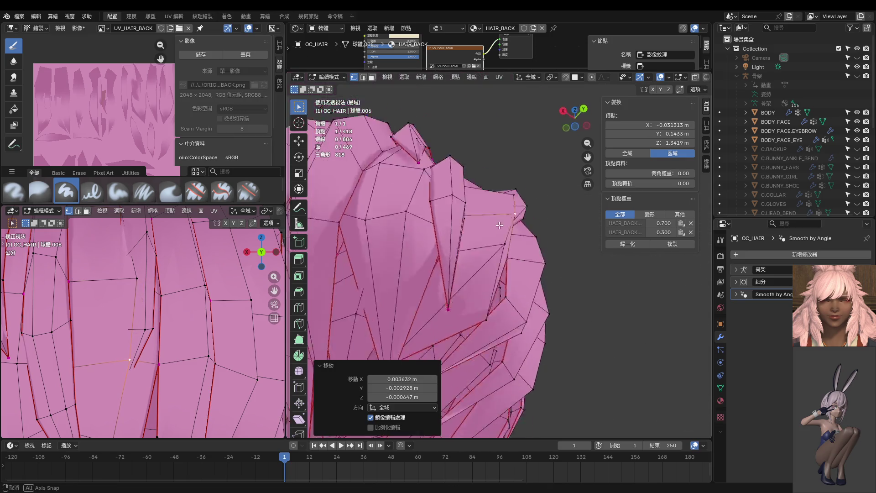
pyautogui.click(470, 300)
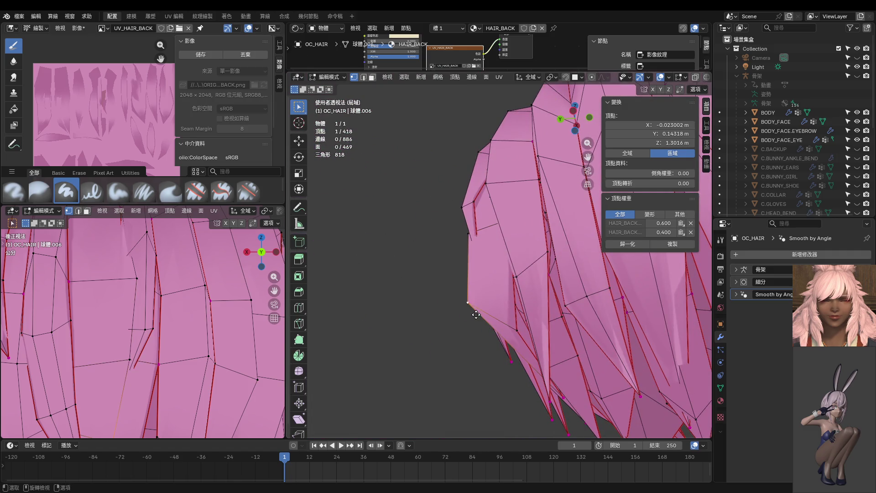
pyautogui.press('g')
pyautogui.click(481, 321)
pyautogui.moveTo(489, 293); pyautogui.dragTo(537, 336, button='middle')
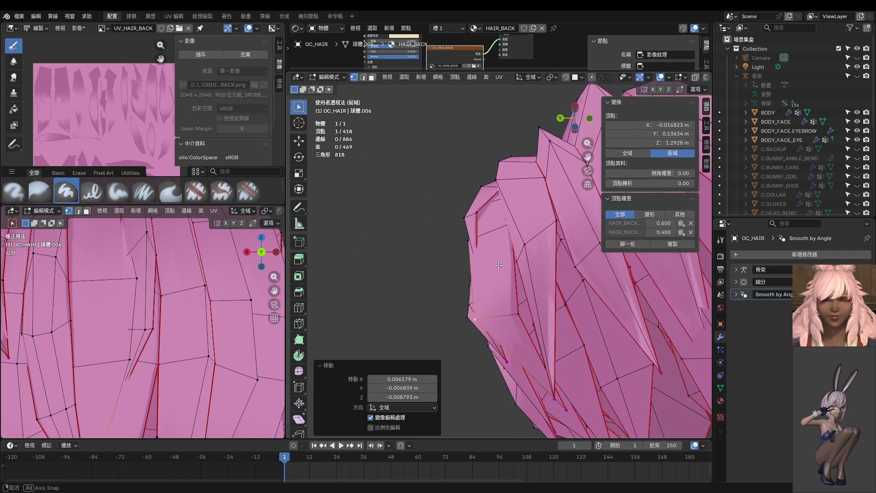
pyautogui.press('g')
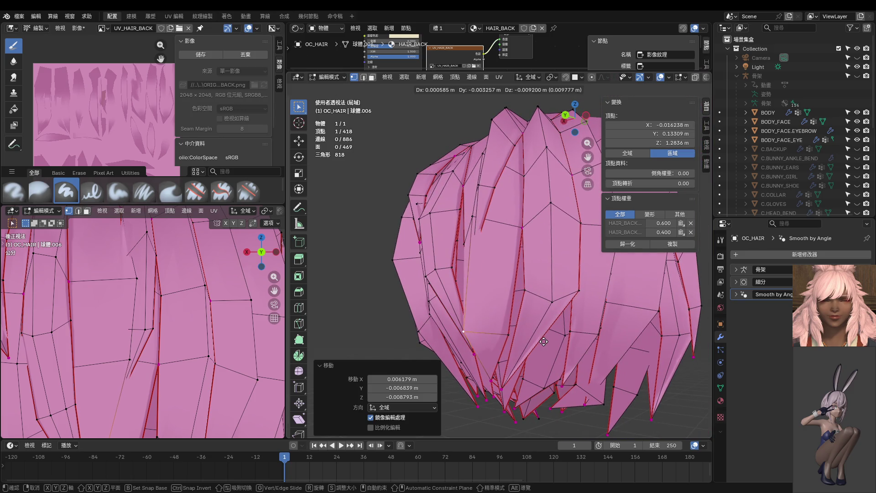
pyautogui.click(541, 339)
pyautogui.moveTo(542, 340)
pyautogui.mouseDown(button='middle')
pyautogui.moveTo(511, 330)
pyautogui.moveTo(545, 294)
pyautogui.moveTo(639, 299)
pyautogui.mouseUp(button='middle')
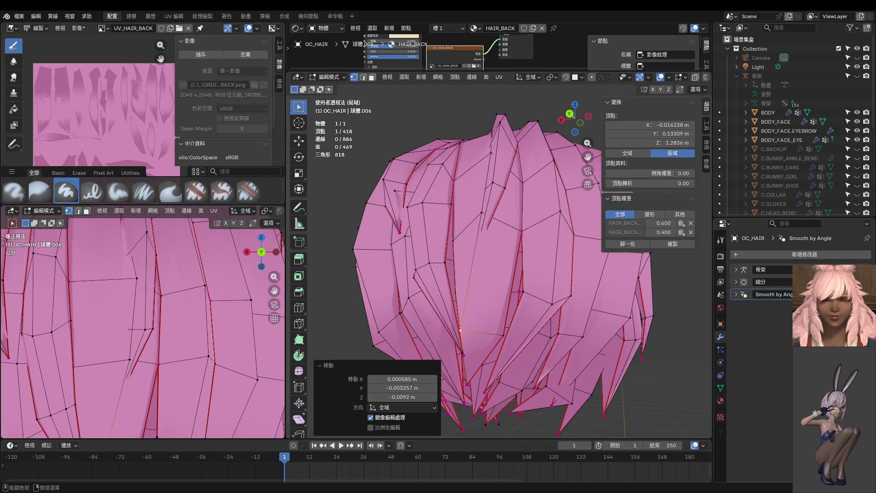
# Show the unsmoothed edit cage and slide a strand vertex along its edge
pyautogui.click(831, 282)
pyautogui.click(460, 288)
pyautogui.moveTo(460, 288)
pyautogui.mouseDown(button='middle')
pyautogui.moveTo(514, 254)
pyautogui.moveTo(505, 285)
pyautogui.moveTo(548, 433)
pyautogui.moveTo(473, 315)
pyautogui.mouseUp(button='middle')
pyautogui.hotkey('shift', 'v')
pyautogui.click(460, 299)
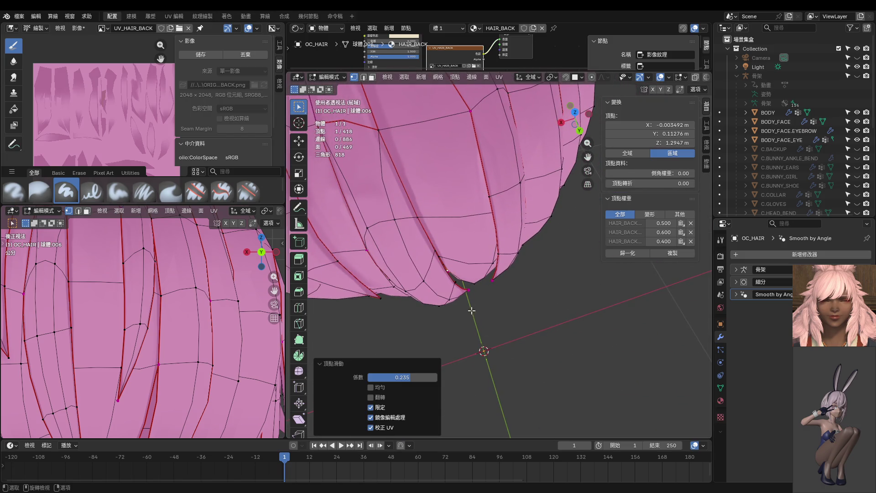
# Move another strand vertex, viewing the hair from the side
pyautogui.click(449, 259)
pyautogui.moveTo(448, 259); pyautogui.dragTo(349, 172, button='middle')
pyautogui.press('g')
pyautogui.click(349, 172)
pyautogui.moveTo(436, 260); pyautogui.dragTo(493, 246, button='middle')
pyautogui.scroll(2, 498, 246)
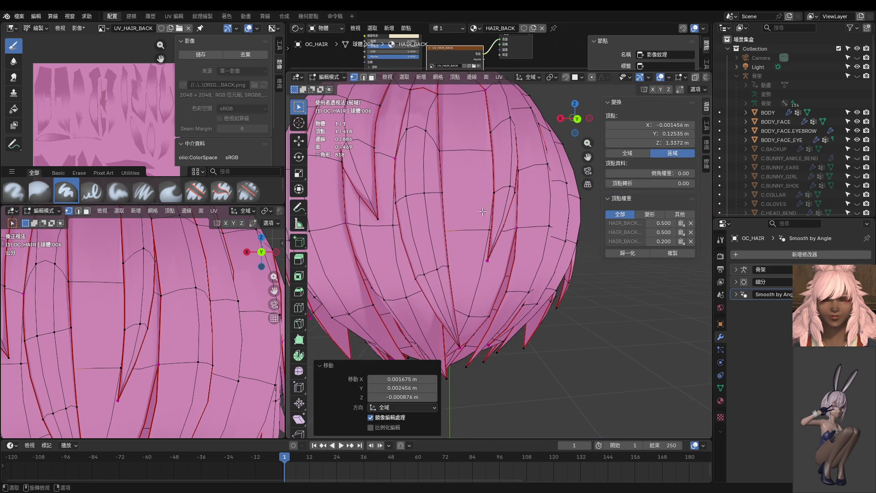
pyautogui.moveTo(486, 207)
pyautogui.mouseDown(button='middle')
pyautogui.moveTo(511, 182)
pyautogui.moveTo(458, 200)
pyautogui.moveTo(488, 229)
pyautogui.mouseUp(button='middle')
# In X-ray, select two strand vertices, then turn X-ray off and view from behind
pyautogui.hotkey('alt', 'z')
pyautogui.click(497, 161)
pyautogui.click(490, 184)
pyautogui.keyDown('shift'); pyautogui.click(488, 229); pyautogui.keyUp('shift')
pyautogui.hotkey('alt', 'z')
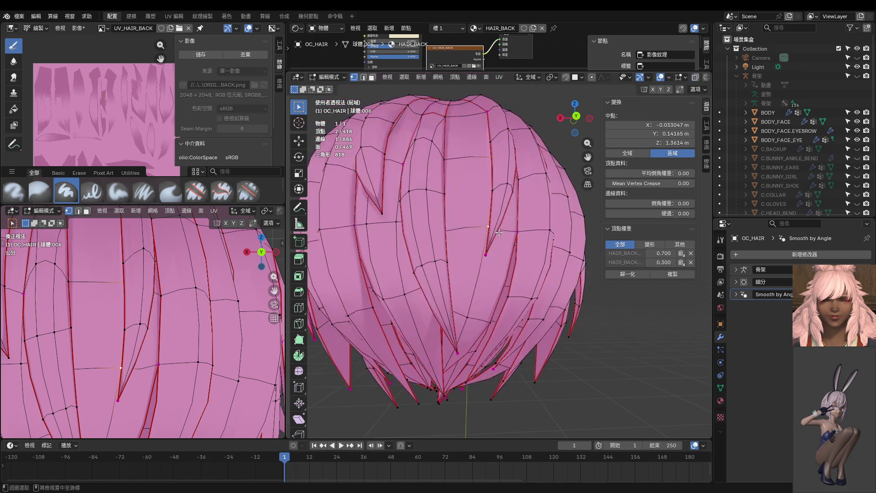
pyautogui.scroll(2, 501, 239)
pyautogui.press('ctrl+KP_1')
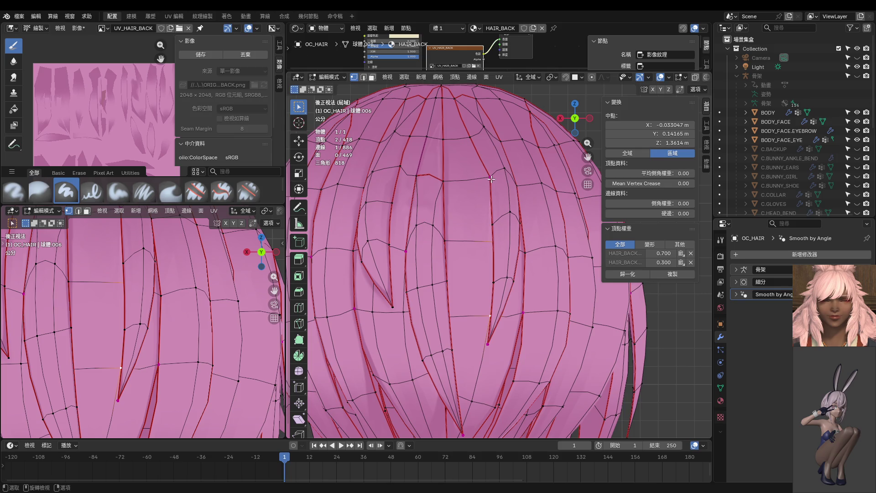
# Nudge two back-hair strand vertices into neater positions
pyautogui.click(491, 180)
pyautogui.press('g')
pyautogui.click(490, 174)
pyautogui.click(491, 177)
pyautogui.press('g')
pyautogui.click(479, 182)
pyautogui.keyDown('shift'); pyautogui.moveTo(480, 183); pyautogui.dragTo(480, 165, button='middle'); pyautogui.keyUp('shift')
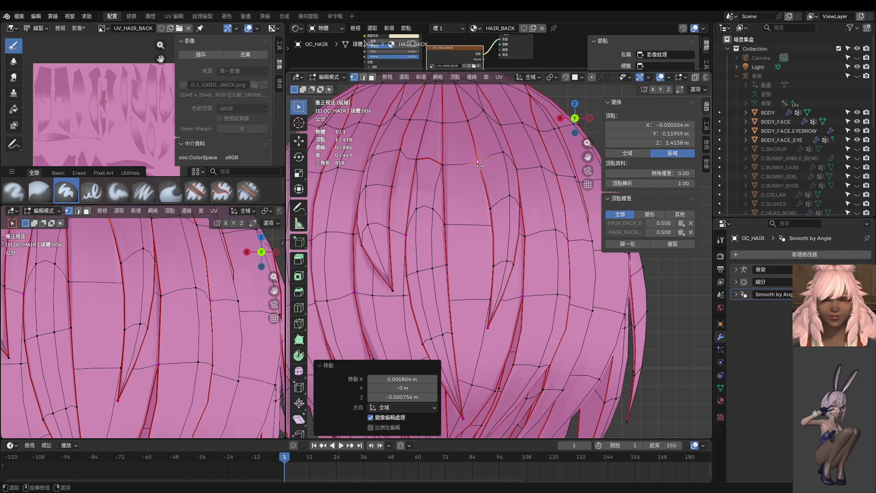
# Select a strand edge and raise its crease in the N panel
pyautogui.keyDown('shift'); pyautogui.click(468, 121); pyautogui.keyUp('shift')
pyautogui.moveTo(662, 213)
pyautogui.mouseDown()
pyautogui.moveTo(675, 213)
pyautogui.moveTo(652, 213)
pyautogui.mouseUp()
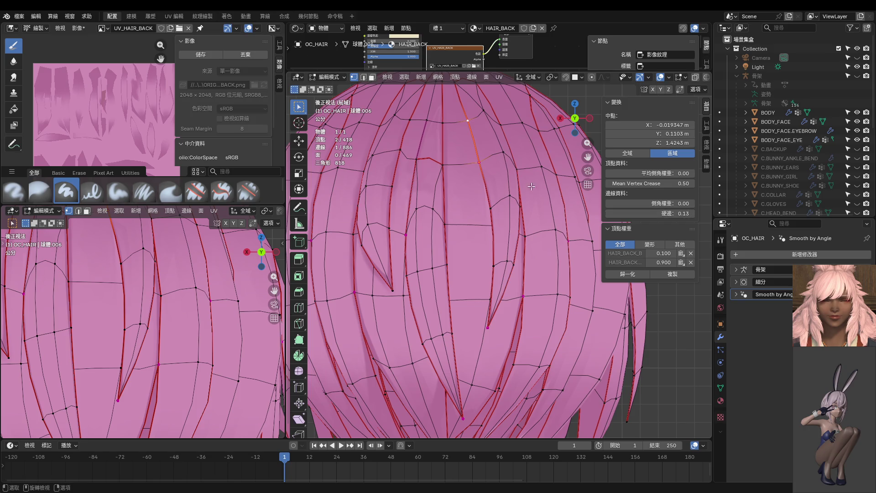
pyautogui.hotkey('alt', 'z')
pyautogui.hotkey('alt', 'z')
pyautogui.moveTo(497, 233)
pyautogui.mouseDown(button='middle')
pyautogui.moveTo(540, 222)
pyautogui.moveTo(456, 255)
pyautogui.mouseUp(button='middle')
# Slide two strand vertices along their edges with Shift+V
pyautogui.click(498, 224)
pyautogui.hotkey('shift', 'v')
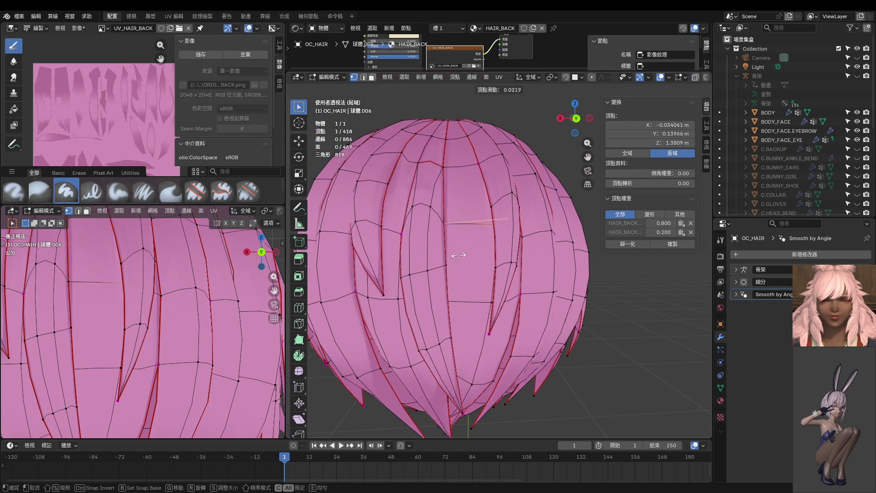
pyautogui.click(450, 259)
pyautogui.click(492, 303)
pyautogui.hotkey('shift', 'v')
pyautogui.click(471, 297)
# Check the hair from straight behind in Object Mode, then return to Edit Mode
pyautogui.press('ctrl+KP_1')
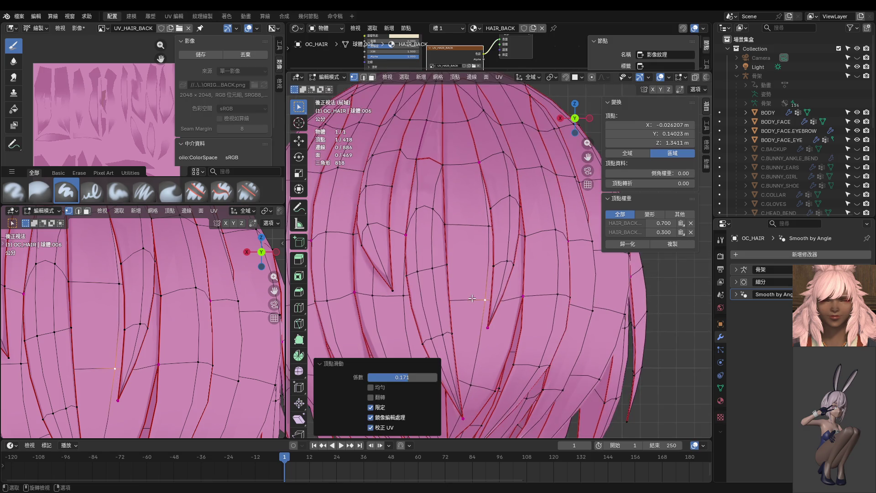
pyautogui.scroll(-2, 463, 296)
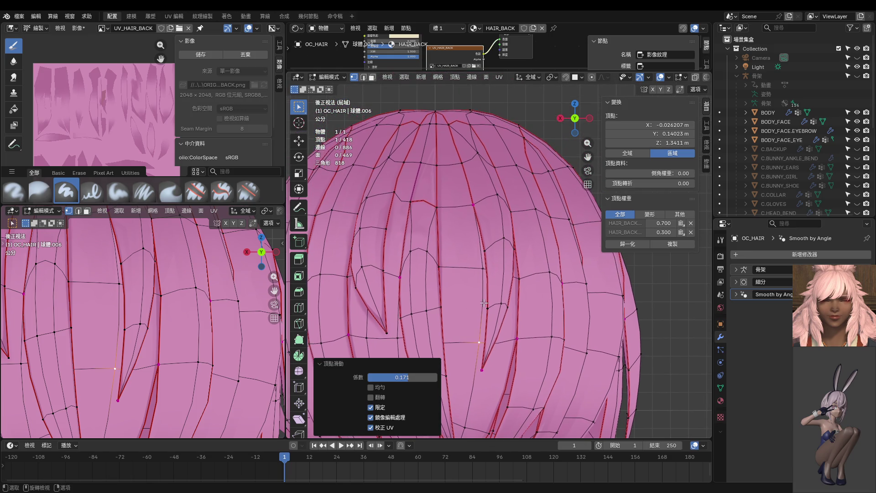
pyautogui.scroll(-3, 529, 270)
pyautogui.press('Tab')
pyautogui.scroll(-4, 157, 306)
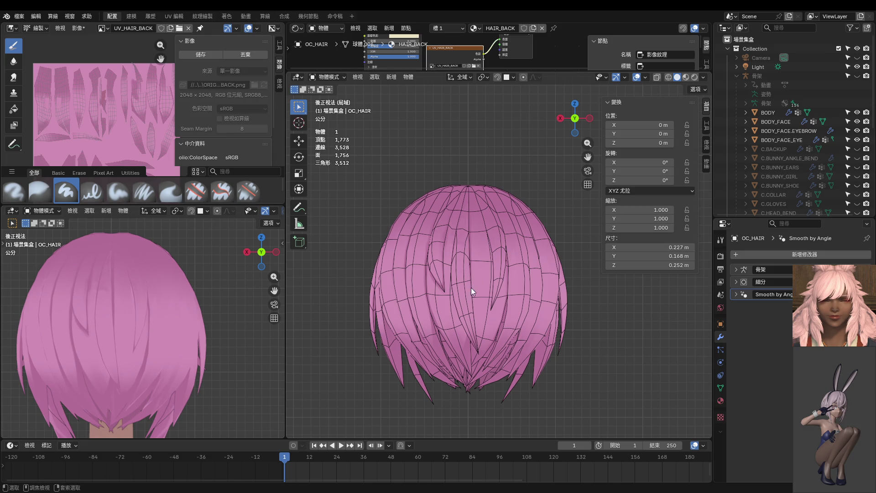
pyautogui.press('Tab')
pyautogui.scroll(3, 474, 289)
# Reposition two strand vertices and lift the crown vertex slightly upward
pyautogui.click(508, 302)
pyautogui.press('g')
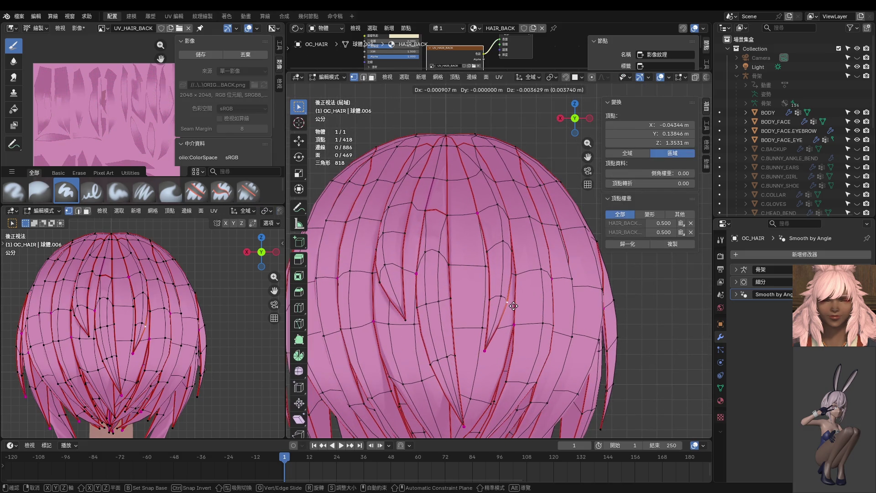
pyautogui.click(513, 306)
pyautogui.click(487, 256)
pyautogui.press('g')
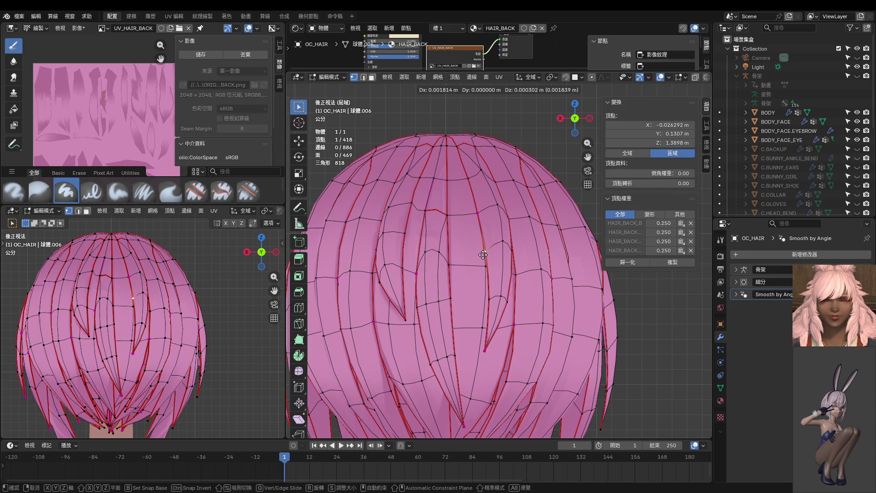
pyautogui.click(483, 255)
pyautogui.click(481, 169)
pyautogui.press('g')
pyautogui.click(482, 162)
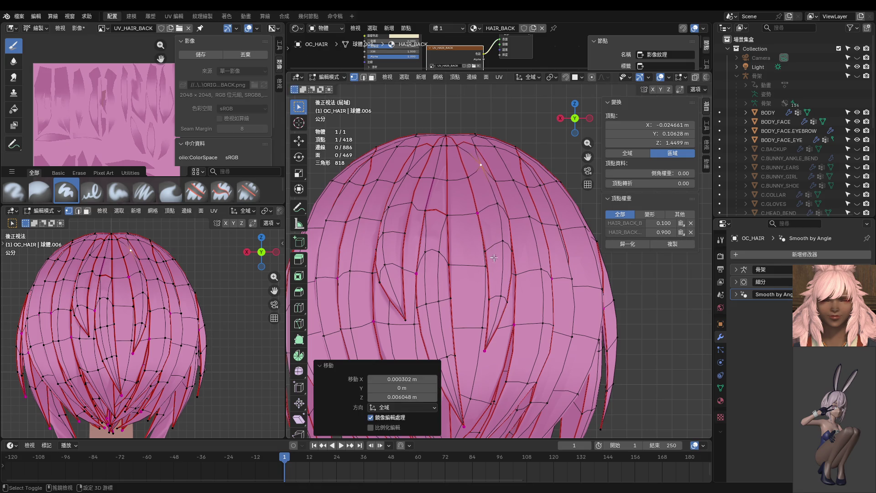
# Move one strand vertex right, then slide another along its edge by factor 0.221
pyautogui.keyDown('shift'); pyautogui.scroll(-2, 493, 274); pyautogui.keyUp('shift')
pyautogui.click(489, 278)
pyautogui.press('g')
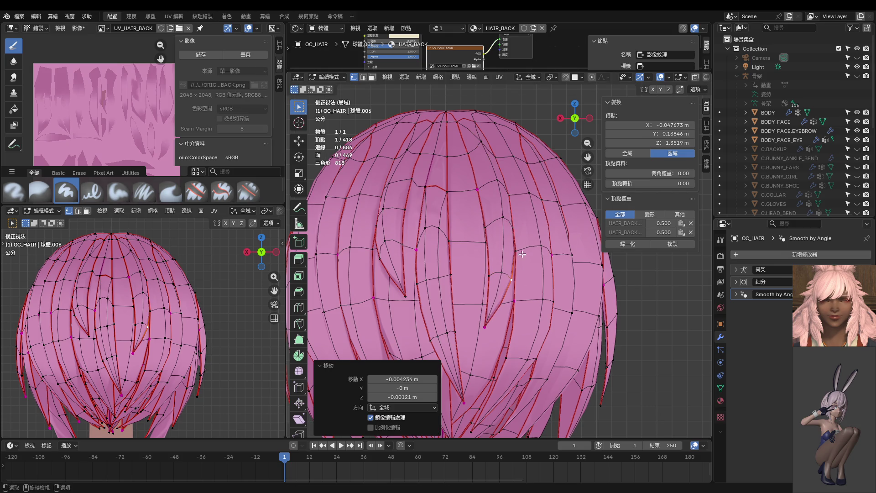
pyautogui.click(515, 226)
pyautogui.press('g')
pyautogui.press('x')
pyautogui.click(520, 225)
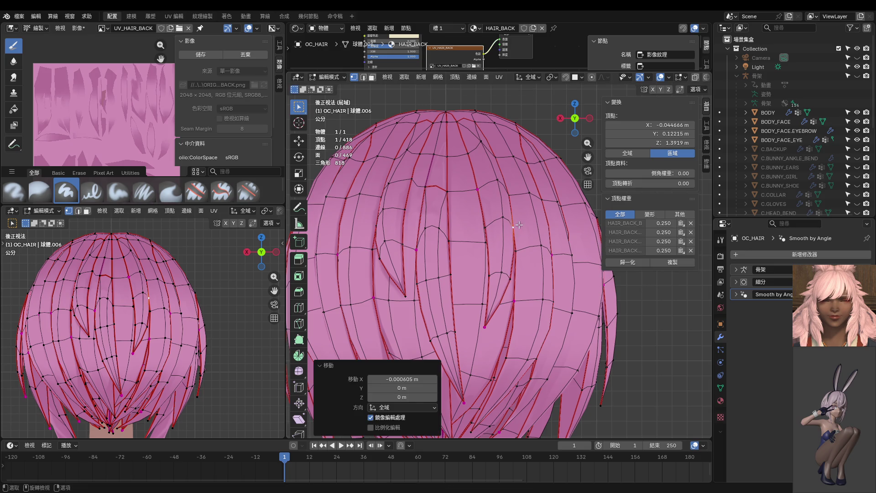
pyautogui.scroll(-1, 533, 227)
pyautogui.press('g')
pyautogui.press('g')
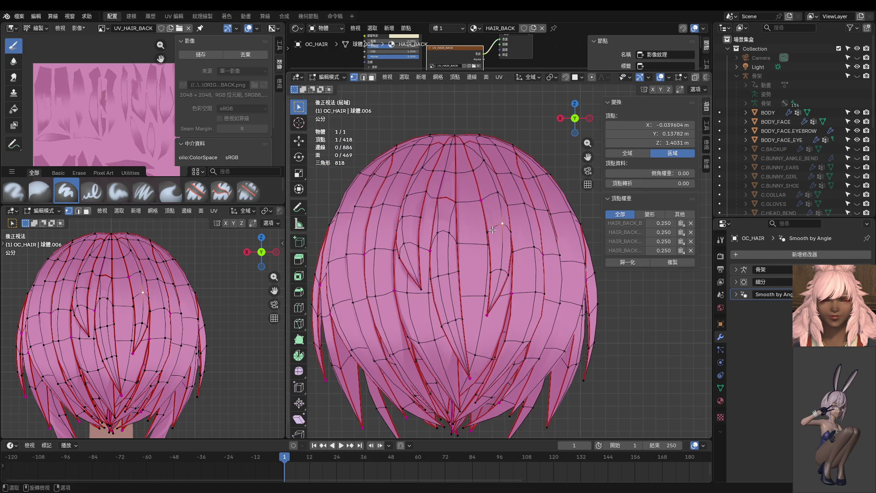
pyautogui.click(489, 222)
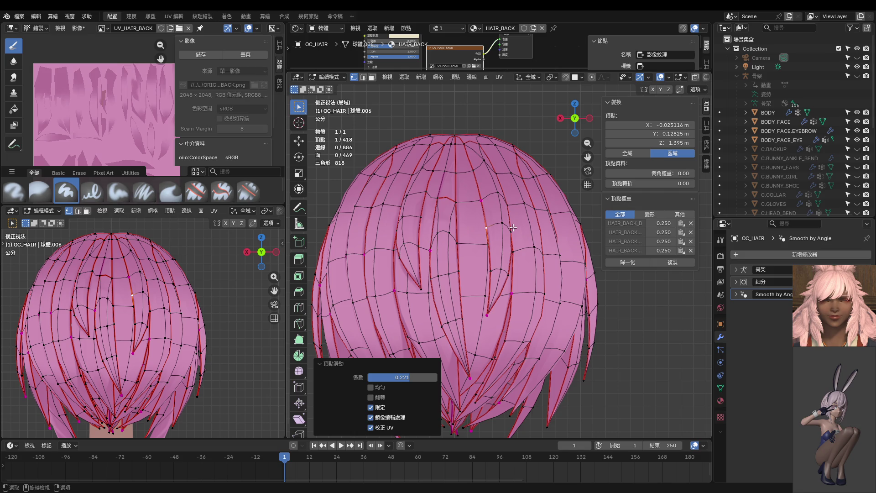
# Switch OC_HAIR to Object Mode through the Ctrl+Tab mode menu
pyautogui.hotkey('ctrl', 'Tab')
pyautogui.click(457, 226)
pyautogui.scroll(10, 207, 302)
pyautogui.scroll(2, 207, 302)
pyautogui.scroll(5, 568, 268)
pyautogui.scroll(3, 546, 263)
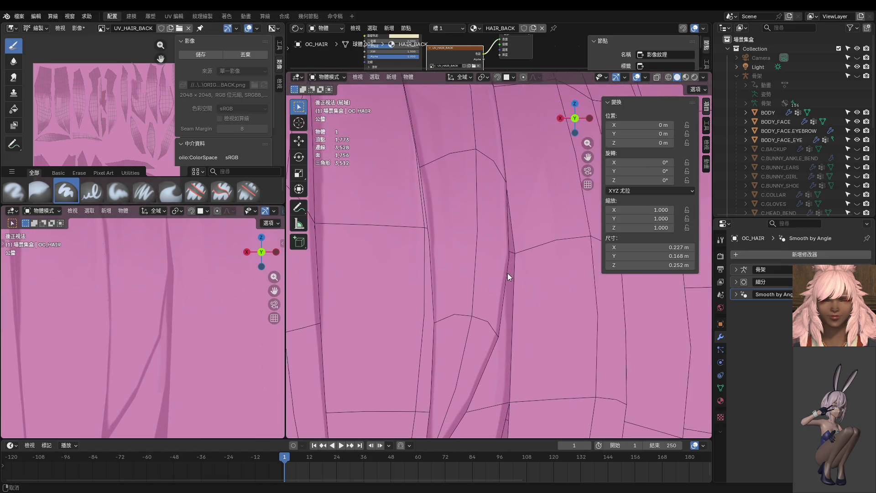
# In Edit Mode, try a full Mean Vertex Crease on strand vertices, then reset it to 0
pyautogui.moveTo(489, 272)
pyautogui.mouseDown(button='middle')
pyautogui.moveTo(355, 270)
pyautogui.moveTo(464, 275)
pyautogui.moveTo(456, 277)
pyautogui.moveTo(464, 257)
pyautogui.moveTo(457, 222)
pyautogui.mouseUp(button='middle')
pyautogui.press('Tab')
pyautogui.keyDown('shift'); pyautogui.click(445, 312); pyautogui.keyUp('shift')
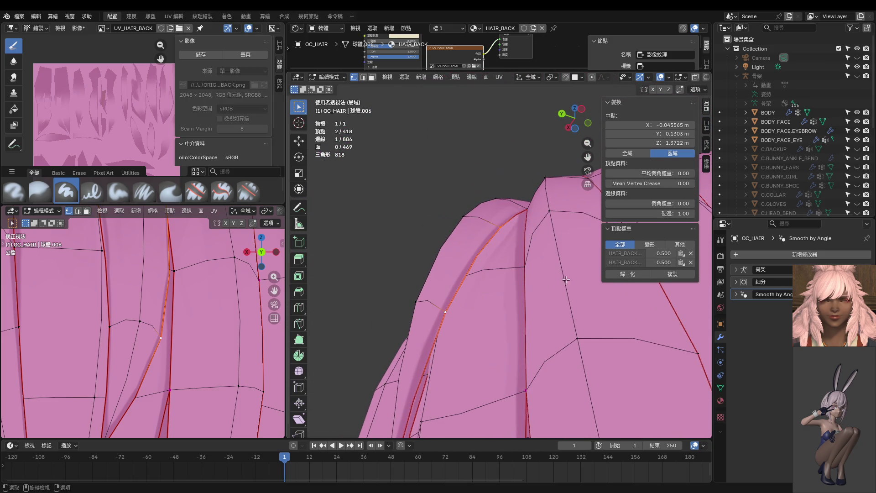
pyautogui.moveTo(648, 183)
pyautogui.mouseDown()
pyautogui.moveTo(676, 183)
pyautogui.moveTo(648, 183)
pyautogui.mouseUp()
pyautogui.moveTo(476, 201); pyautogui.dragTo(464, 239, button='middle')
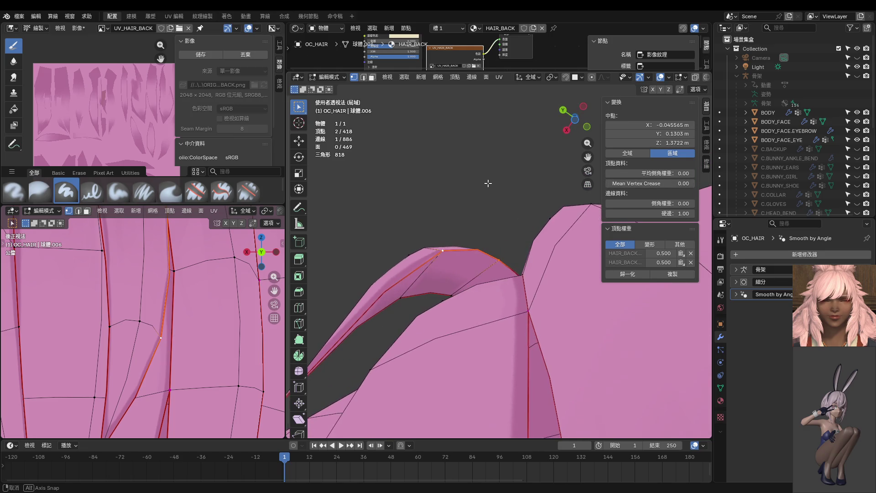
pyautogui.keyDown('shift'); pyautogui.click(406, 291); pyautogui.keyUp('shift')
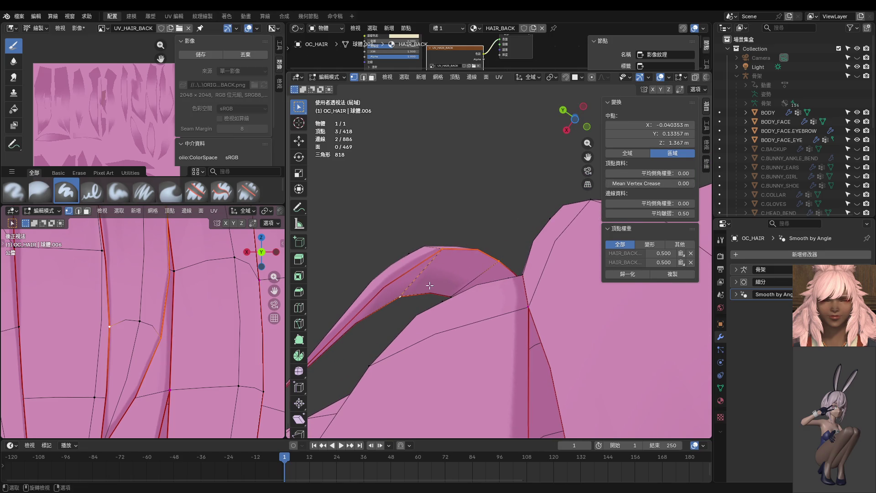
pyautogui.keyDown('shift'); pyautogui.click(499, 261); pyautogui.keyUp('shift')
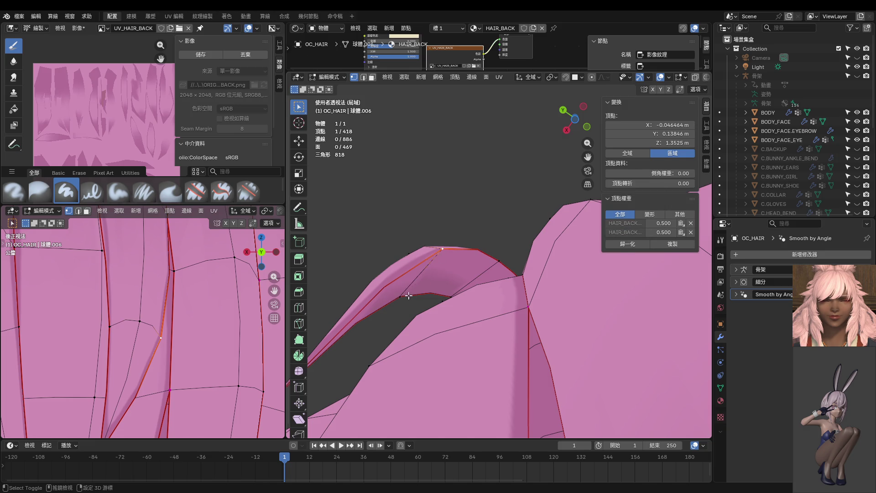
# Move a side-edge strand vertex about 0.0025 m left and down, then view from behind
pyautogui.moveTo(450, 295); pyautogui.dragTo(445, 320, button='middle')
pyautogui.hotkey('ctrl', 'z')
pyautogui.hotkey('ctrl', 'z')
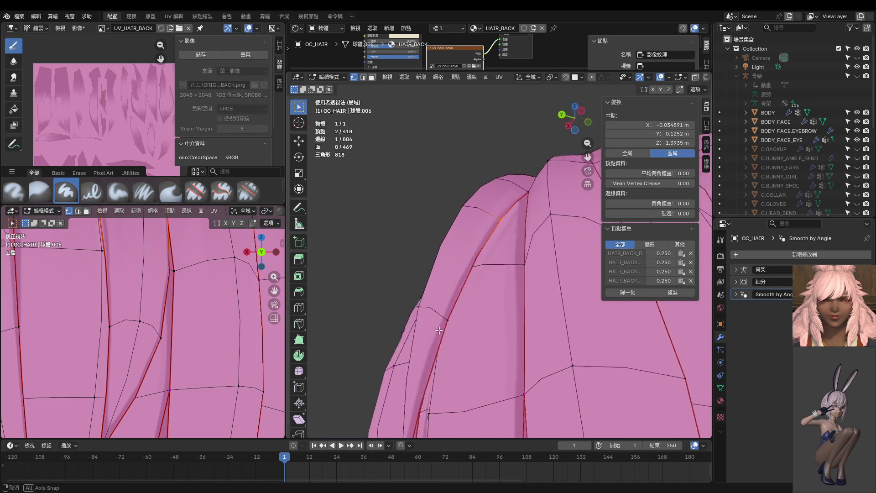
pyautogui.click(442, 314)
pyautogui.press('g')
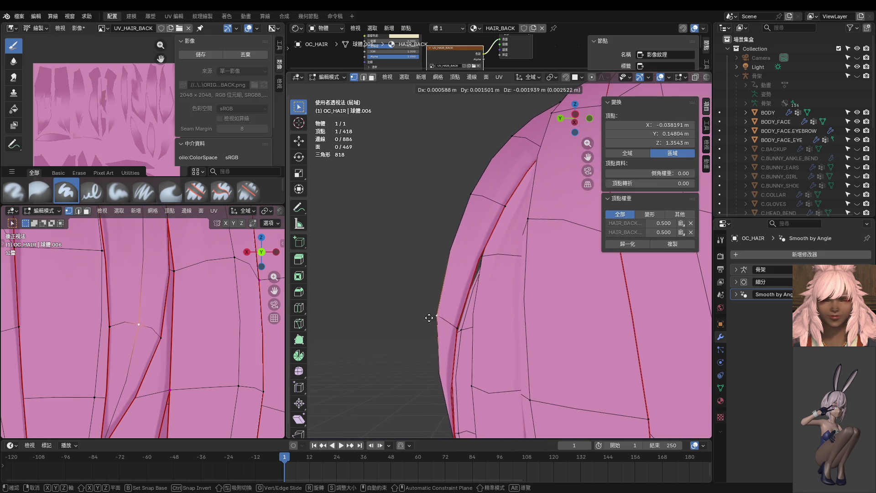
pyautogui.click(423, 335)
pyautogui.click(466, 199)
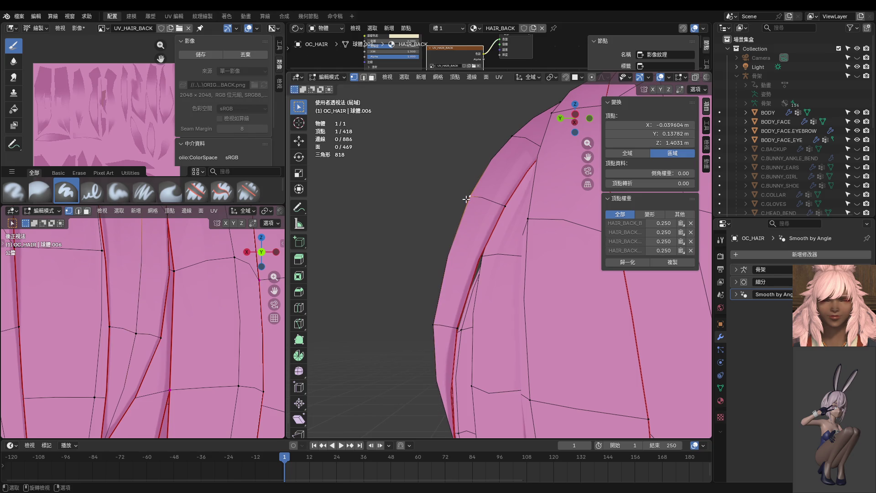
pyautogui.press('ctrl+KP_1')
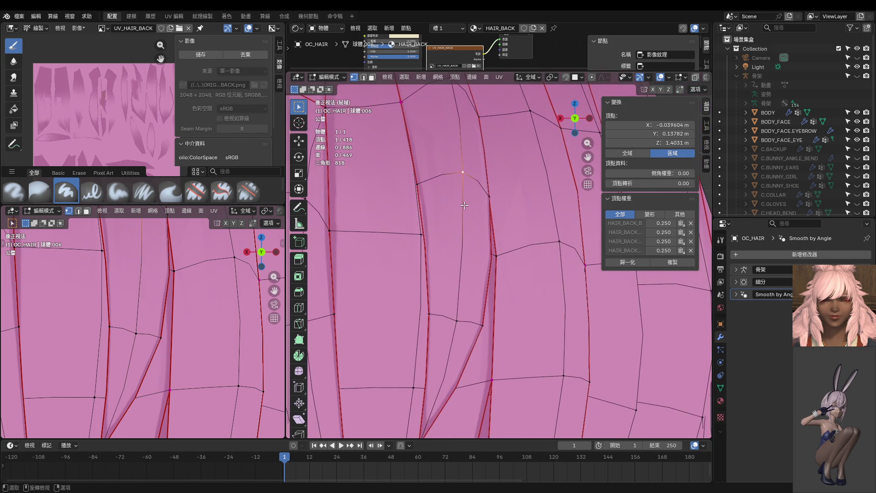
# Move a strand vertex upward
pyautogui.click(457, 321)
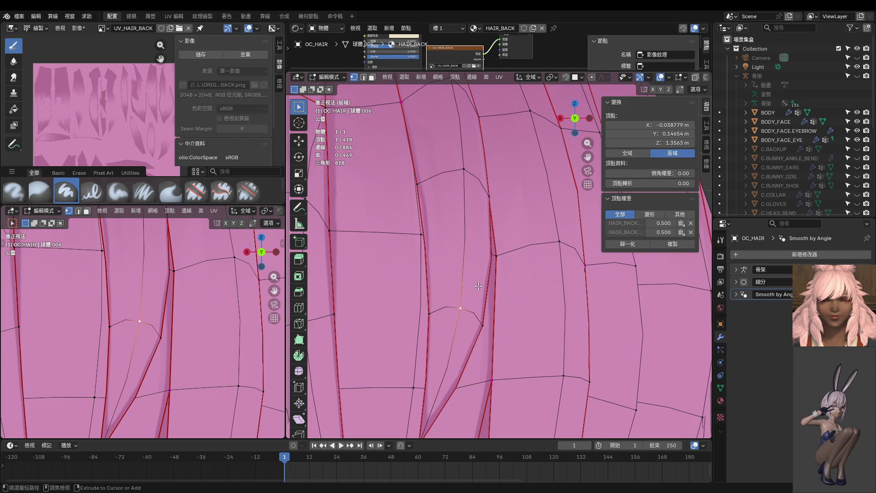
pyautogui.press('g')
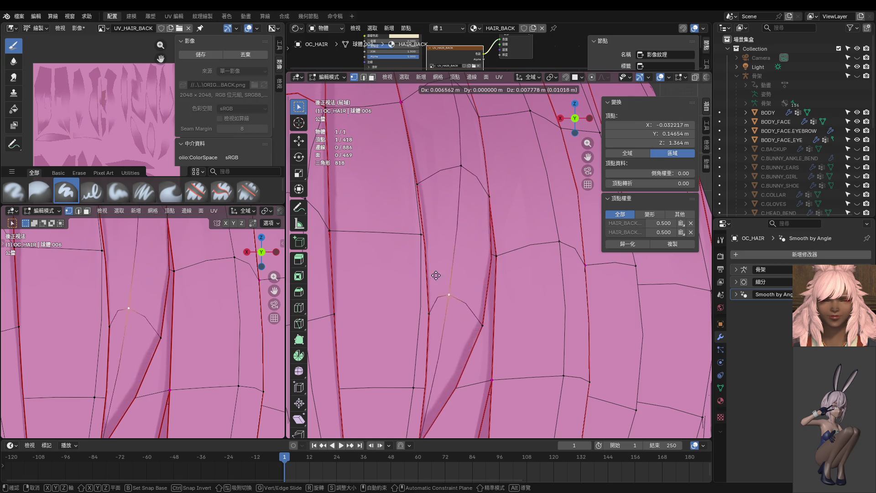
pyautogui.click(456, 291)
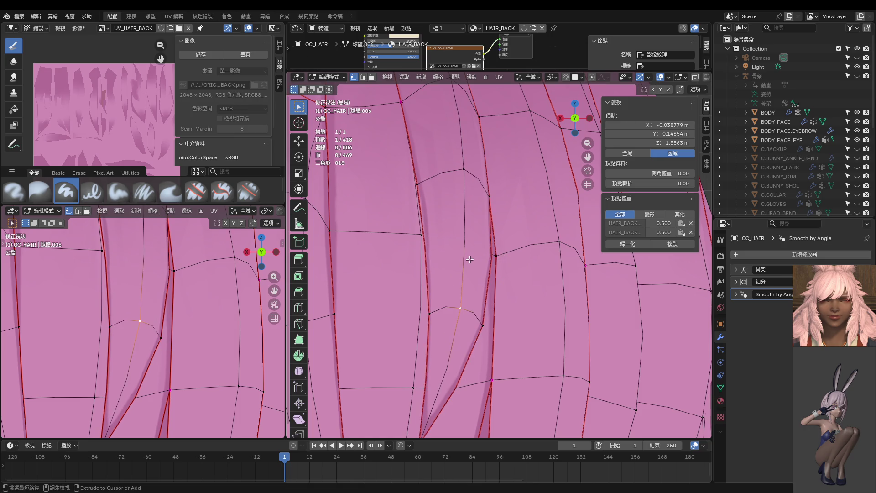
# Undo a trial loop cut across the strand, then select a strand edge to crease at 1.00
pyautogui.hotkey('ctrl', 'r')
pyautogui.click(462, 256)
pyautogui.rightClick(469, 259)
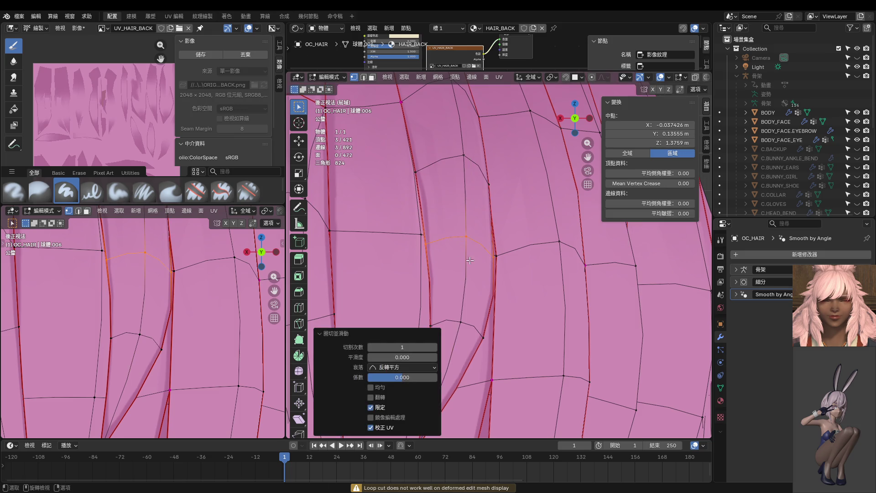
pyautogui.hotkey('ctrl', 'z')
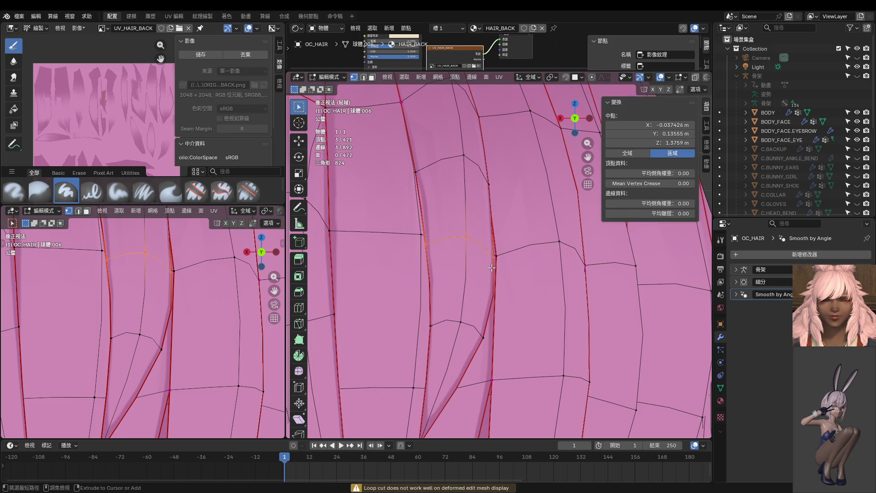
pyautogui.hotkey('ctrl', 'z')
pyautogui.keyDown('shift'); pyautogui.click(489, 197); pyautogui.keyUp('shift')
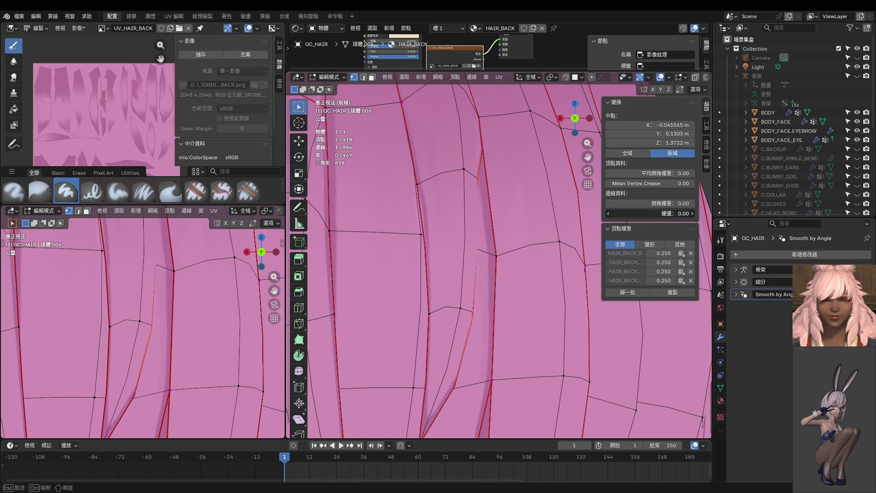
pyautogui.moveTo(481, 192)
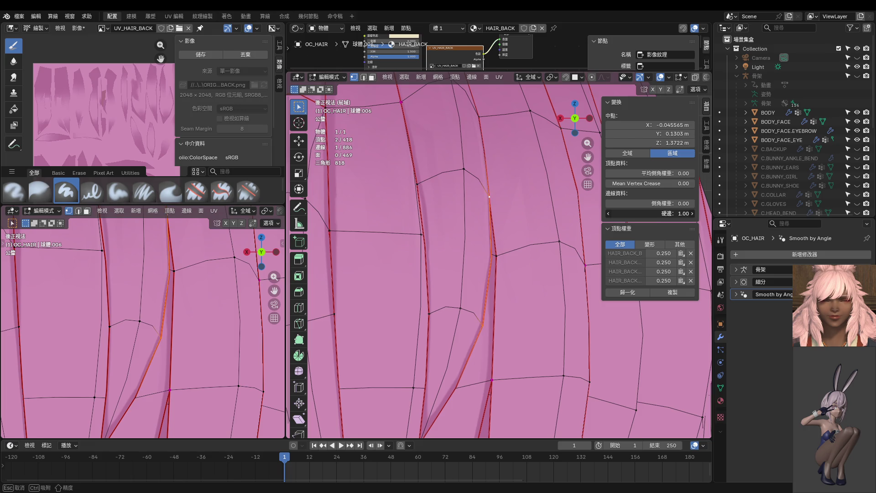
# Set the strand edge's crease to 0.9 in the N panel and inspect it
pyautogui.click(649, 213)
pyautogui.click(649, 214)
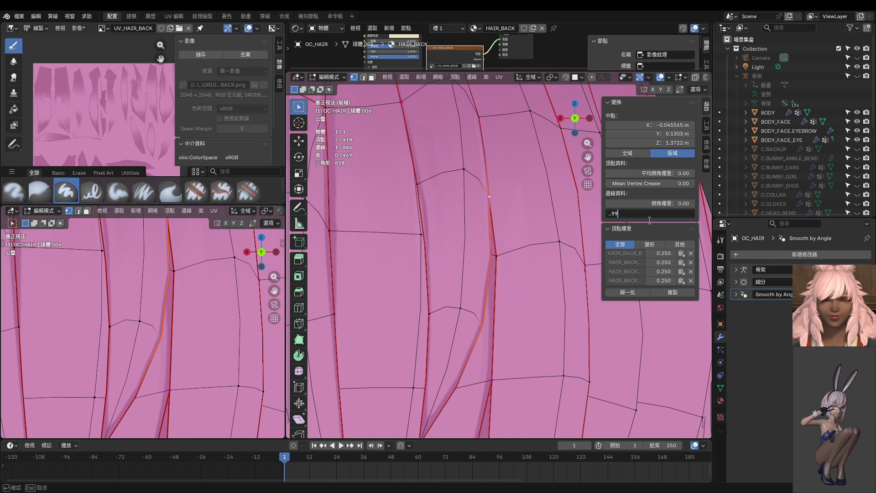
pyautogui.press('Return')
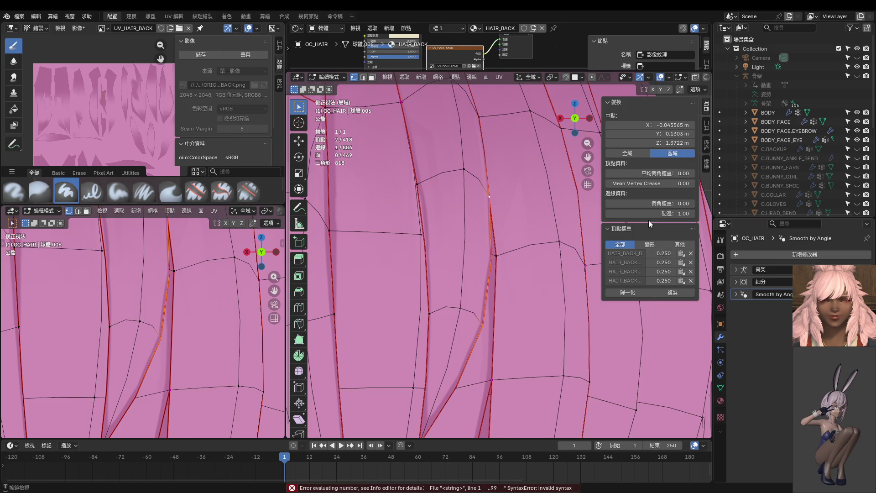
pyautogui.click(662, 214)
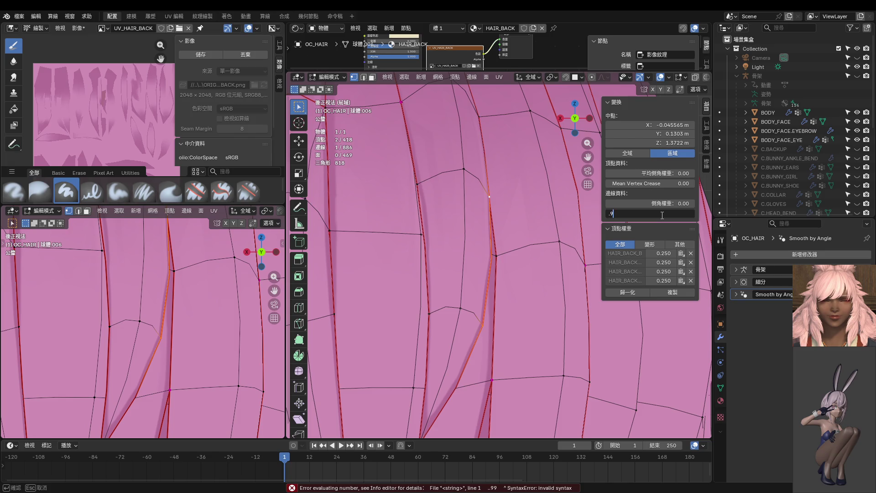
pyautogui.press('Return')
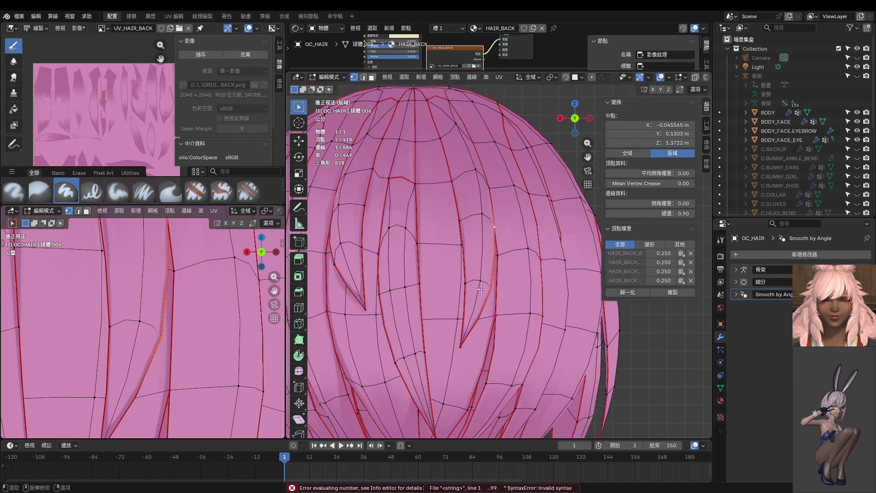
pyautogui.moveTo(502, 256); pyautogui.dragTo(456, 283, button='middle')
pyautogui.moveTo(136, 283); pyautogui.dragTo(148, 272, button='middle')
pyautogui.scroll(-3, 148, 273)
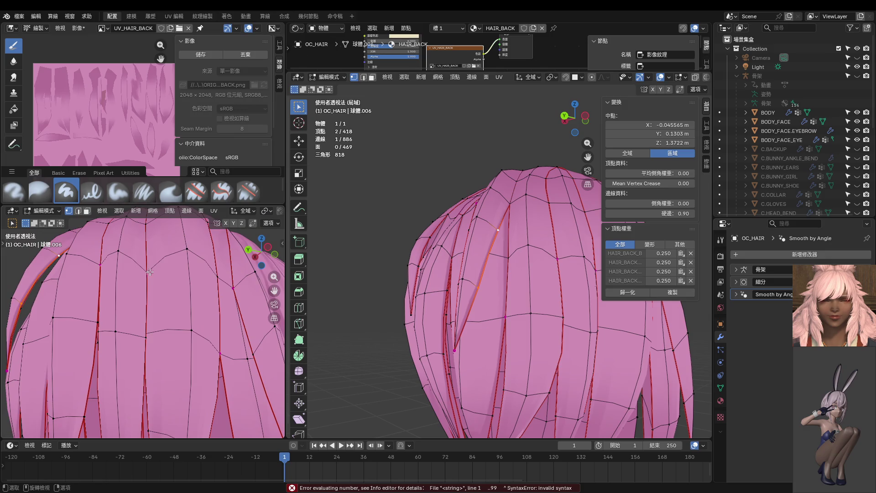
# Revert the crease to 1.00 and preview the hair in Object Mode from back and front
pyautogui.hotkey('ctrl', 'z')
pyautogui.moveTo(513, 289); pyautogui.dragTo(549, 305, button='middle')
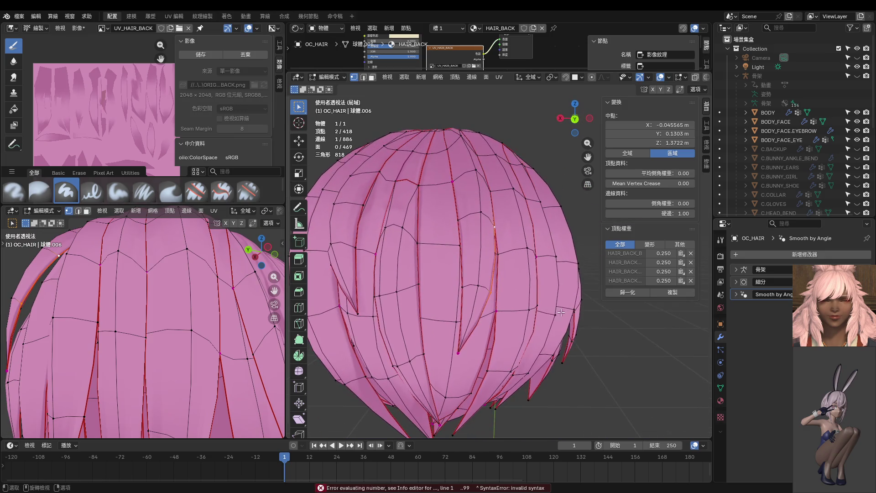
pyautogui.press('Tab')
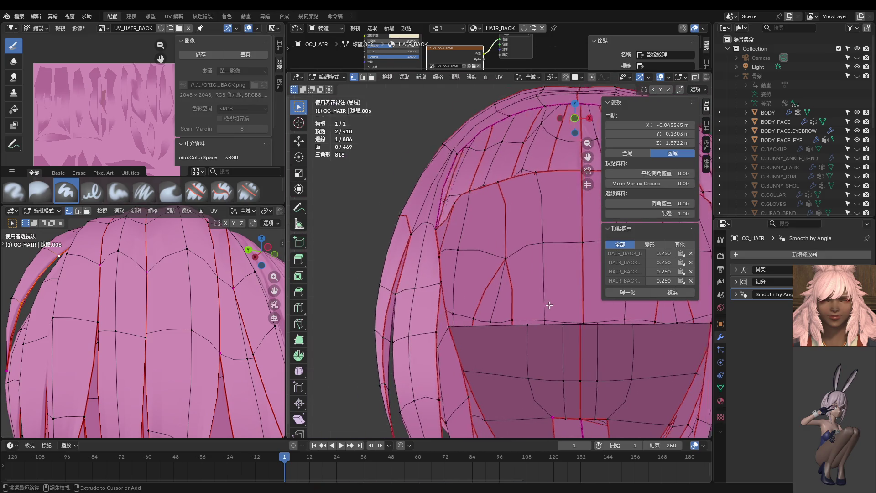
pyautogui.press('ctrl+KP_1')
pyautogui.scroll(5, 466, 297)
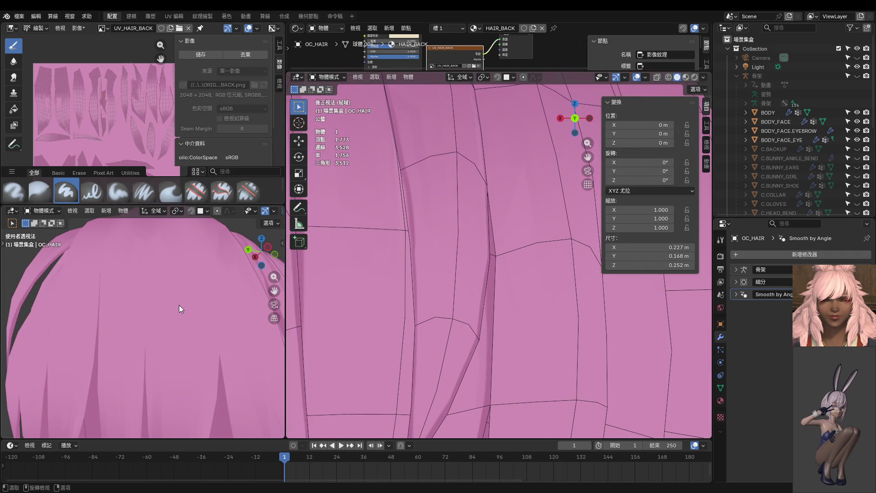
pyautogui.press('KP_1')
pyautogui.press('ctrl+KP_1')
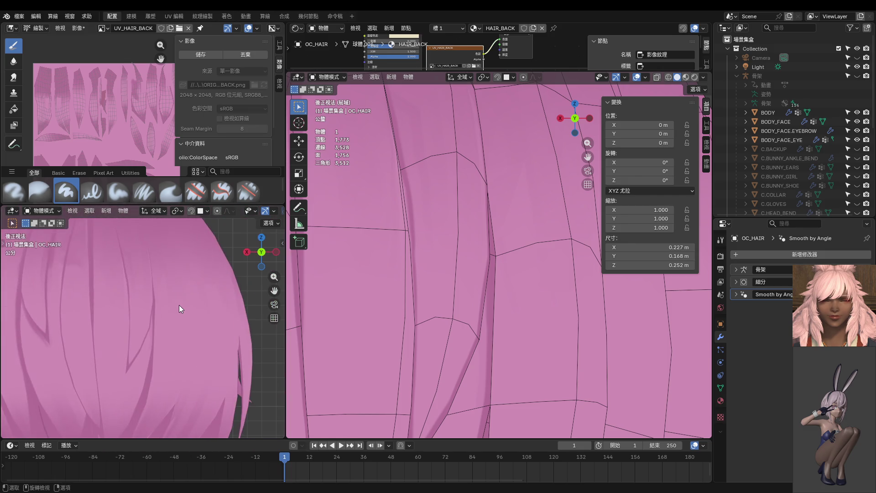
pyautogui.scroll(2, 180, 296)
pyautogui.scroll(-4, 470, 321)
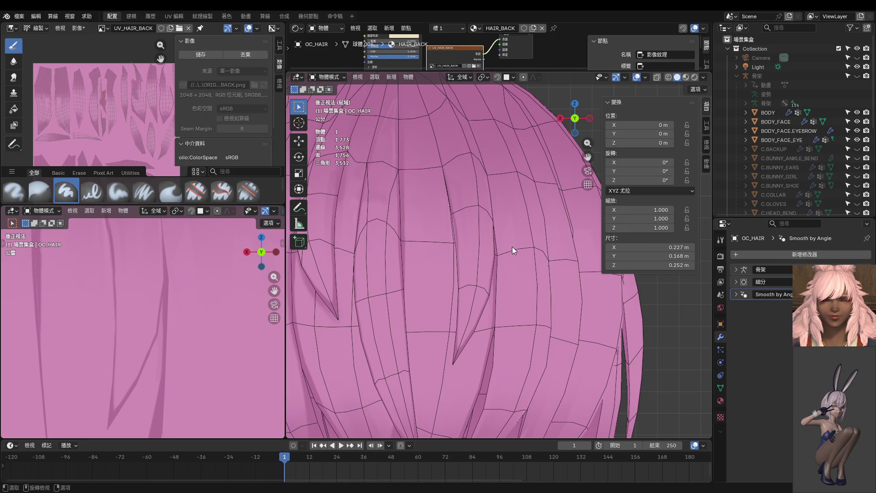
# Return to Edit Mode and select a strand-edge vertex
pyautogui.press('Tab')
pyautogui.scroll(3, 507, 233)
pyautogui.click(510, 220)
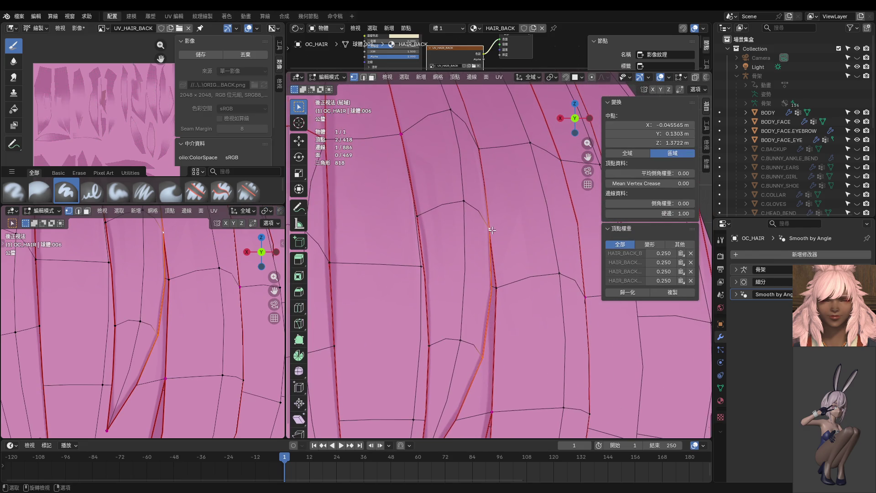
# Nudge three strand-edge vertices, using X-ray to see the back-side wires
pyautogui.press('g')
pyautogui.click(523, 210)
pyautogui.click(481, 143)
pyautogui.press('g')
pyautogui.click(490, 134)
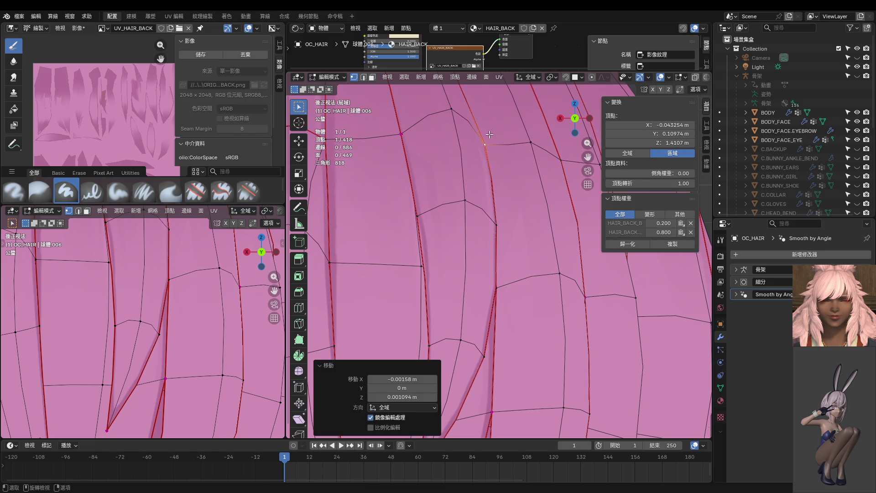
pyautogui.hotkey('alt', 'z')
pyautogui.keyDown('shift'); pyautogui.moveTo(522, 206); pyautogui.dragTo(521, 175, button='middle'); pyautogui.keyUp('shift')
pyautogui.click(498, 249)
pyautogui.hotkey('alt', 'z')
pyautogui.press('g')
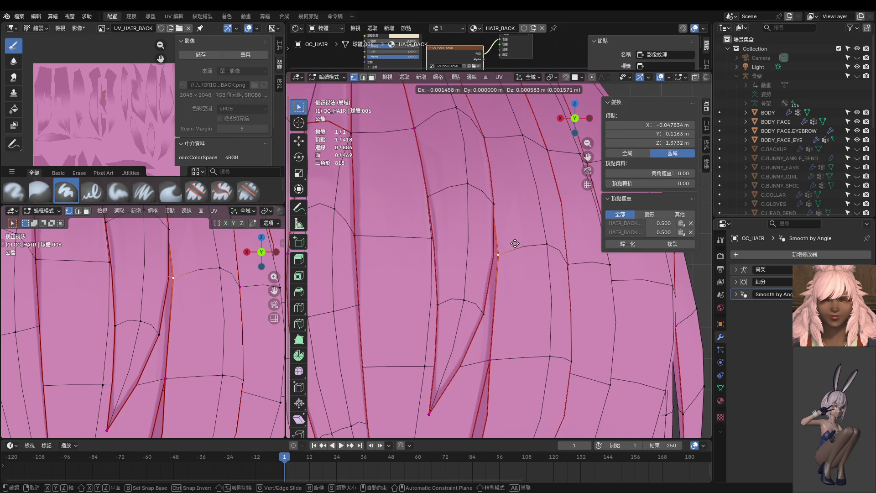
pyautogui.click(512, 246)
# Refine more strand-edge vertices with small moves, checking from angled views
pyautogui.moveTo(512, 245)
pyautogui.mouseDown(button='middle')
pyautogui.moveTo(480, 170)
pyautogui.moveTo(495, 191)
pyautogui.mouseUp(button='middle')
pyautogui.scroll(2, 494, 192)
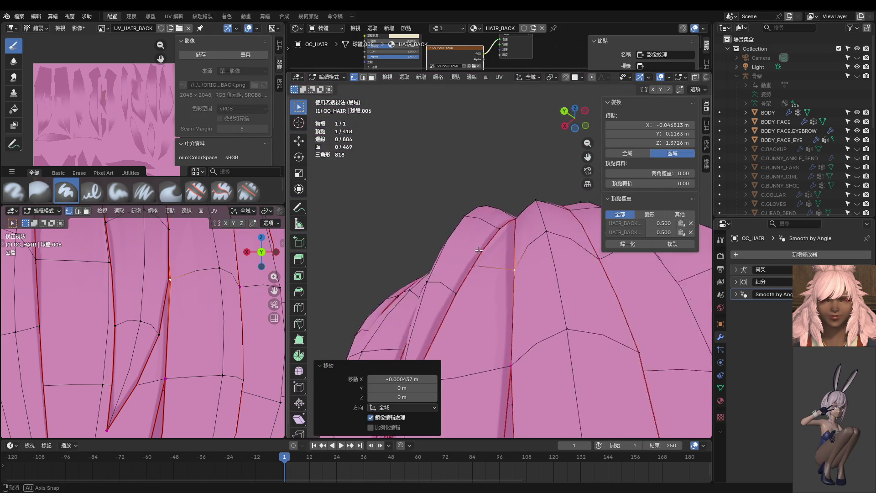
pyautogui.press('g')
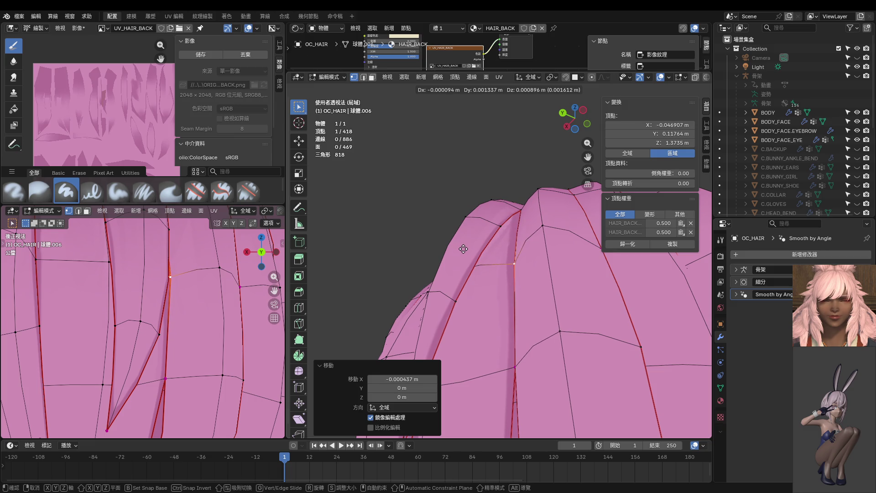
pyautogui.click(463, 248)
pyautogui.click(515, 226)
pyautogui.press('g')
pyautogui.moveTo(515, 226); pyautogui.dragTo(552, 277, button='middle')
pyautogui.click(518, 230)
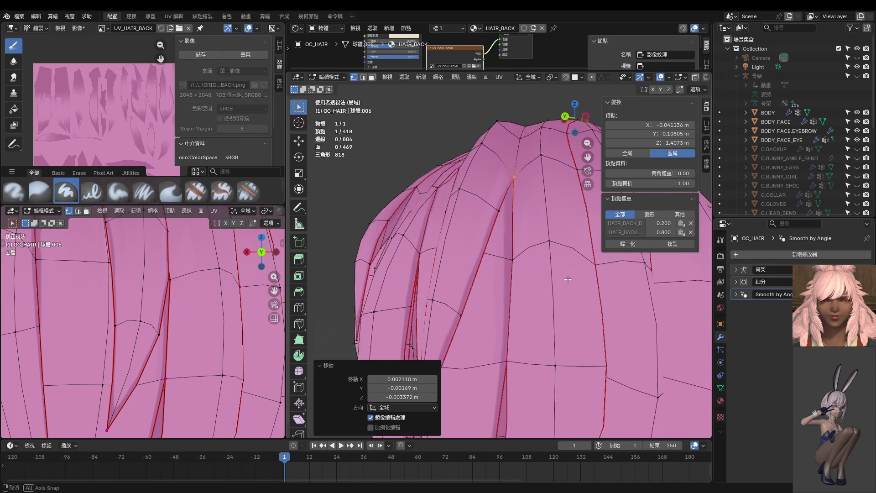
pyautogui.press('g')
pyautogui.click(549, 263)
pyautogui.click(506, 258)
pyautogui.press('g')
pyautogui.click(506, 257)
# Inspect the whole hair mesh from behind, above and below
pyautogui.press('ctrl+KP_1')
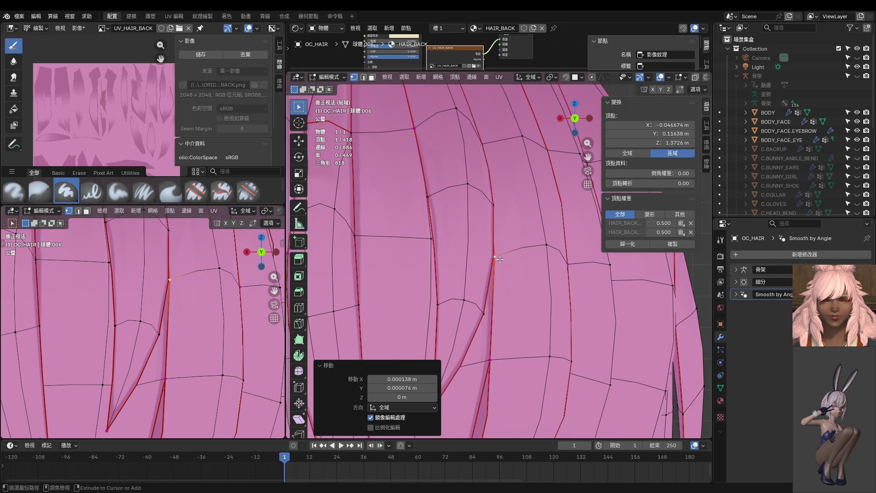
pyautogui.press('z')
pyautogui.press('Escape')
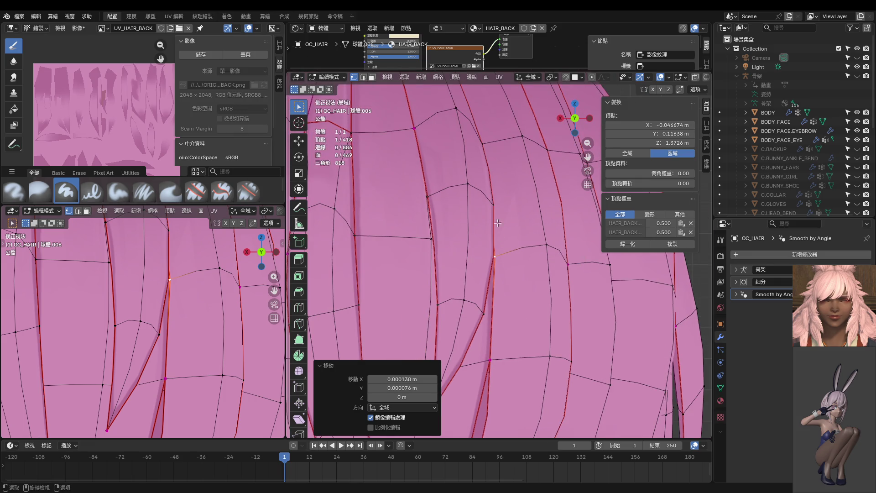
pyautogui.moveTo(502, 261); pyautogui.dragTo(497, 247, button='middle')
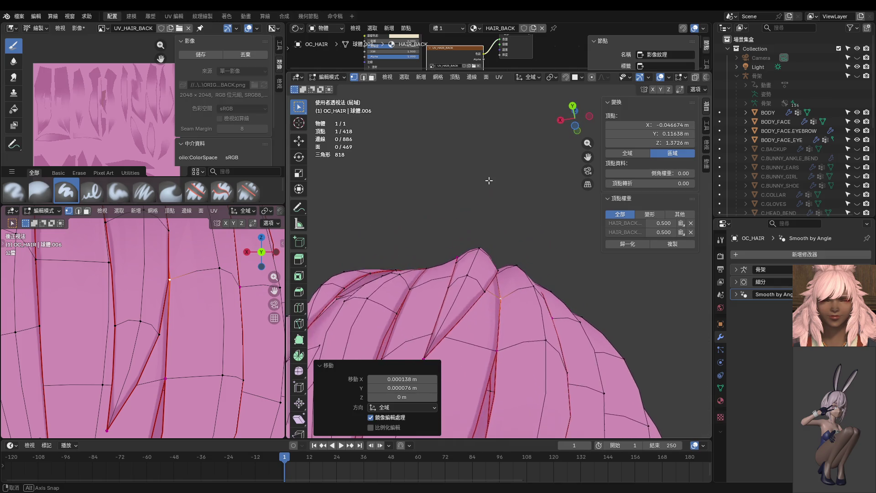
pyautogui.moveTo(497, 247); pyautogui.dragTo(473, 206, button='middle')
pyautogui.moveTo(529, 289)
pyautogui.mouseDown(button='middle')
pyautogui.moveTo(552, 390)
pyautogui.moveTo(543, 328)
pyautogui.mouseUp(button='middle')
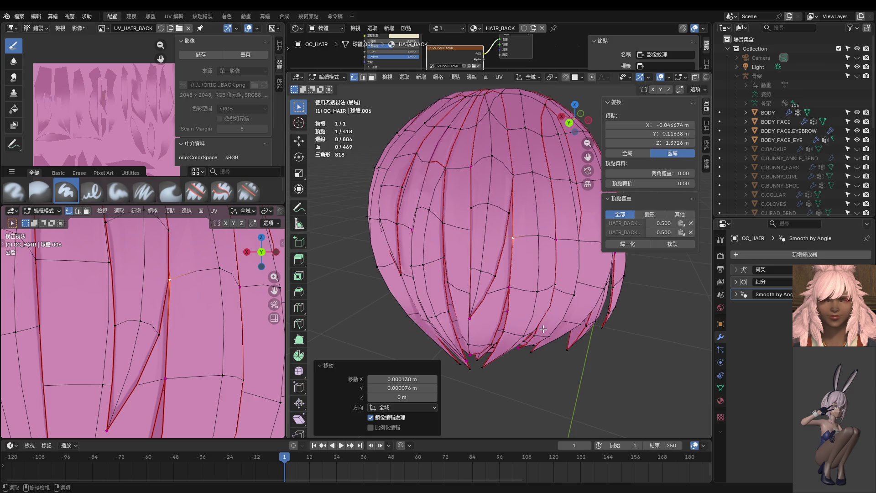
pyautogui.press('ctrl+KP_1')
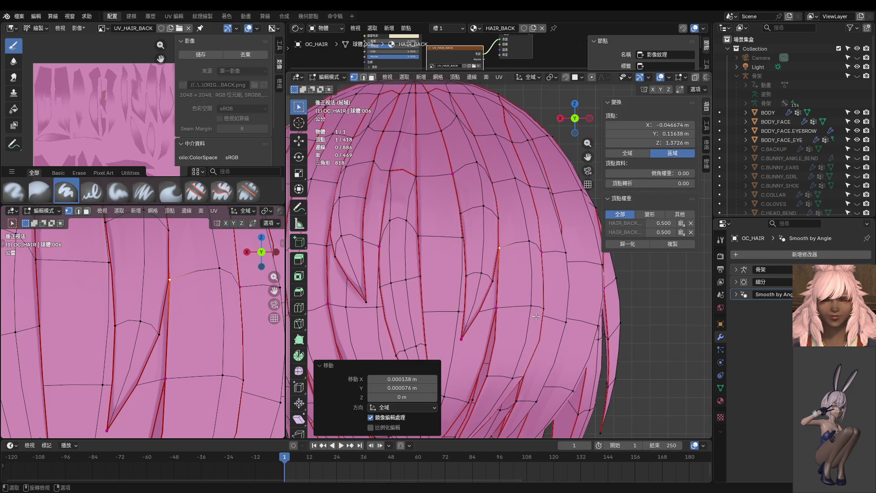
# Preview the hair outside Edit Mode, then come back to editing it
pyautogui.scroll(2, 519, 299)
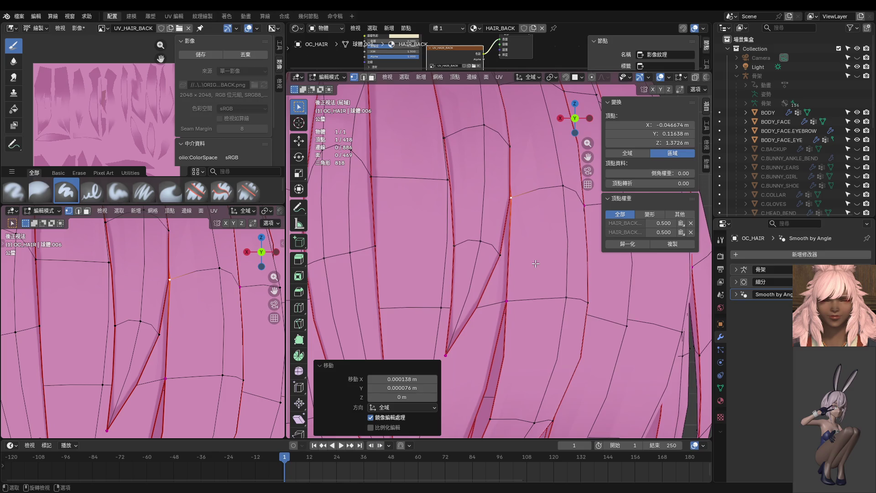
pyautogui.scroll(-1, 518, 279)
pyautogui.scroll(-2, 516, 260)
pyautogui.press('Tab')
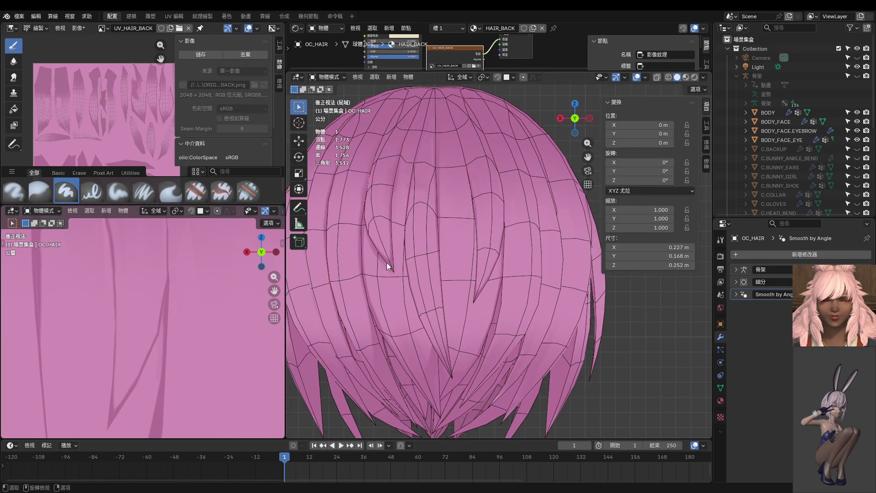
pyautogui.press('Tab')
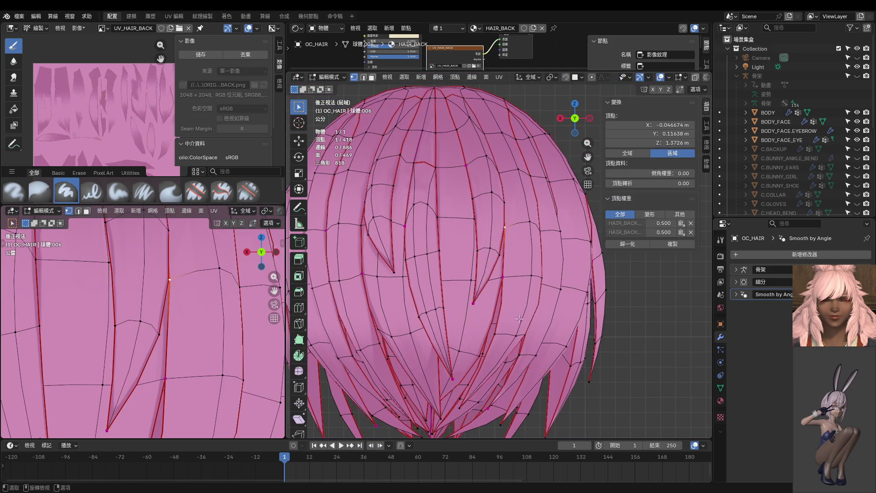
pyautogui.scroll(2, 495, 299)
pyautogui.scroll(1, 494, 302)
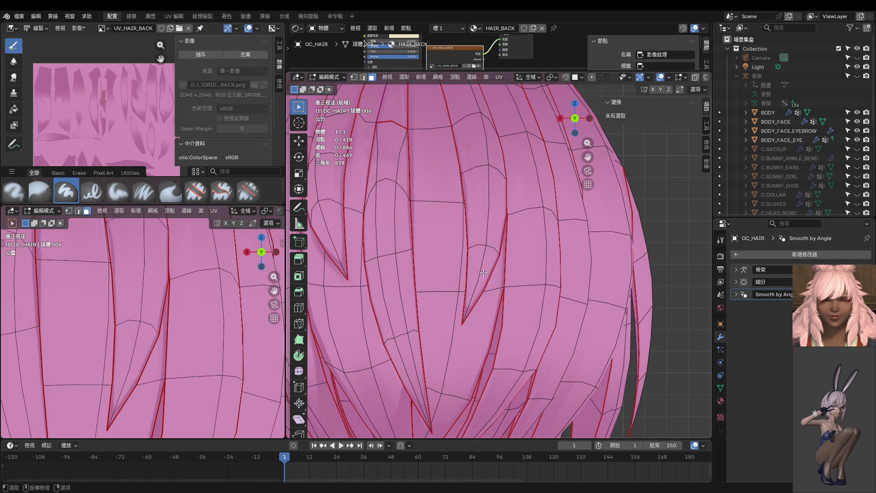
# Select one connected hair strand, enter Texture Paint, and enlarge the brush to 94 px
pyautogui.press('l')
pyautogui.hotkey('ctrl', 'Tab')
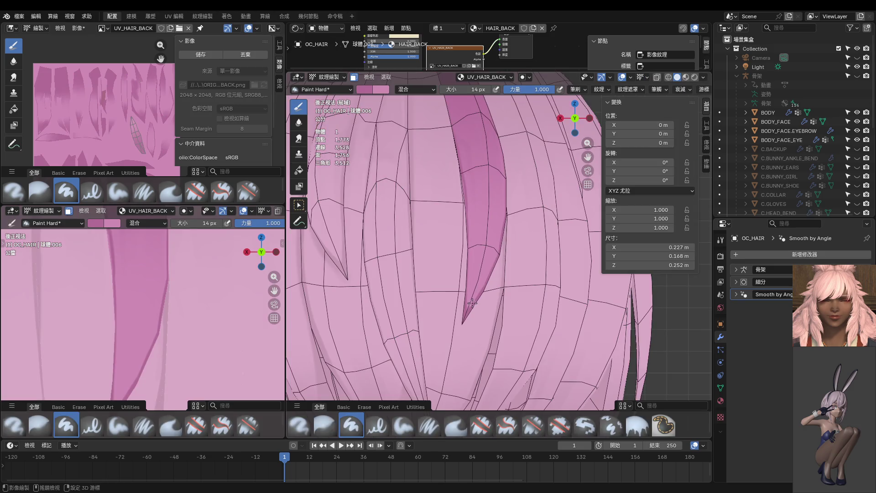
pyautogui.press('f')
pyautogui.click(449, 294)
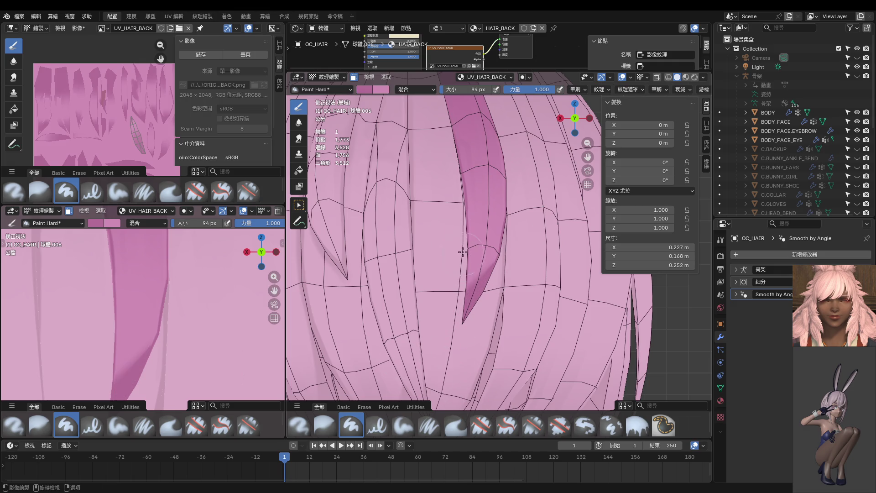
# Paint a dark shading stroke on the strand, comparing it with undo and redo
pyautogui.moveTo(464, 254); pyautogui.dragTo(450, 220, button='middle')
pyautogui.moveTo(472, 229); pyautogui.dragTo(477, 293)
pyautogui.hotkey('ctrl', 'z')
pyautogui.hotkey('ctrl', 'shift', 'z')
pyautogui.hotkey('ctrl', 'z')
pyautogui.hotkey('ctrl', 'shift', 'z')
pyautogui.moveTo(497, 347); pyautogui.dragTo(544, 361, button='middle')
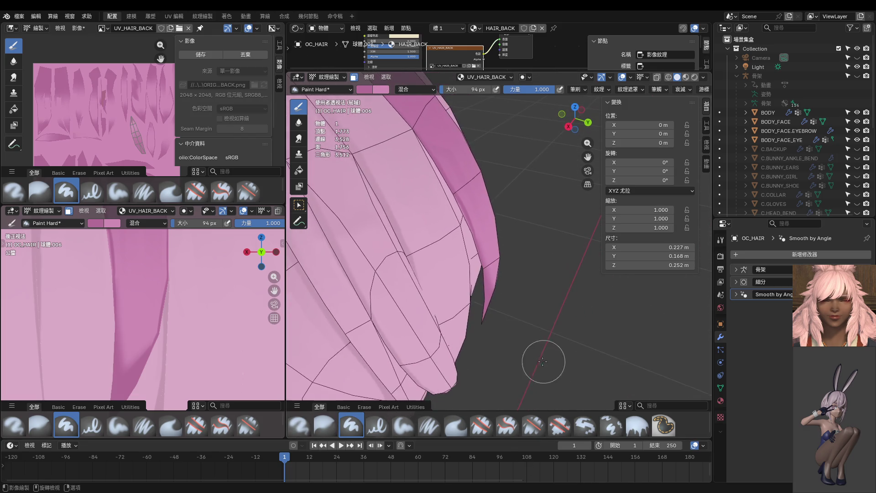
pyautogui.scroll(4, 417, 236)
# Shrink the brush to 46 px and paint darker shading along the strand edge
pyautogui.press('f')
pyautogui.click(425, 215)
pyautogui.moveTo(414, 176); pyautogui.dragTo(458, 253)
pyautogui.moveTo(480, 313); pyautogui.dragTo(485, 332)
pyautogui.moveTo(470, 267); pyautogui.dragTo(456, 238)
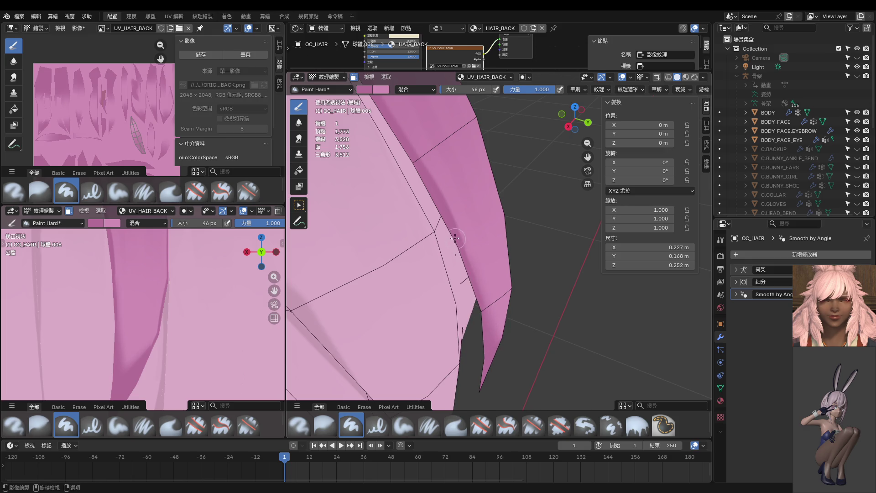
pyautogui.moveTo(480, 317)
pyautogui.mouseDown(button='middle')
pyautogui.moveTo(384, 263)
pyautogui.moveTo(482, 286)
pyautogui.mouseUp(button='middle')
# From the back orthographic view, paint a lighter band and shading down the hair strip
pyautogui.press('ctrl+KP_1')
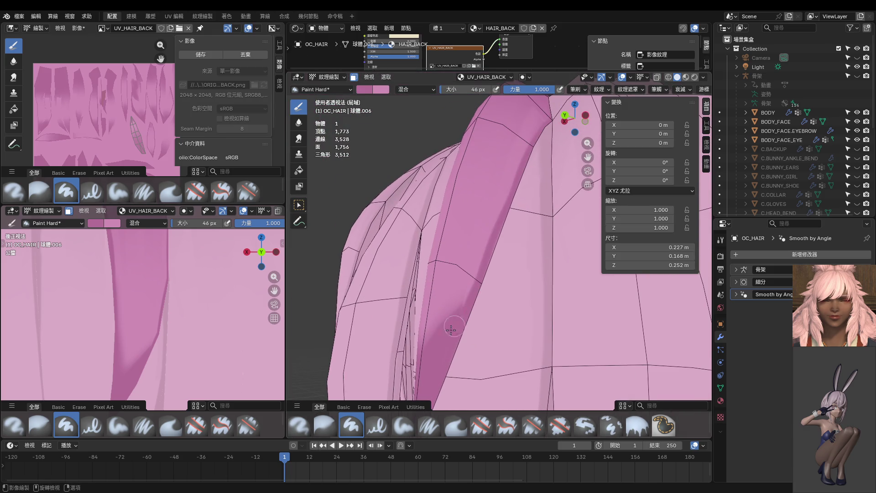
pyautogui.moveTo(463, 276); pyautogui.dragTo(429, 335)
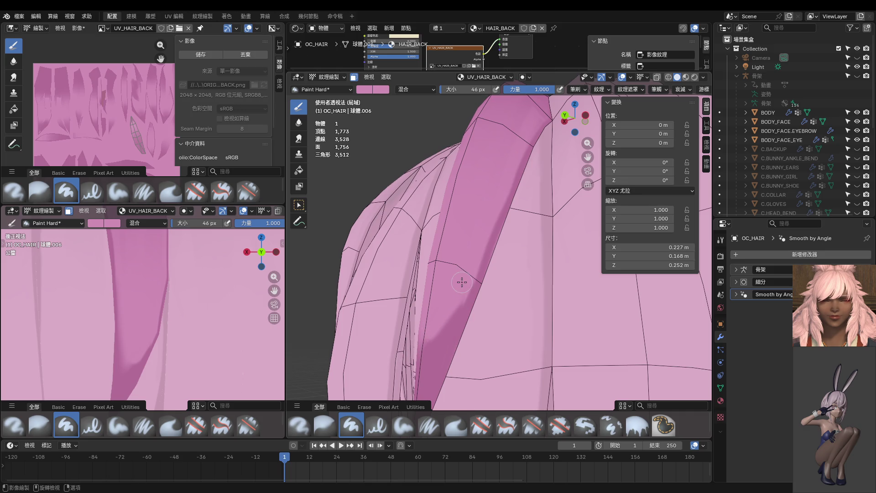
pyautogui.moveTo(424, 356)
pyautogui.mouseDown(button='middle')
pyautogui.moveTo(449, 351)
pyautogui.moveTo(490, 278)
pyautogui.mouseUp(button='middle')
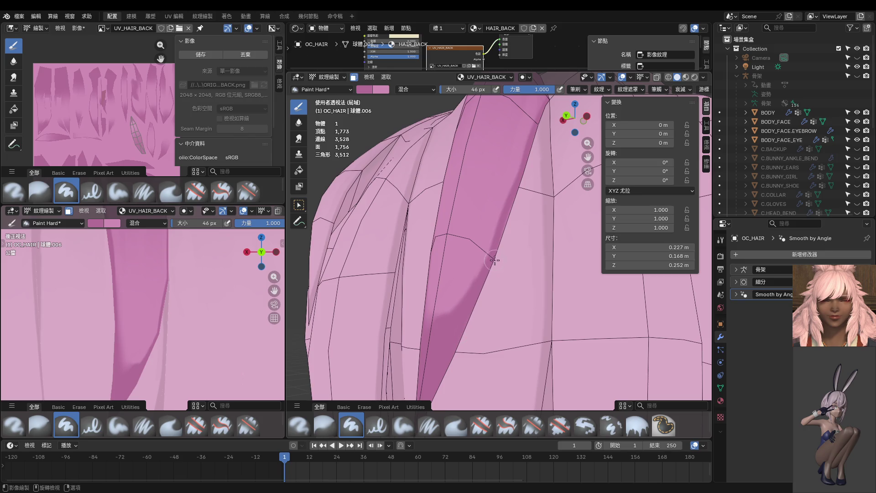
pyautogui.moveTo(457, 335)
pyautogui.mouseDown(button='middle')
pyautogui.moveTo(475, 358)
pyautogui.moveTo(457, 378)
pyautogui.moveTo(464, 333)
pyautogui.mouseUp(button='middle')
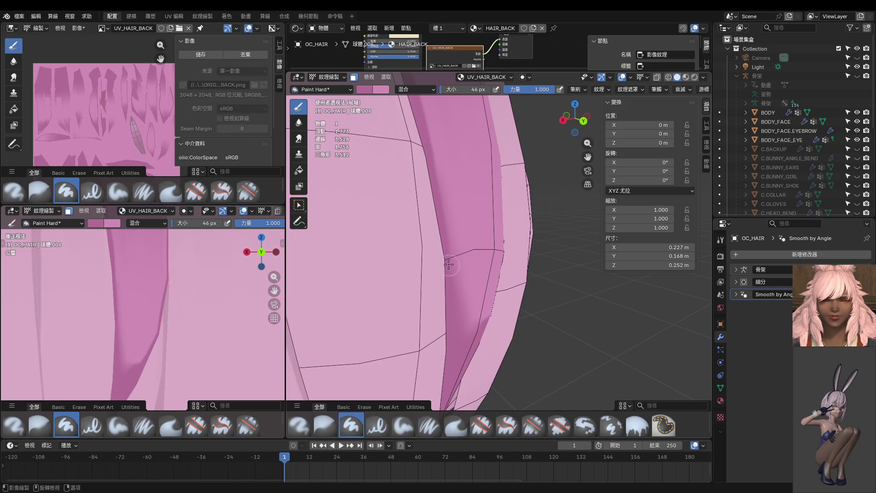
pyautogui.moveTo(488, 375); pyautogui.dragTo(452, 302, button='middle')
pyautogui.moveTo(433, 334); pyautogui.dragTo(400, 351)
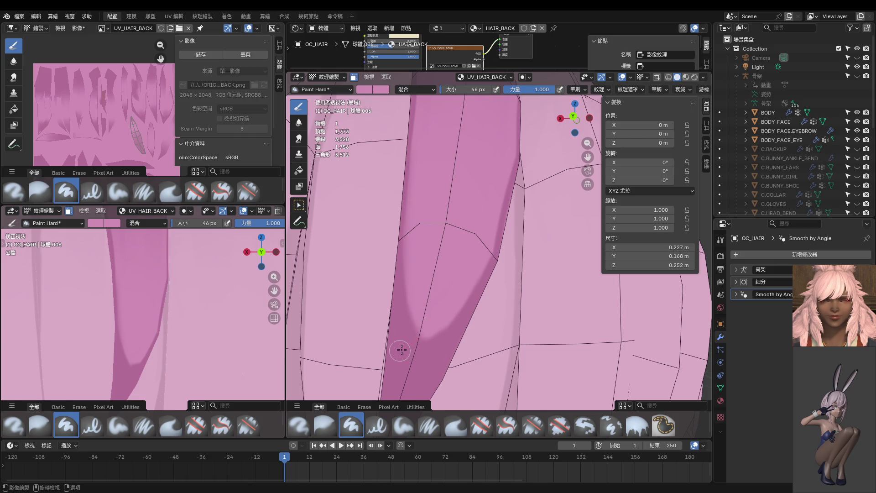
pyautogui.press('ctrl+KP_1')
pyautogui.scroll(4, 464, 298)
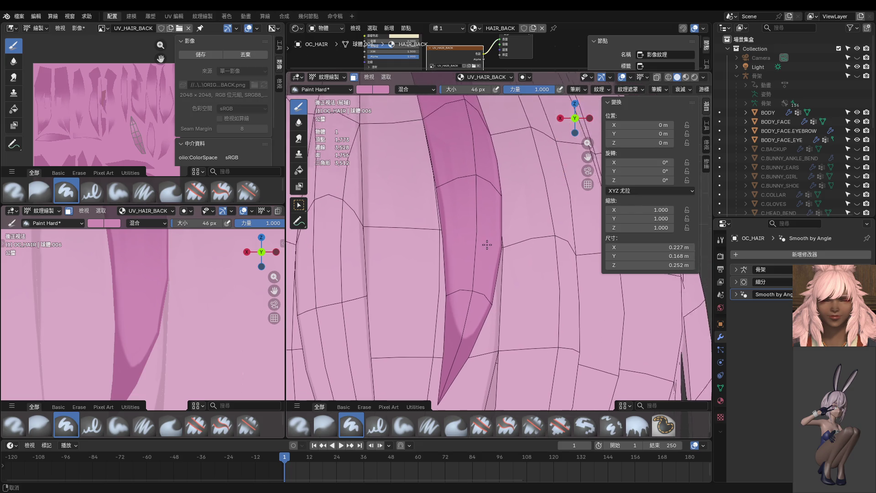
pyautogui.keyDown('shift'); pyautogui.scroll(3, 470, 274); pyautogui.keyUp('shift')
# Switch to the darker colour and paint a shadow along the strand's inner edge
pyautogui.moveTo(505, 246)
pyautogui.mouseDown(button='middle')
pyautogui.moveTo(442, 242)
pyautogui.moveTo(543, 209)
pyautogui.mouseUp(button='middle')
pyautogui.press('s')
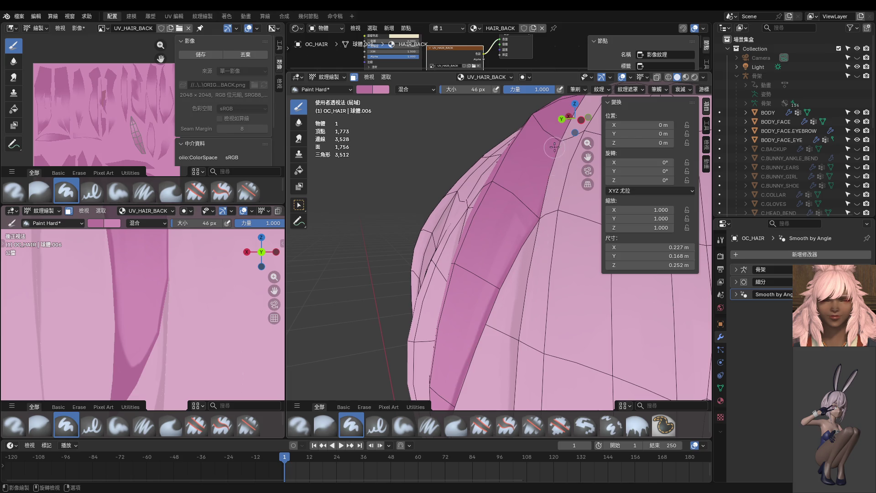
pyautogui.scroll(2, 479, 364)
pyautogui.keyDown('shift'); pyautogui.moveTo(514, 313); pyautogui.dragTo(520, 278, button='middle'); pyautogui.keyUp('shift')
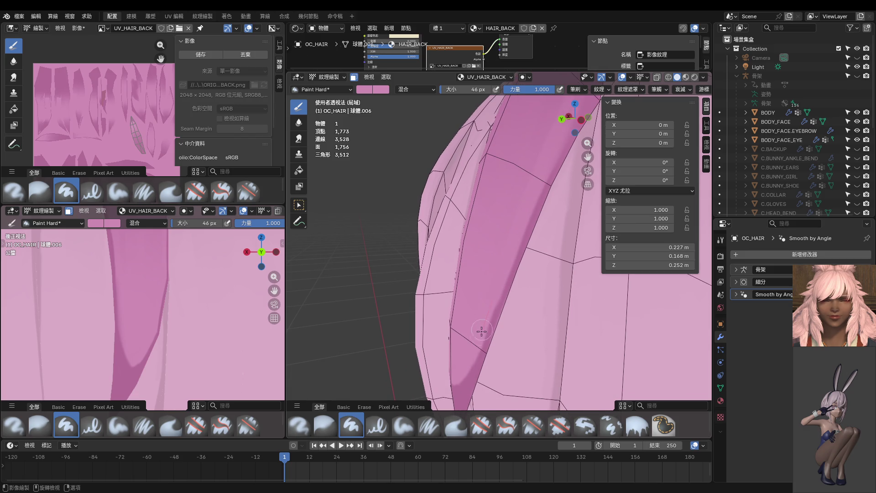
pyautogui.press('ctrl+KP_1')
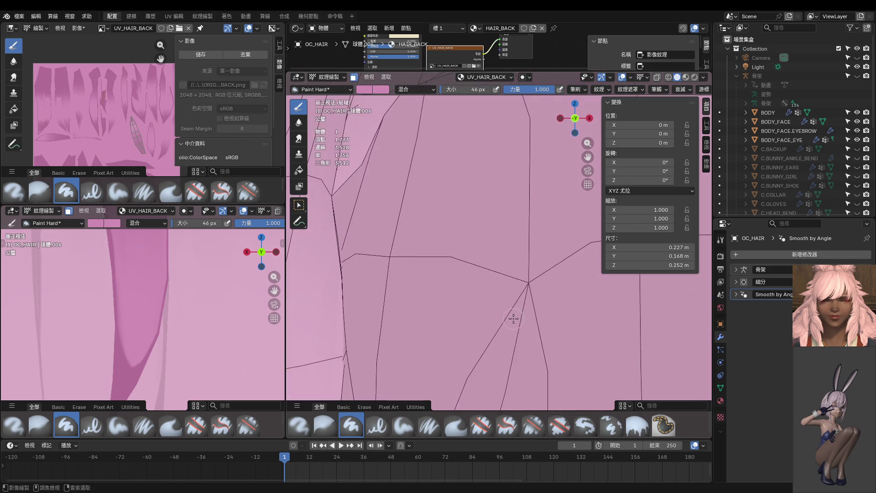
pyautogui.scroll(-3, 513, 318)
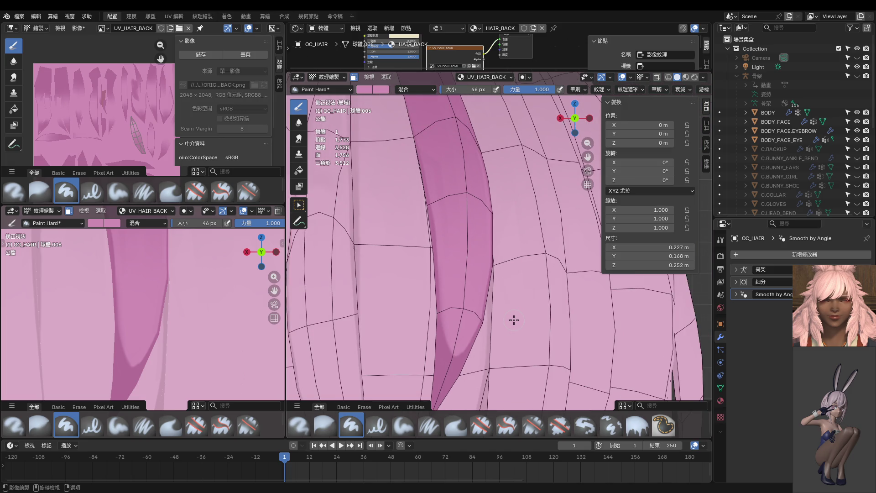
pyautogui.scroll(2, 440, 212)
pyautogui.moveTo(481, 215); pyautogui.dragTo(415, 184, button='middle')
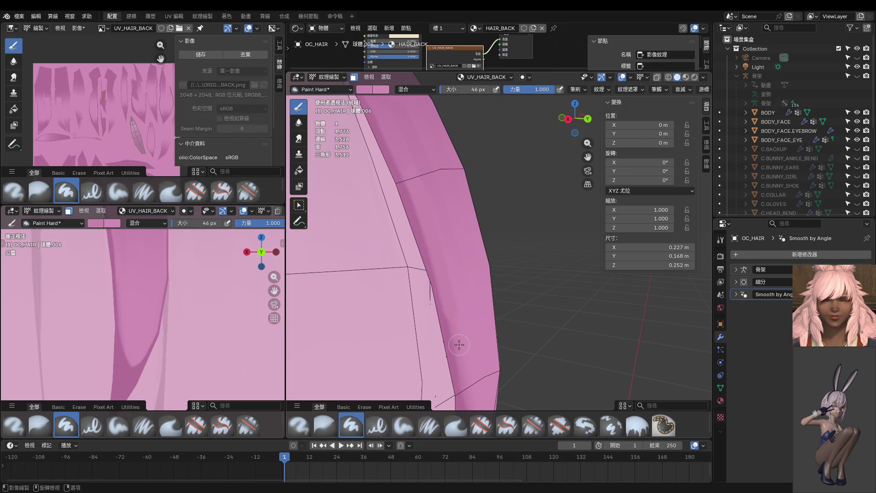
pyautogui.moveTo(459, 312); pyautogui.dragTo(410, 179)
# Shrink the brush from 46 to 22 px and orbit around the hair dome
pyautogui.moveTo(468, 355); pyautogui.dragTo(476, 309, button='middle')
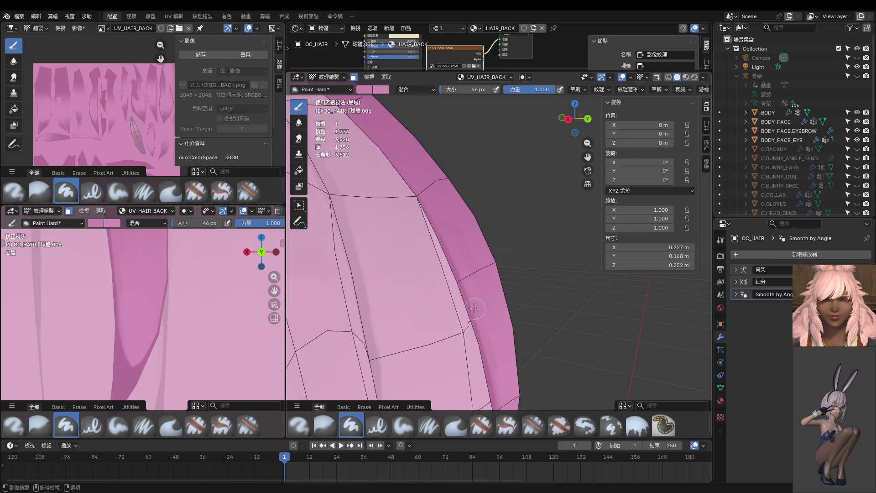
pyautogui.moveTo(452, 237); pyautogui.dragTo(460, 304, button='middle')
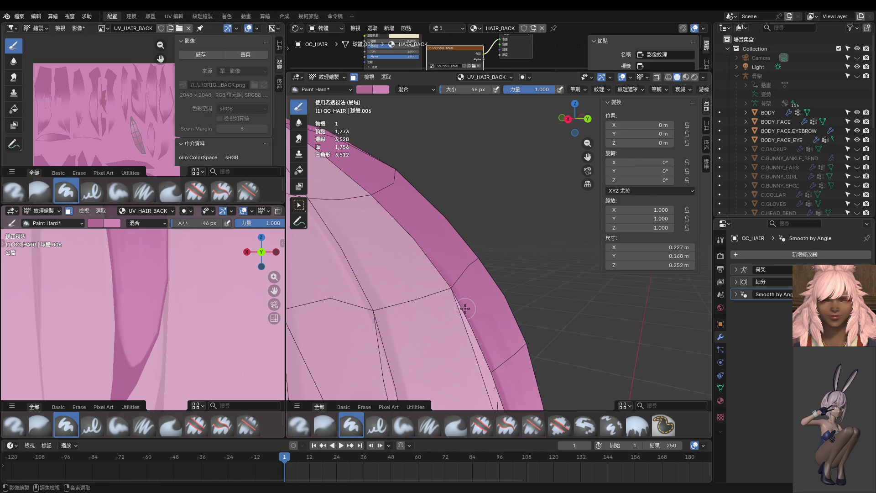
pyautogui.press('[')
pyautogui.press('[')
pyautogui.press('[')
pyautogui.keyDown('ctrl'); pyautogui.moveTo(472, 315); pyautogui.dragTo(471, 259, button='middle'); pyautogui.keyUp('ctrl')
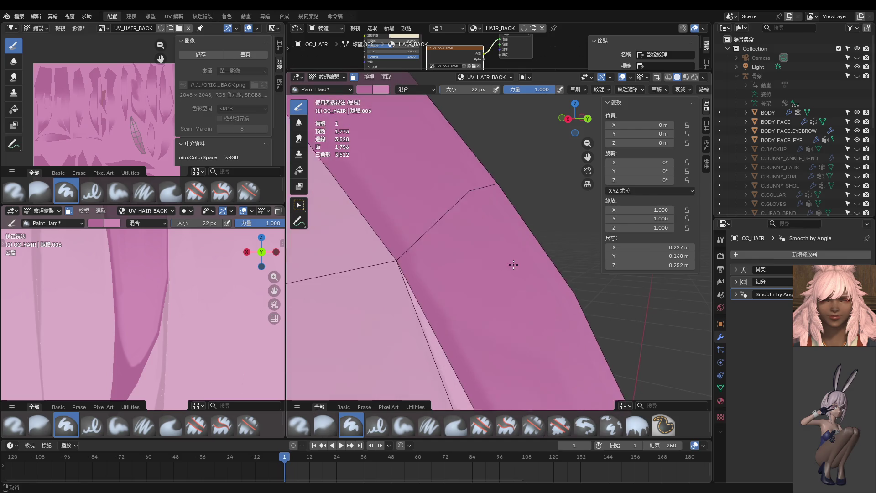
pyautogui.scroll(-4, 487, 342)
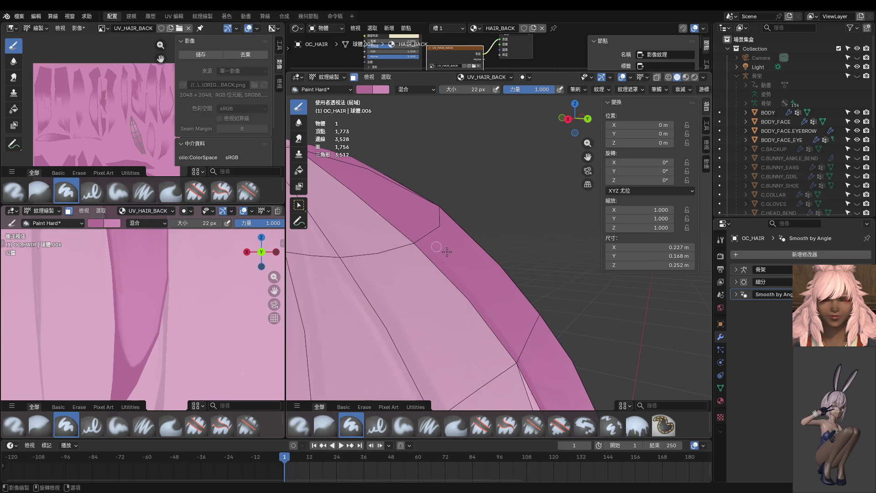
pyautogui.moveTo(429, 243); pyautogui.dragTo(508, 316, button='middle')
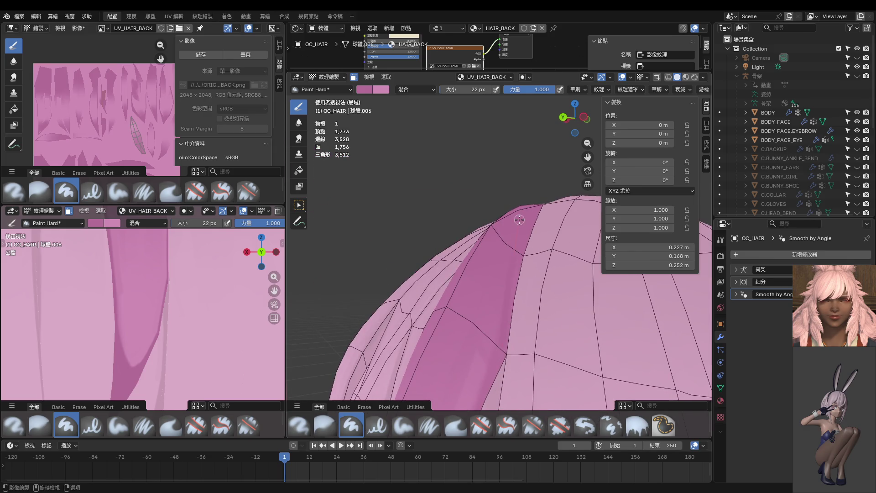
pyautogui.moveTo(503, 360); pyautogui.dragTo(481, 339, button='middle')
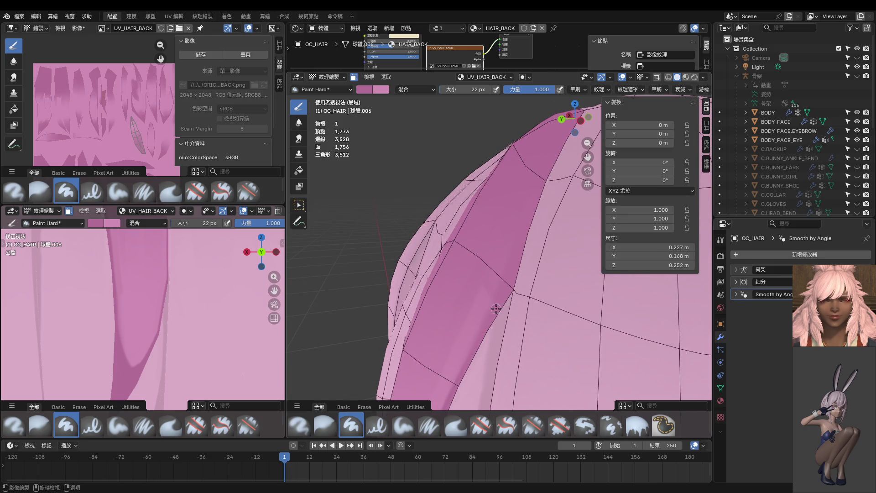
pyautogui.moveTo(539, 240)
pyautogui.mouseDown(button='middle')
pyautogui.moveTo(552, 231)
pyautogui.moveTo(528, 262)
pyautogui.moveTo(548, 210)
pyautogui.moveTo(503, 289)
pyautogui.moveTo(551, 235)
pyautogui.moveTo(505, 217)
pyautogui.mouseUp(button='middle')
pyautogui.press('Tab')
# Reposition a few strand vertices of the back-hair mesh with G
pyautogui.click(503, 289)
pyautogui.press('g')
pyautogui.click(502, 288)
pyautogui.click(550, 240)
pyautogui.press('g')
pyautogui.click(497, 274)
pyautogui.press('g')
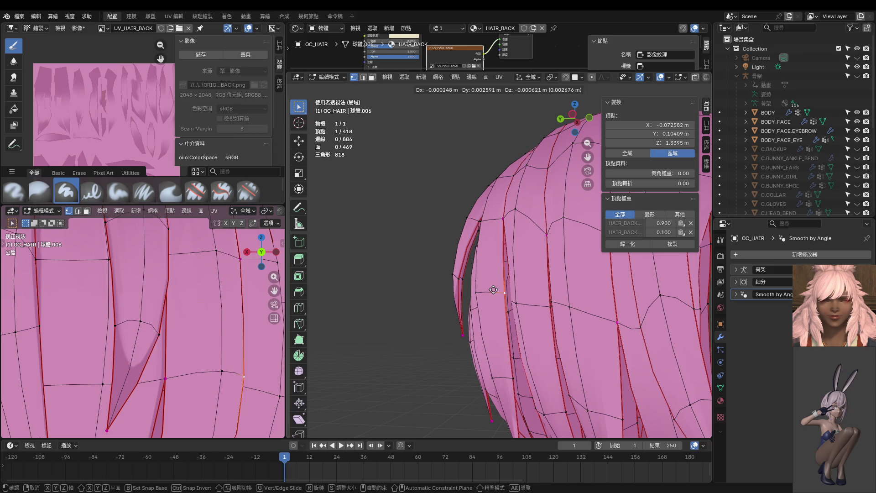
pyautogui.click(494, 290)
pyautogui.moveTo(494, 290)
pyautogui.mouseDown(button='middle')
pyautogui.moveTo(530, 315)
pyautogui.moveTo(494, 248)
pyautogui.moveTo(548, 255)
pyautogui.mouseUp(button='middle')
pyautogui.press('g')
pyautogui.click(493, 247)
# Slide a strand vertex, then slide a row of three edge vertices upward along the strands
pyautogui.click(574, 218)
pyautogui.press('g')
pyautogui.press('g')
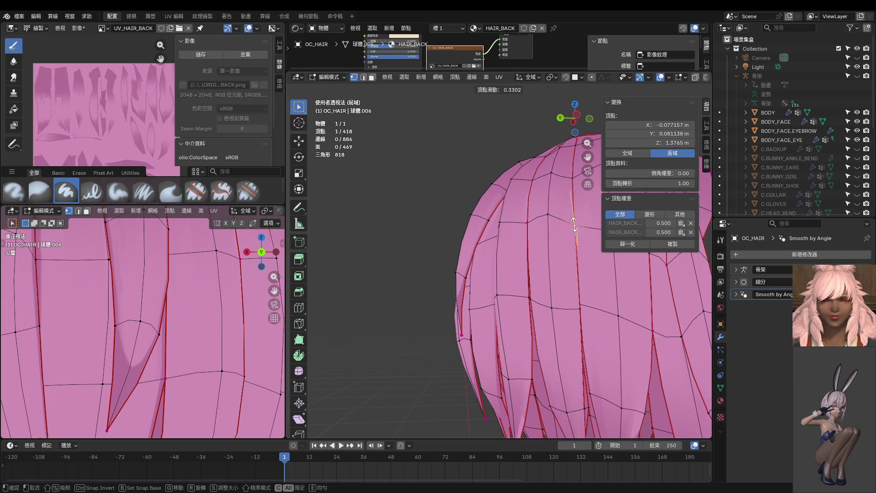
pyautogui.click(574, 224)
pyautogui.moveTo(574, 224); pyautogui.dragTo(536, 285, button='middle')
pyautogui.click(537, 285)
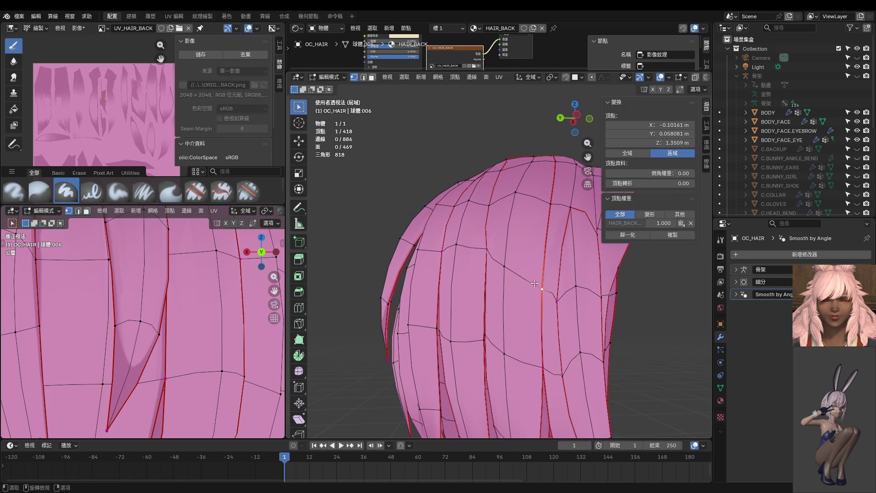
pyautogui.keyDown('shift'); pyautogui.click(505, 266); pyautogui.keyUp('shift')
pyautogui.keyDown('shift'); pyautogui.click(557, 301); pyautogui.keyUp('shift')
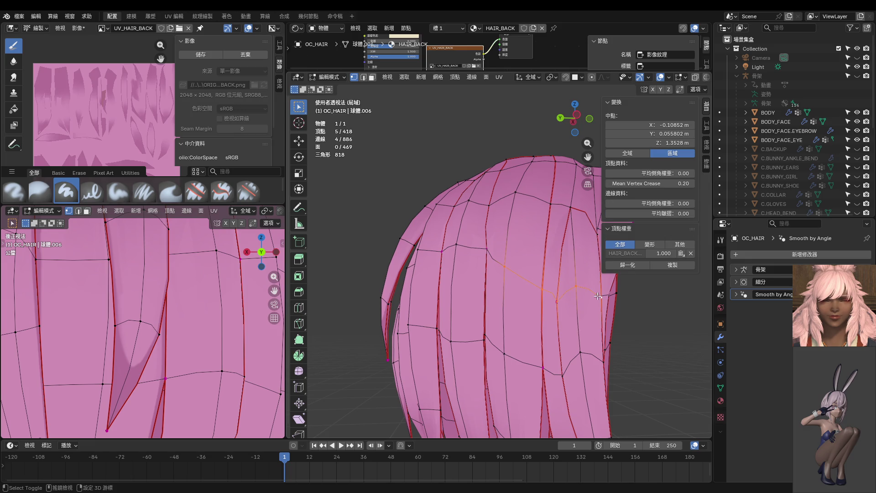
pyautogui.press('g')
pyautogui.press('g')
pyautogui.click(590, 275)
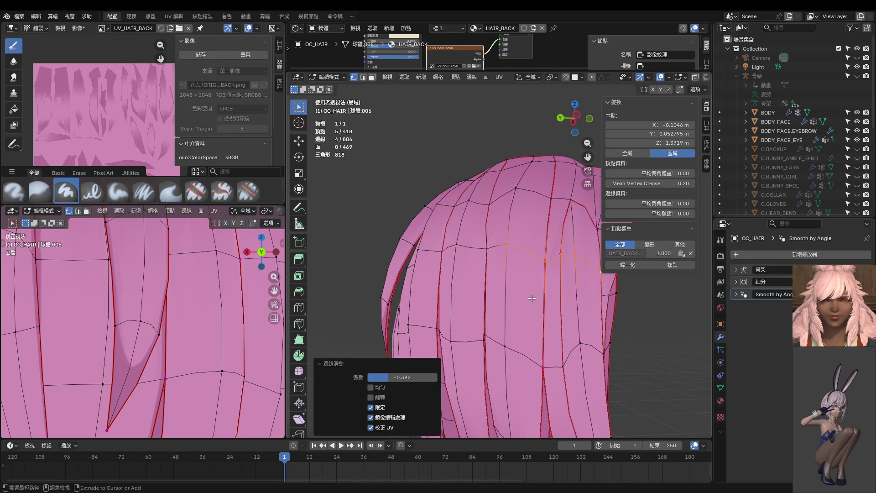
# From the back view, slide the selected edges again to -0.142
pyautogui.press('ctrl+KP_1')
pyautogui.scroll(-1, 563, 292)
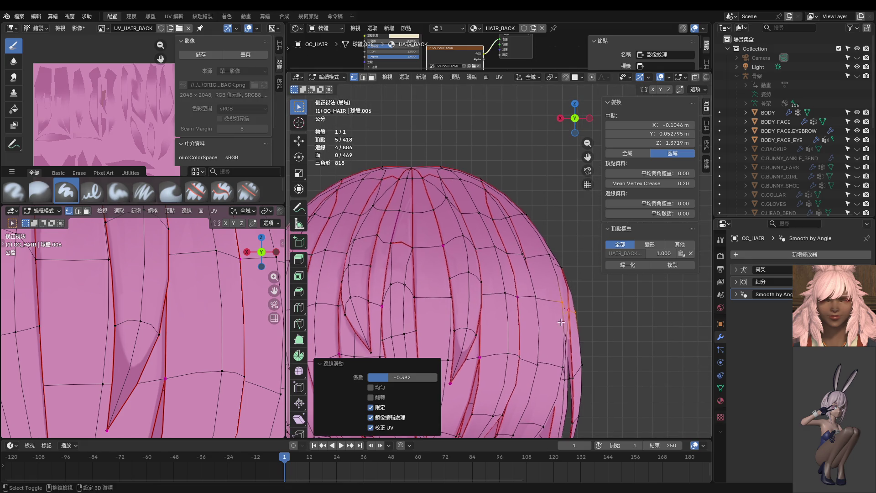
pyautogui.press('g')
pyautogui.press('g')
pyautogui.click(598, 316)
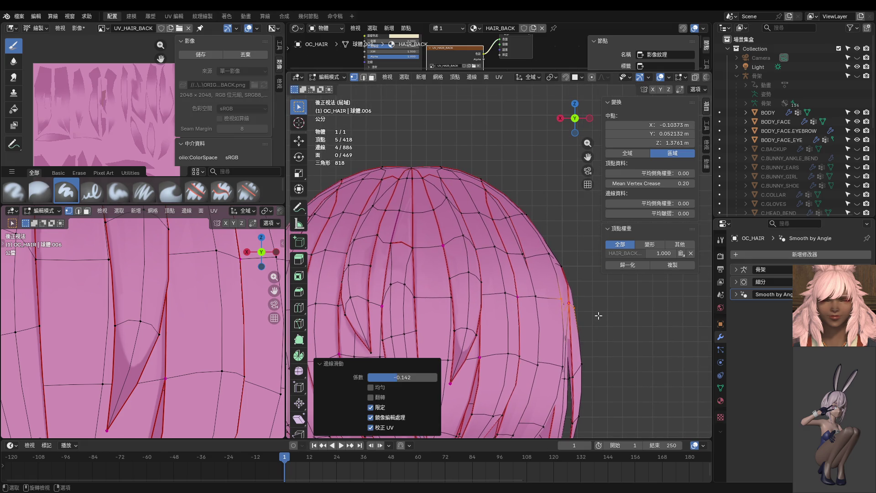
pyautogui.scroll(2, 598, 316)
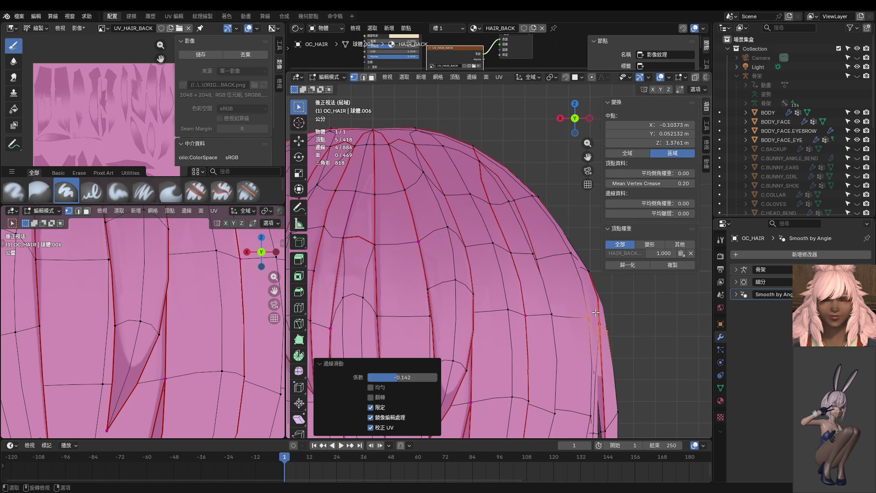
pyautogui.press('KP_3')
pyautogui.press('ctrl+KP_3')
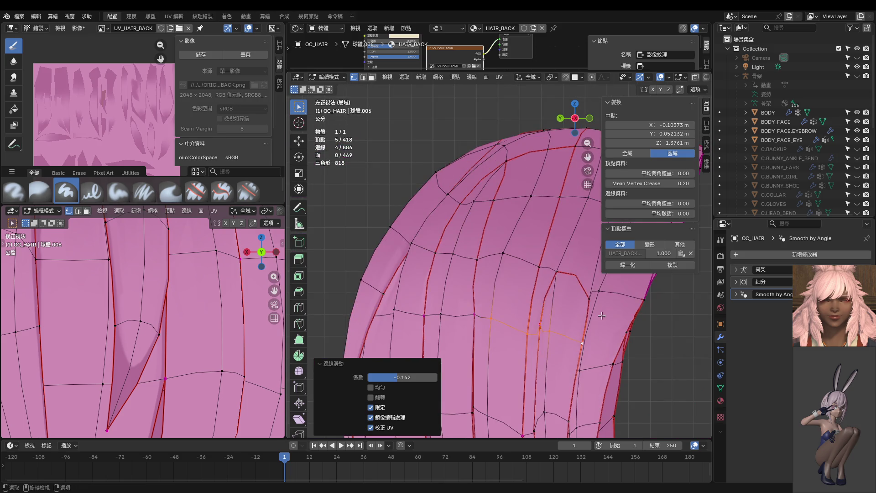
pyautogui.keyDown('shift'); pyautogui.moveTo(602, 314); pyautogui.dragTo(528, 256, button='middle'); pyautogui.keyUp('shift')
# In the left side view, move two strand-edge vertices into new positions
pyautogui.click(507, 284)
pyautogui.press('g')
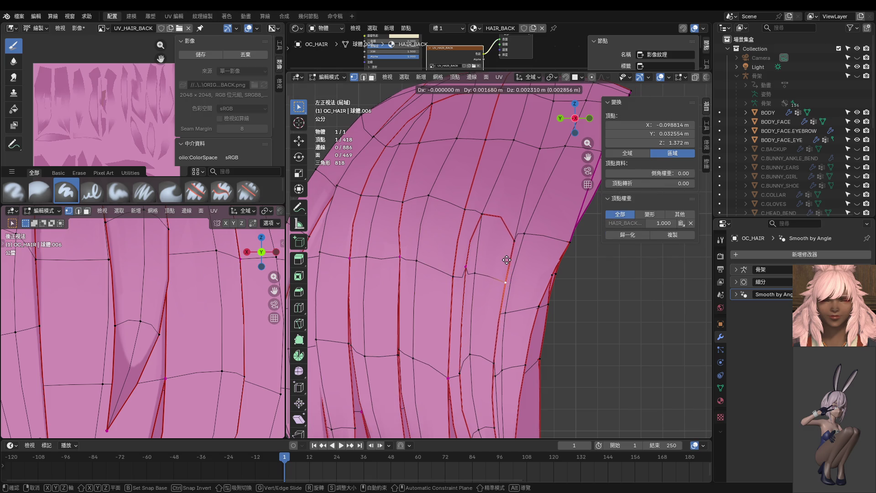
pyautogui.click(506, 257)
pyautogui.click(469, 269)
pyautogui.press('g')
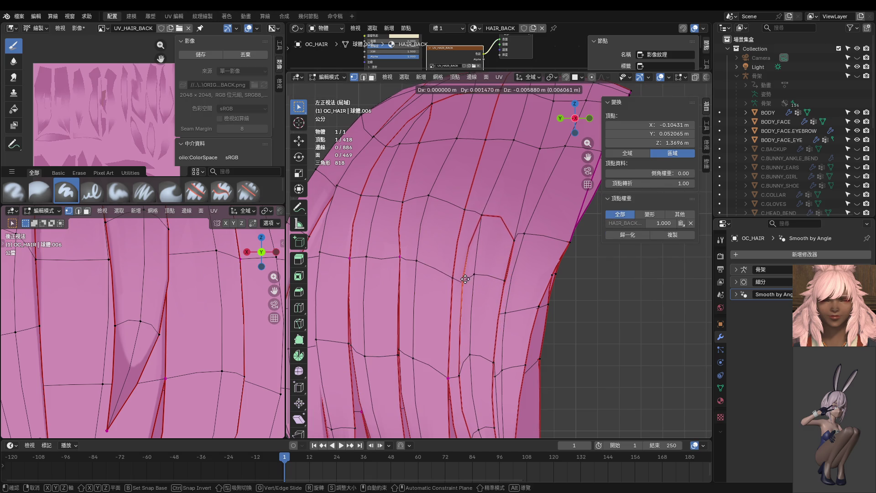
pyautogui.click(467, 275)
pyautogui.scroll(2, 480, 274)
pyautogui.moveTo(481, 274)
pyautogui.keyDown('shift'); pyautogui.mouseDown(button='middle')
pyautogui.moveTo(543, 252)
pyautogui.moveTo(523, 291)
pyautogui.moveTo(510, 276)
pyautogui.mouseUp(button='middle'); pyautogui.keyUp('shift')
pyautogui.press('g')
pyautogui.click(519, 270)
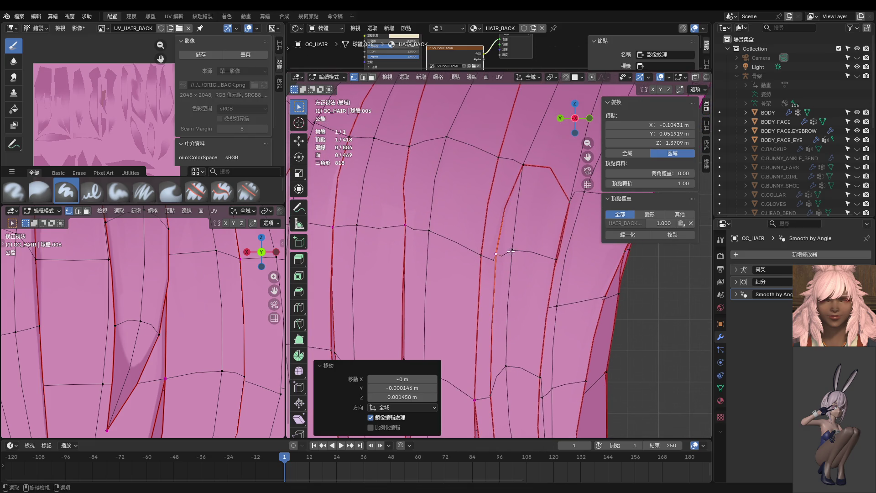
# Move another strand vertex left and down and nudge a neighbouring one slightly
pyautogui.scroll(-3, 462, 240)
pyautogui.scroll(3, 462, 240)
pyautogui.keyDown('shift'); pyautogui.moveTo(461, 240); pyautogui.dragTo(469, 260, button='middle'); pyautogui.keyUp('shift')
pyautogui.click(431, 236)
pyautogui.press('g')
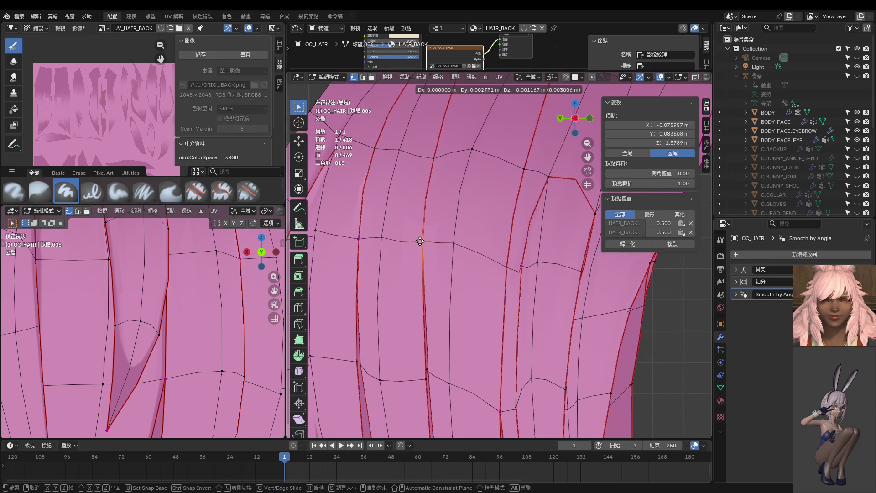
pyautogui.click(419, 242)
pyautogui.keyDown('shift'); pyautogui.moveTo(383, 244); pyautogui.dragTo(452, 249, button='middle'); pyautogui.keyUp('shift')
pyautogui.click(426, 245)
pyautogui.press('g')
pyautogui.click(425, 245)
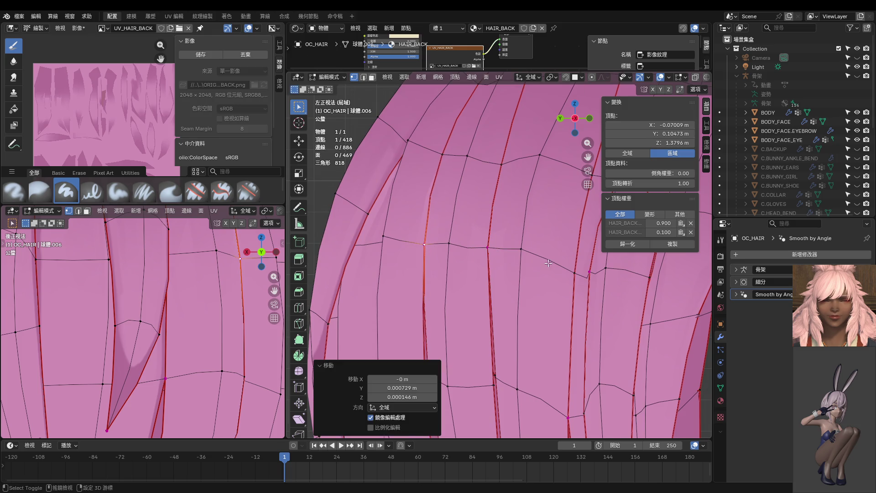
pyautogui.scroll(-6, 496, 244)
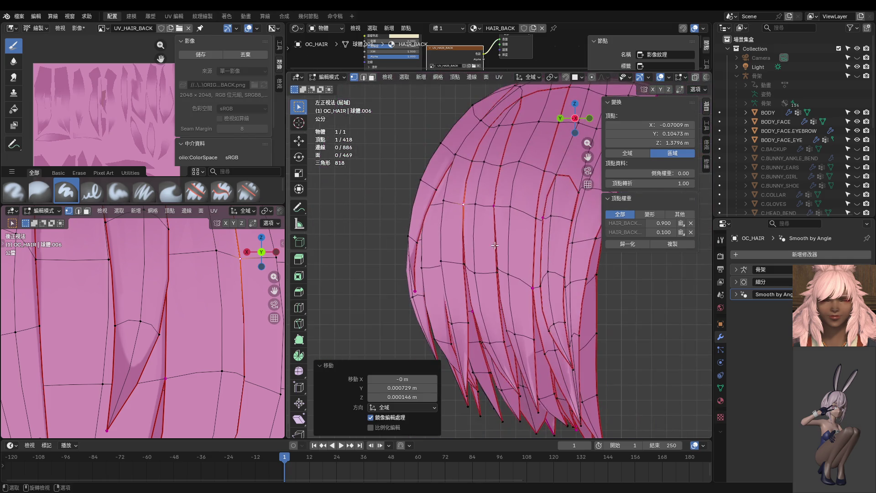
pyautogui.scroll(4, 480, 343)
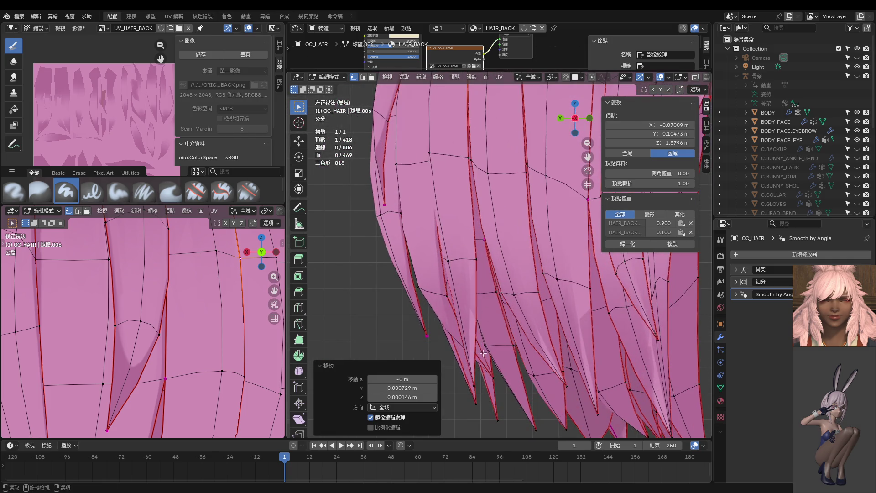
# Reshape a pointed hair tip by moving its tip vertex and two nearby vertices
pyautogui.click(481, 380)
pyautogui.press('g')
pyautogui.click(503, 381)
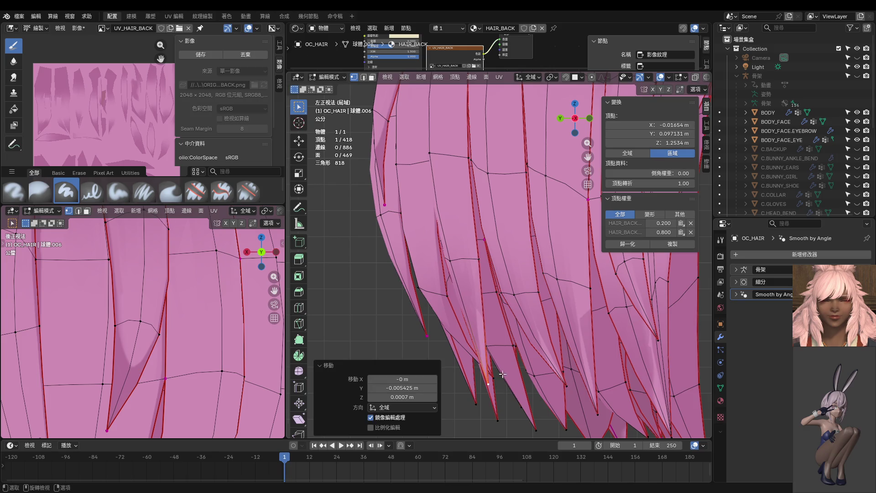
pyautogui.click(458, 263)
pyautogui.press('g')
pyautogui.click(455, 258)
pyautogui.click(470, 254)
pyautogui.press('g')
pyautogui.click(479, 286)
pyautogui.click(493, 384)
pyautogui.press('g')
pyautogui.click(498, 385)
pyautogui.moveTo(498, 371)
pyautogui.mouseDown(button='middle')
pyautogui.moveTo(561, 280)
pyautogui.moveTo(479, 264)
pyautogui.moveTo(465, 336)
pyautogui.moveTo(495, 338)
pyautogui.mouseUp(button='middle')
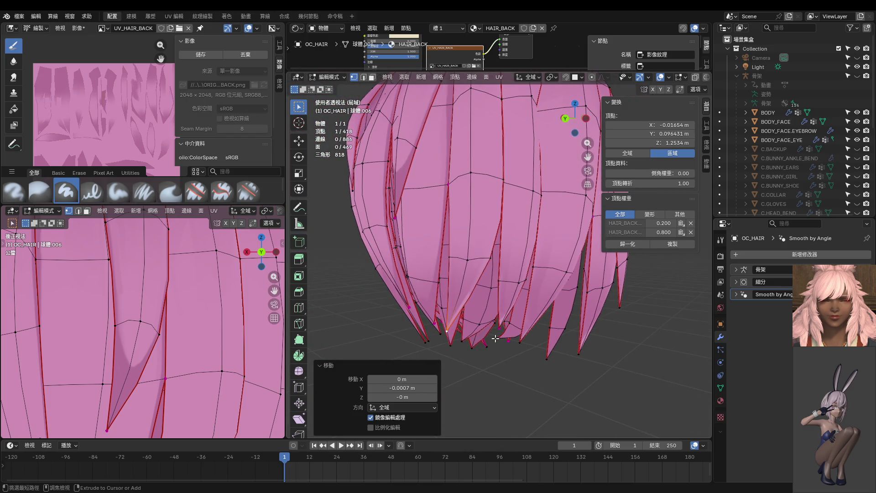
# From the back view, nudge a vertex on the strand edge of the hair
pyautogui.press('ctrl+KP_1')
pyautogui.scroll(2, 511, 307)
pyautogui.scroll(1, 503, 315)
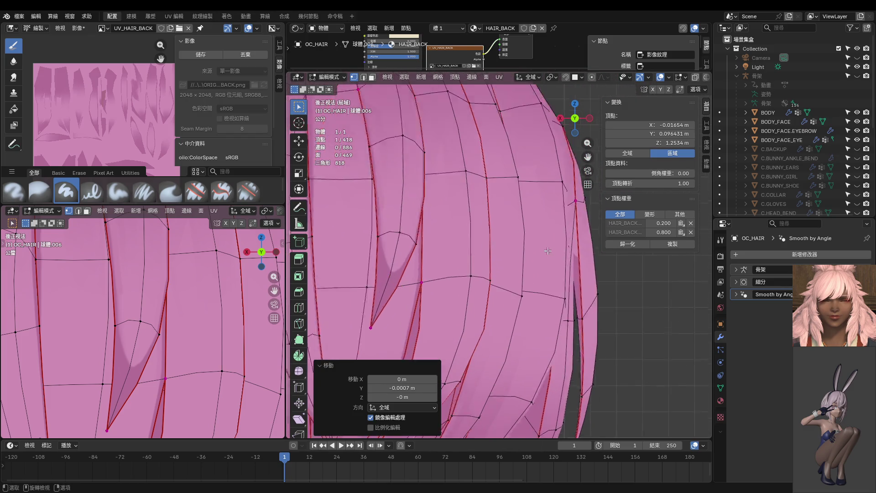
pyautogui.scroll(2, 493, 325)
pyautogui.click(524, 286)
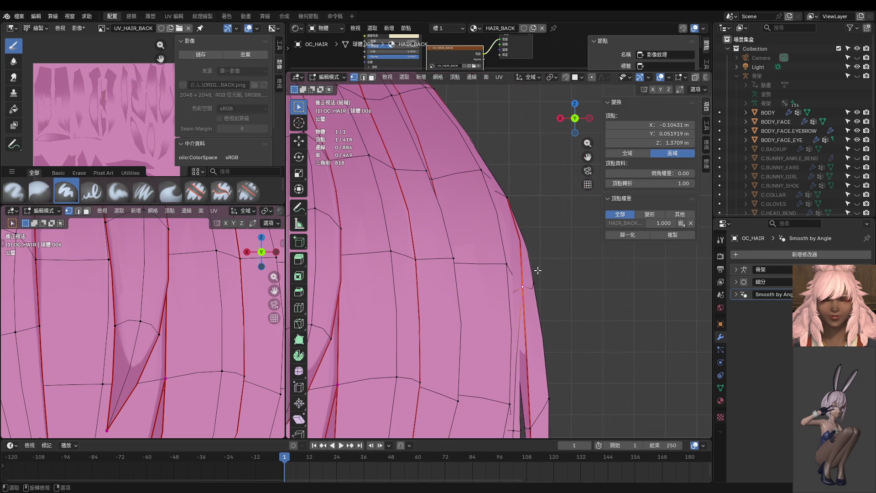
pyautogui.press('g')
pyautogui.click(536, 269)
pyautogui.moveTo(536, 269)
pyautogui.mouseDown(button='middle')
pyautogui.moveTo(488, 249)
pyautogui.moveTo(510, 251)
pyautogui.mouseUp(button='middle')
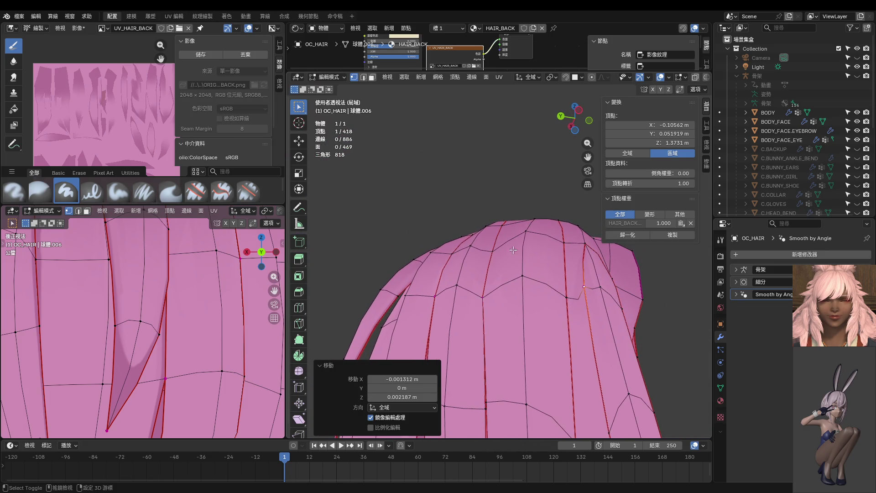
# Shift two vertices at the top of the hair slightly to round its outline
pyautogui.click(525, 227)
pyautogui.press('g')
pyautogui.click(529, 224)
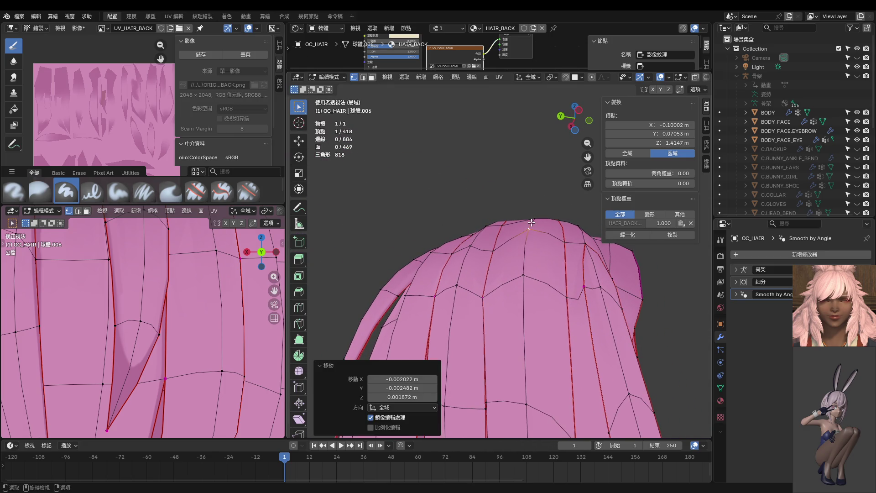
pyautogui.moveTo(529, 224); pyautogui.dragTo(531, 258, button='middle')
pyautogui.click(510, 264)
pyautogui.press('g')
pyautogui.click(506, 261)
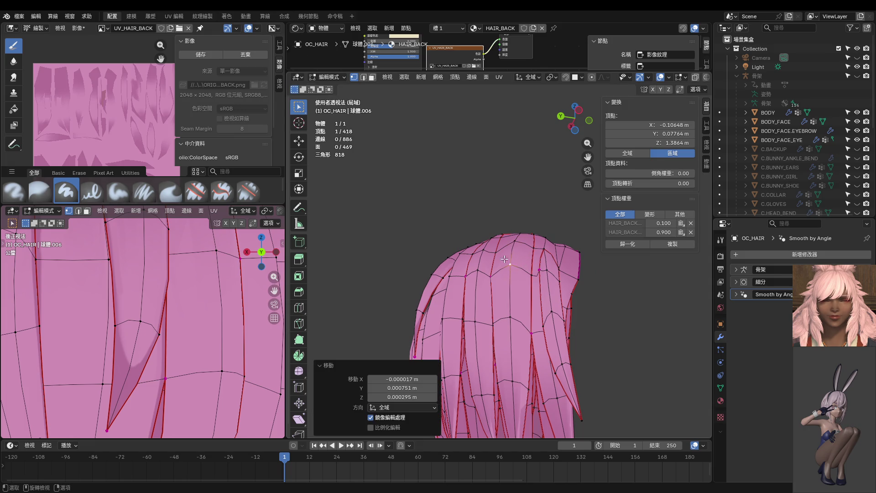
# Reposition a vertex on the crown to reshape the hair's curve
pyautogui.click(497, 252)
pyautogui.press('g')
pyautogui.click(499, 253)
pyautogui.scroll(2, 499, 256)
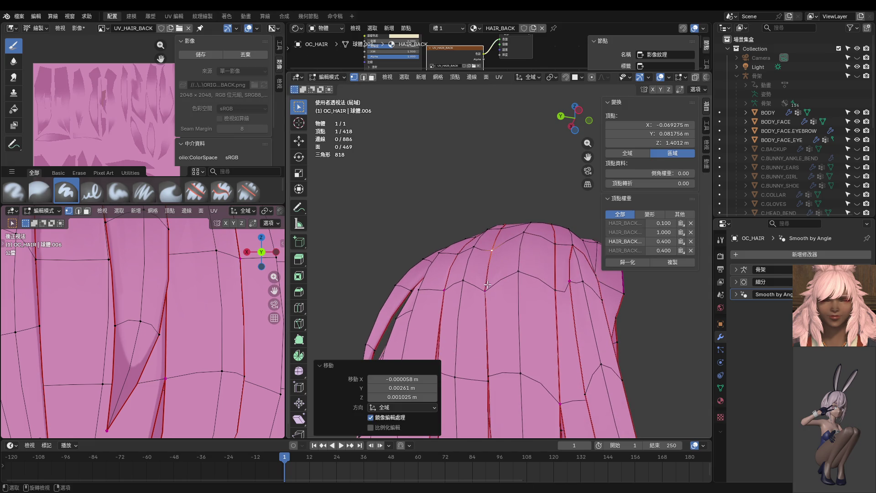
pyautogui.click(488, 288)
pyautogui.press('g')
pyautogui.click(491, 285)
# From a new angle, move the same vertex twice more to refine its position
pyautogui.moveTo(490, 284)
pyautogui.mouseDown(button='middle')
pyautogui.moveTo(519, 235)
pyautogui.moveTo(483, 292)
pyautogui.moveTo(474, 364)
pyautogui.moveTo(506, 228)
pyautogui.moveTo(489, 209)
pyautogui.moveTo(479, 211)
pyautogui.moveTo(480, 245)
pyautogui.moveTo(554, 310)
pyautogui.moveTo(613, 144)
pyautogui.moveTo(527, 296)
pyautogui.moveTo(470, 350)
pyautogui.moveTo(504, 352)
pyautogui.moveTo(541, 388)
pyautogui.moveTo(446, 270)
pyautogui.moveTo(513, 389)
pyautogui.moveTo(540, 362)
pyautogui.moveTo(508, 216)
pyautogui.mouseUp(button='middle')
pyautogui.press('g')
pyautogui.click(495, 267)
pyautogui.press('g')
pyautogui.click(475, 366)
# Nudge three more upper hair vertices to even out the silhouette
pyautogui.click(488, 209)
pyautogui.press('g')
pyautogui.click(494, 197)
pyautogui.click(479, 211)
pyautogui.press('g')
pyautogui.click(479, 211)
pyautogui.click(480, 244)
pyautogui.press('g')
pyautogui.click(558, 313)
# Adjust two lower hair vertices to smooth the strand outline
pyautogui.click(526, 296)
pyautogui.press('g')
pyautogui.click(561, 289)
pyautogui.click(499, 349)
pyautogui.press('g')
pyautogui.click(507, 355)
# Move the last two strand vertices, ending at X −0.004108, Y 0.001836, Z −0.003493 m
pyautogui.click(541, 387)
pyautogui.press('g')
pyautogui.click(440, 265)
pyautogui.click(513, 389)
pyautogui.press('g')
pyautogui.click(542, 363)
pyautogui.scroll(1, 509, 215)
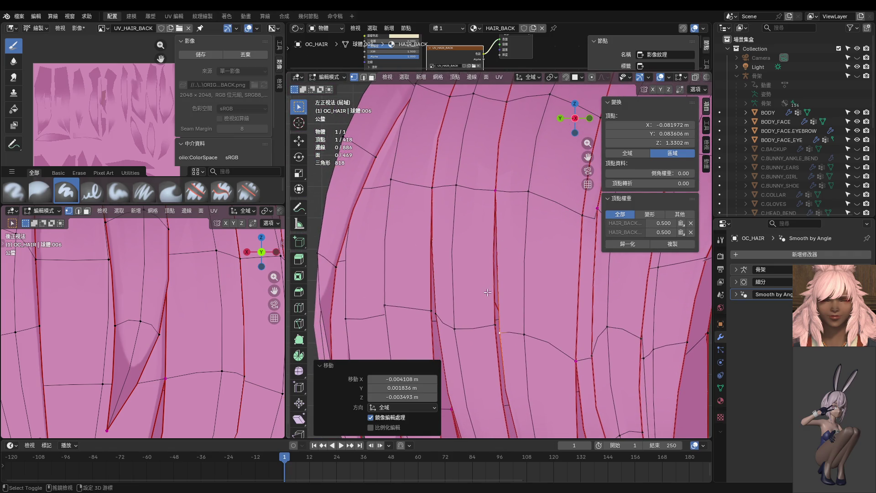
# In side view, slide a side-strand vertex along its edge
pyautogui.keyDown('ctrl'); pyautogui.moveTo(488, 292); pyautogui.dragTo(487, 245, button='middle'); pyautogui.keyUp('ctrl')
pyautogui.press('ctrl+KP_3')
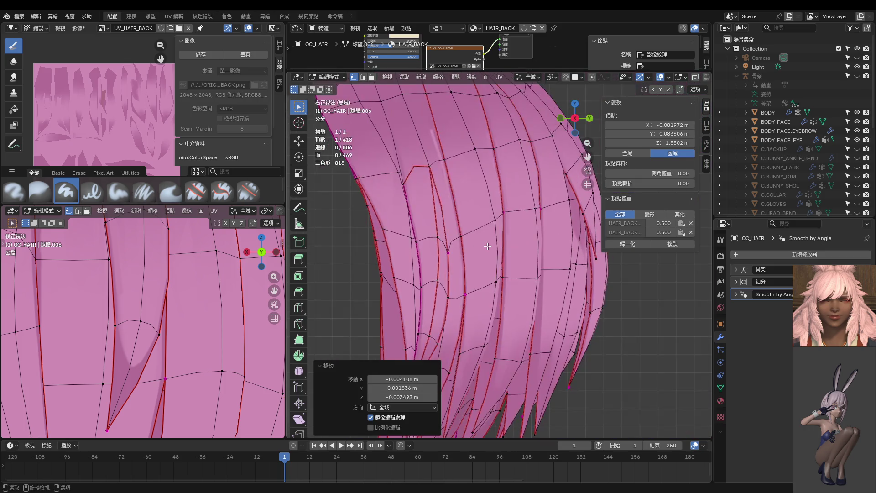
pyautogui.press('ctrl+KP_3')
pyautogui.scroll(2, 477, 256)
pyautogui.scroll(1, 474, 260)
pyautogui.keyDown('alt'); pyautogui.click(473, 260); pyautogui.keyUp('alt')
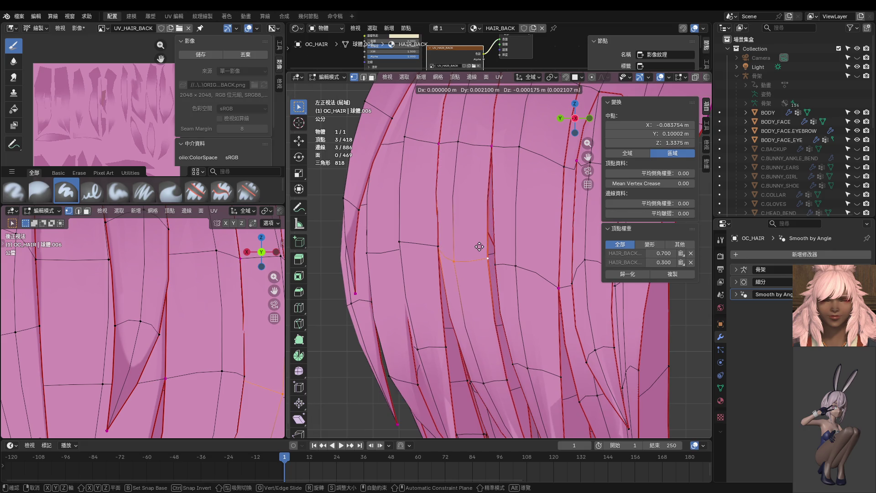
pyautogui.keyDown('shift'); pyautogui.moveTo(483, 250); pyautogui.dragTo(470, 240, button='middle'); pyautogui.keyUp('shift')
pyautogui.click(543, 258)
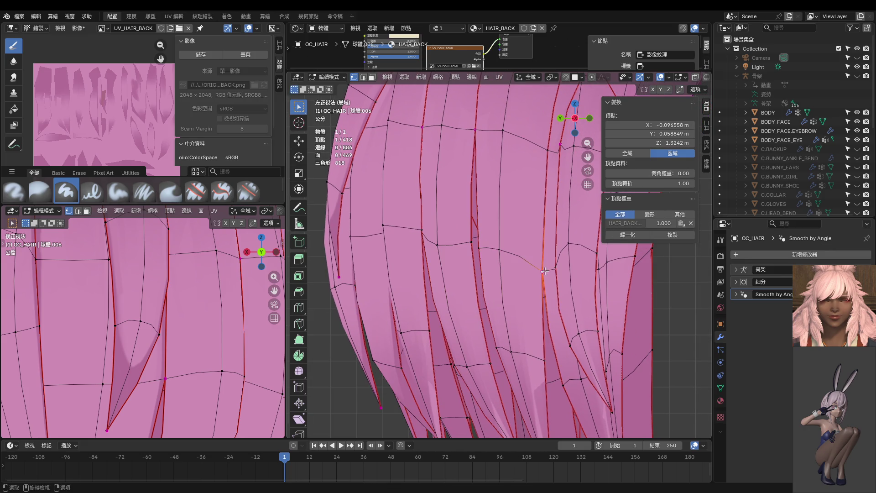
pyautogui.hotkey('shift', 'v')
pyautogui.click(545, 252)
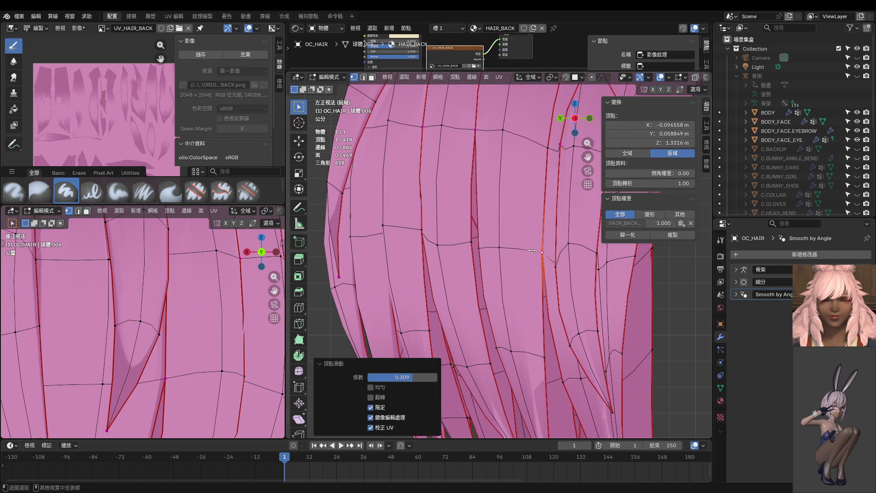
# Shift the edge loop through that vertex along the Y axis
pyautogui.keyDown('alt'); pyautogui.click(488, 251); pyautogui.keyUp('alt')
pyautogui.press('g')
pyautogui.press('y')
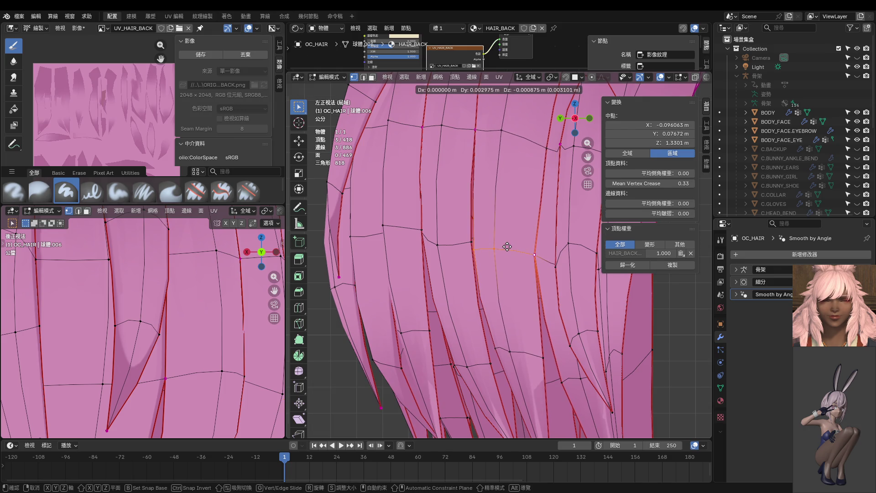
pyautogui.click(509, 245)
# Nudge two neighbouring vertices on the side strand
pyautogui.click(437, 245)
pyautogui.click(472, 242)
pyautogui.press('g')
pyautogui.click(470, 244)
pyautogui.click(474, 246)
pyautogui.press('g')
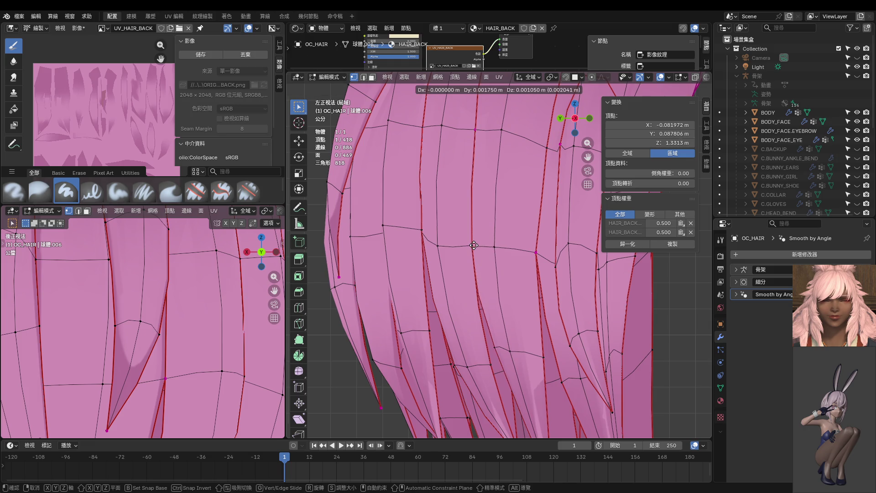
pyautogui.click(475, 246)
pyautogui.keyDown('shift'); pyautogui.moveTo(474, 246); pyautogui.dragTo(461, 155, button='middle'); pyautogui.keyUp('shift')
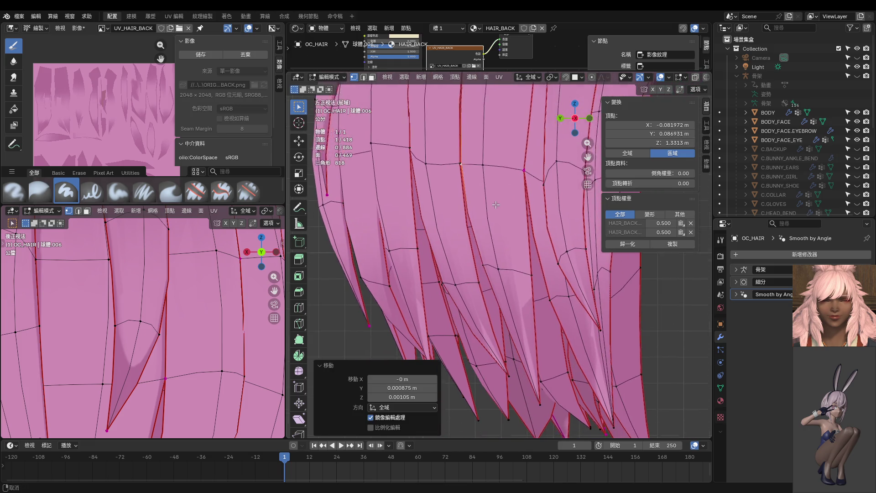
# Slide a strand vertex along its edge, checking hidden edges with X-ray toggled
pyautogui.click(530, 269)
pyautogui.press('g')
pyautogui.click(532, 252)
pyautogui.hotkey('alt', 'z')
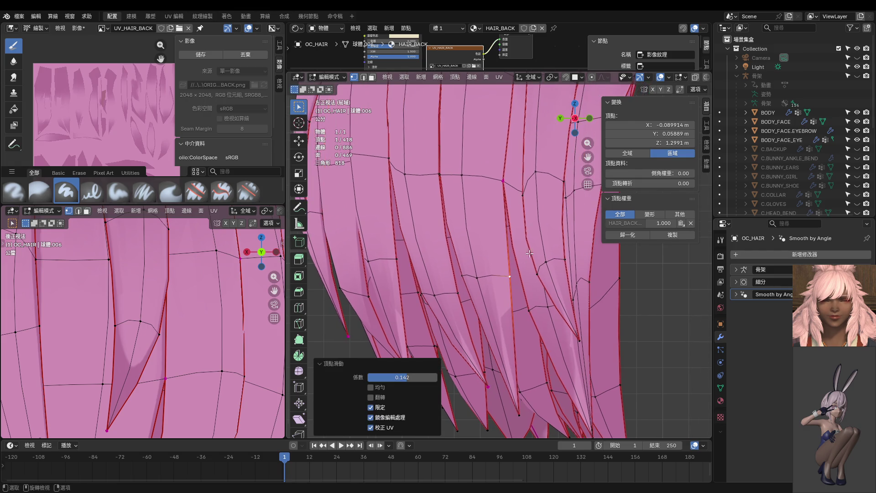
pyautogui.keyDown('shift'); pyautogui.moveTo(534, 250); pyautogui.dragTo(529, 279, button='middle'); pyautogui.keyUp('shift')
pyautogui.hotkey('alt', 'z')
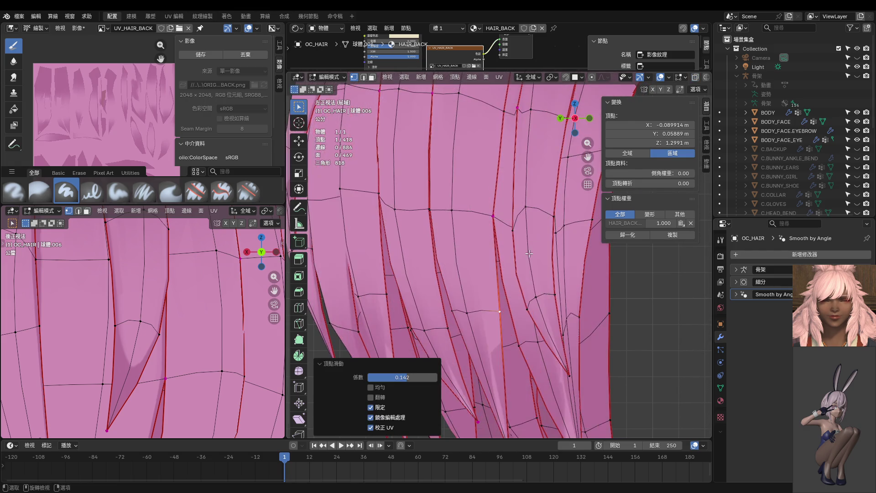
pyautogui.press('g')
pyautogui.press('g')
pyautogui.click(550, 217)
# Slide the next vertex up the strand and move another near its neighbour
pyautogui.click(552, 216)
pyautogui.press('g')
pyautogui.press('g')
pyautogui.click(553, 201)
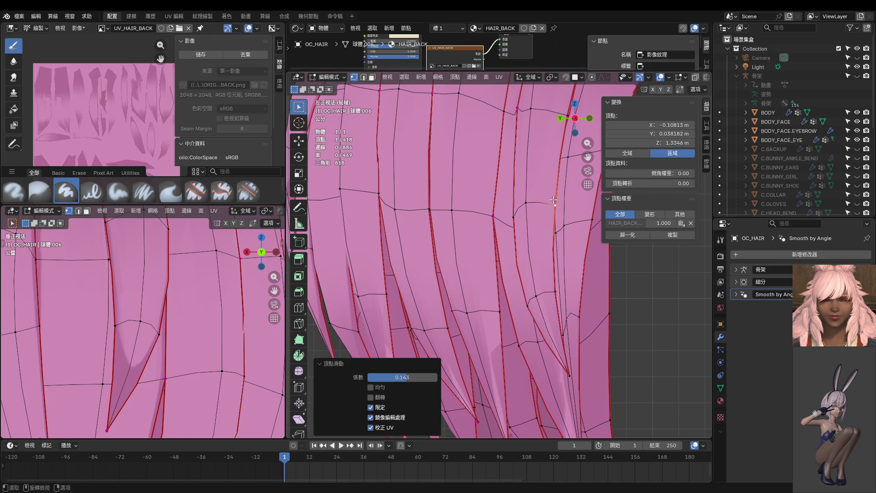
pyautogui.keyDown('shift'); pyautogui.moveTo(551, 206); pyautogui.dragTo(541, 262, button='middle'); pyautogui.keyUp('shift')
pyautogui.press('g')
pyautogui.click(507, 273)
pyautogui.keyDown('shift'); pyautogui.moveTo(505, 289); pyautogui.dragTo(500, 260, button='middle'); pyautogui.keyUp('shift')
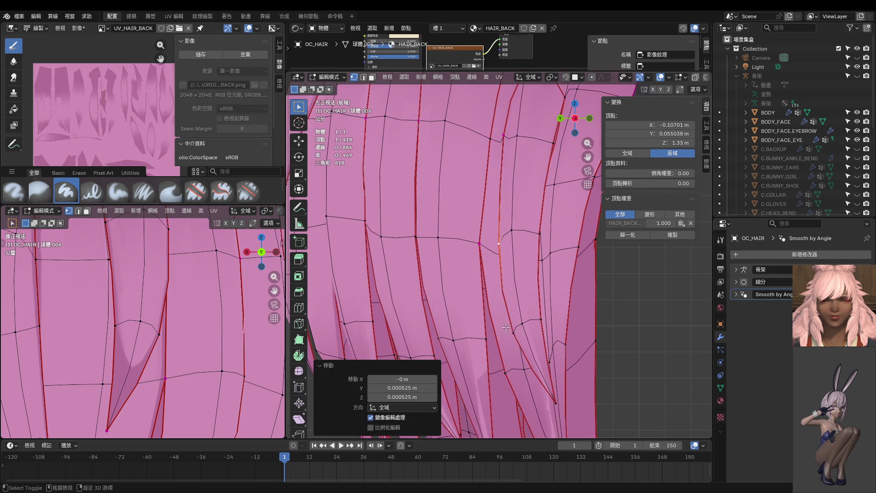
pyautogui.keyDown('shift'); pyautogui.click(513, 334); pyautogui.keyUp('shift')
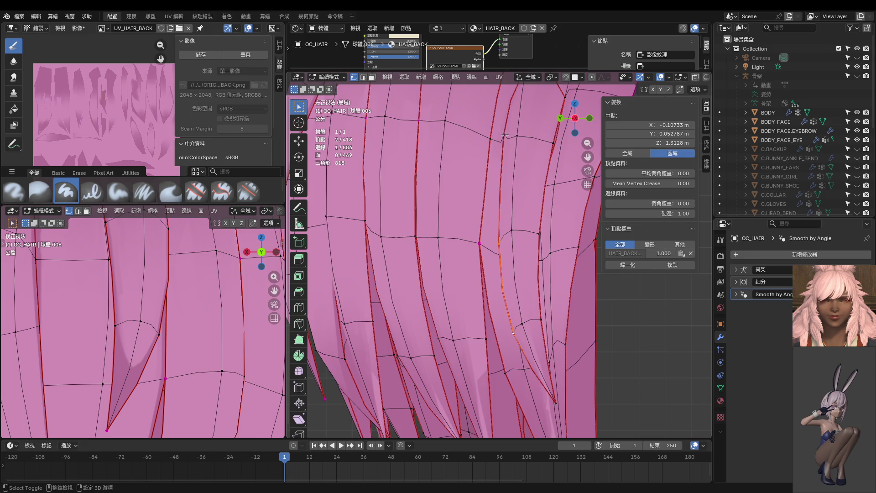
# In perspective view, reposition a single vertex to reshape the strand edge
pyautogui.moveTo(524, 200)
pyautogui.keyDown('shift'); pyautogui.mouseDown(button='middle')
pyautogui.moveTo(524, 162)
pyautogui.moveTo(518, 220)
pyautogui.mouseUp(button='middle'); pyautogui.keyUp('shift')
pyautogui.scroll(-2, 529, 284)
pyautogui.scroll(-2, 155, 309)
pyautogui.scroll(-2, 154, 309)
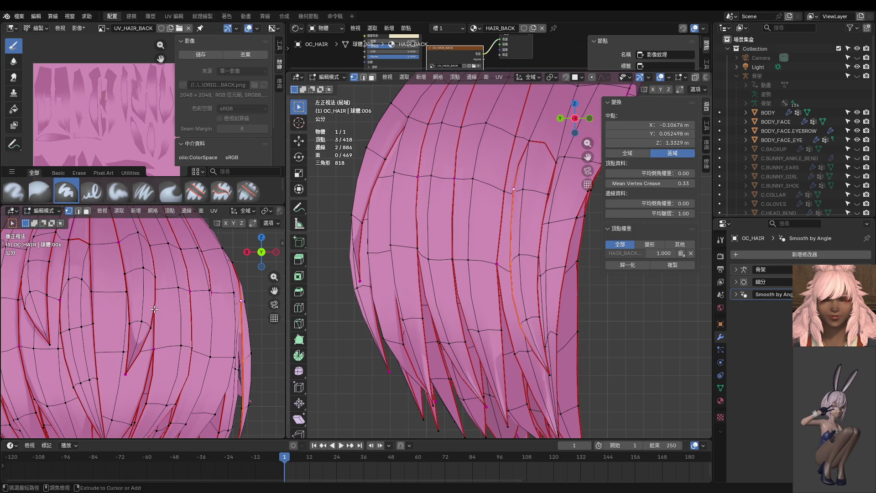
pyautogui.moveTo(484, 289); pyautogui.dragTo(614, 294, button='middle')
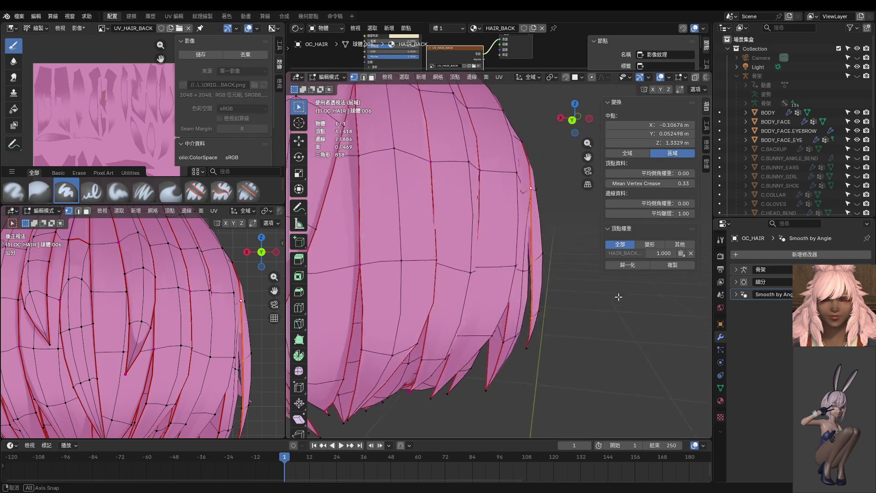
pyautogui.click(525, 273)
pyautogui.moveTo(525, 273); pyautogui.dragTo(533, 270, button='middle')
pyautogui.press('g')
pyautogui.click(552, 272)
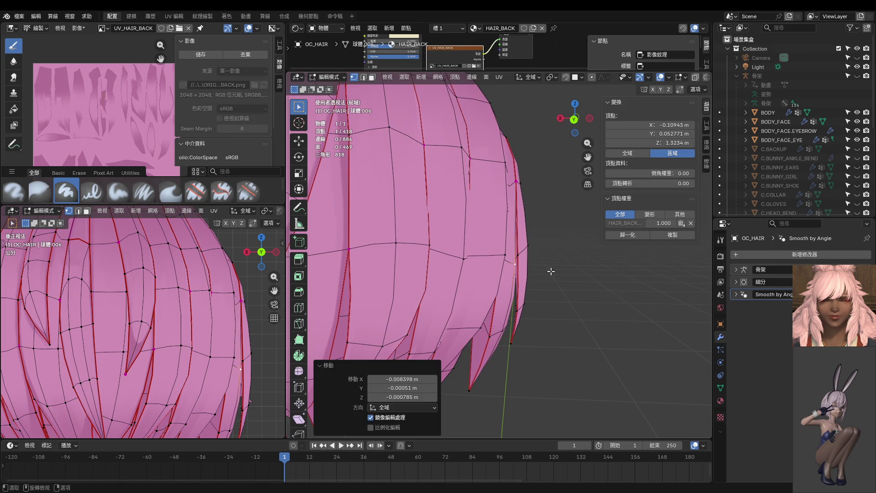
# Move four strand-edge vertices together, then select an edge on the side strand
pyautogui.keyDown('alt'); pyautogui.click(524, 252); pyautogui.keyUp('alt')
pyautogui.press('g')
pyautogui.click(549, 253)
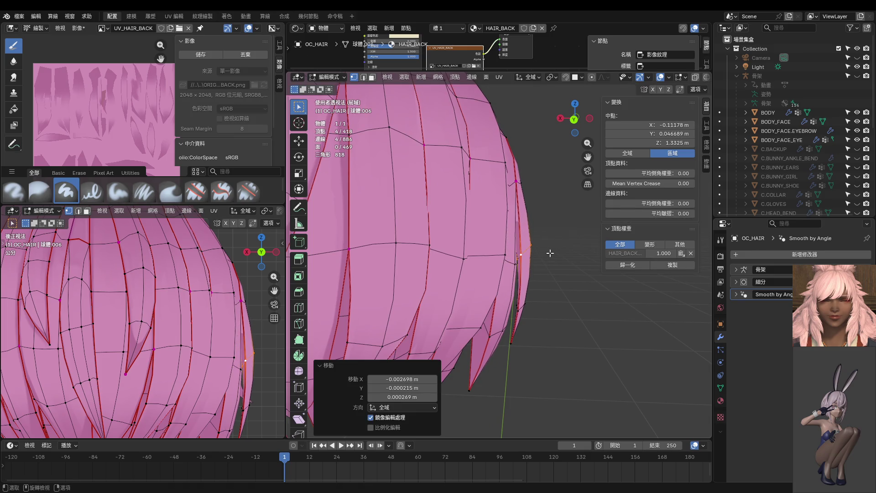
pyautogui.moveTo(552, 250); pyautogui.dragTo(353, 259, button='middle')
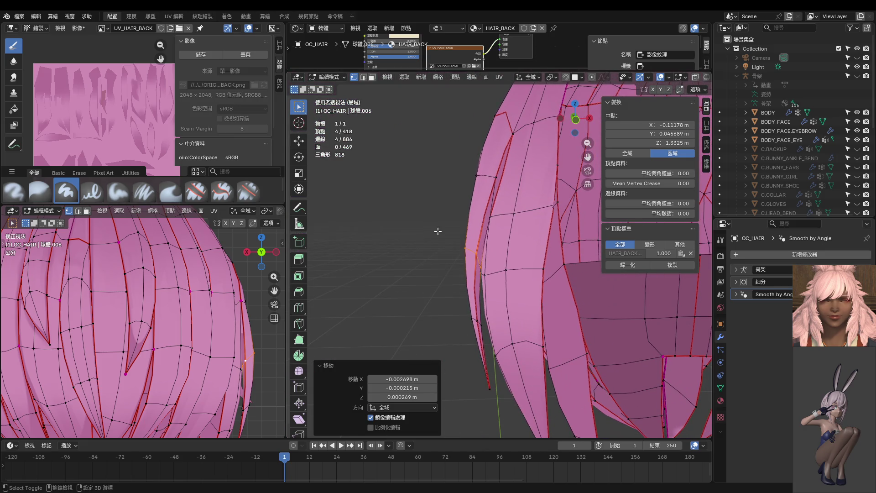
pyautogui.moveTo(438, 232); pyautogui.dragTo(513, 235, button='middle')
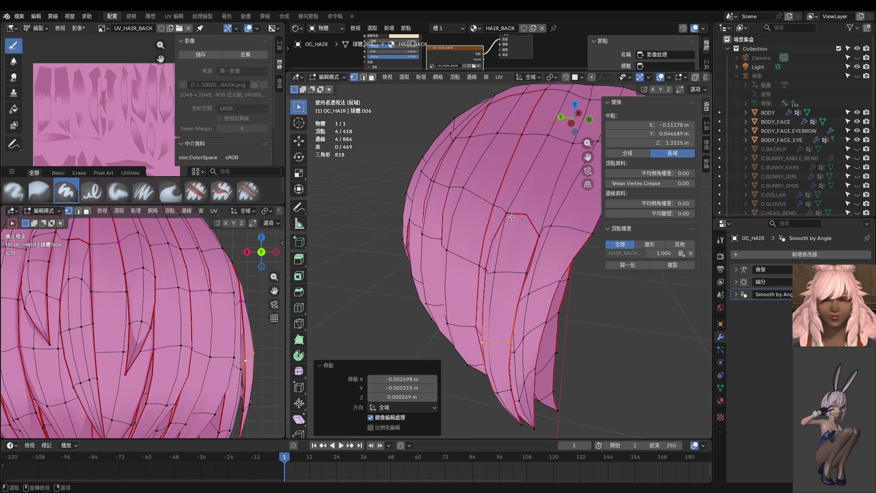
pyautogui.click(512, 217)
pyautogui.keyDown('shift'); pyautogui.click(535, 231); pyautogui.keyUp('shift')
pyautogui.moveTo(542, 231); pyautogui.dragTo(517, 218, button='middle')
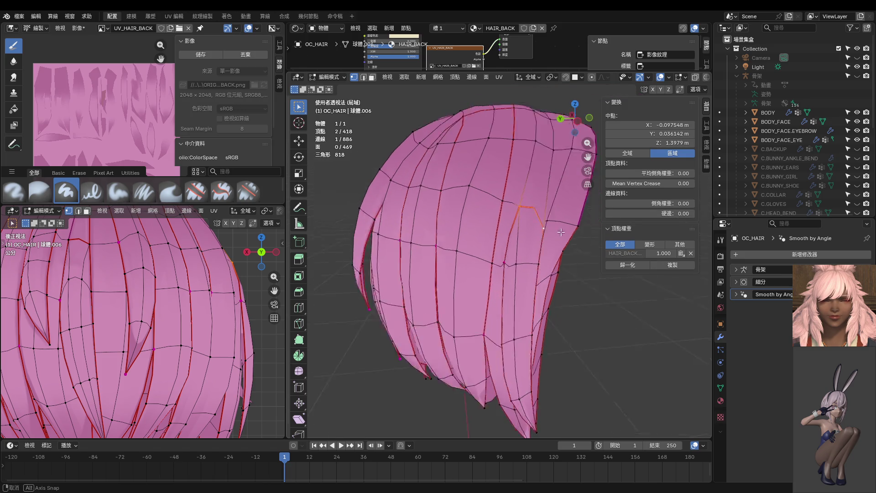
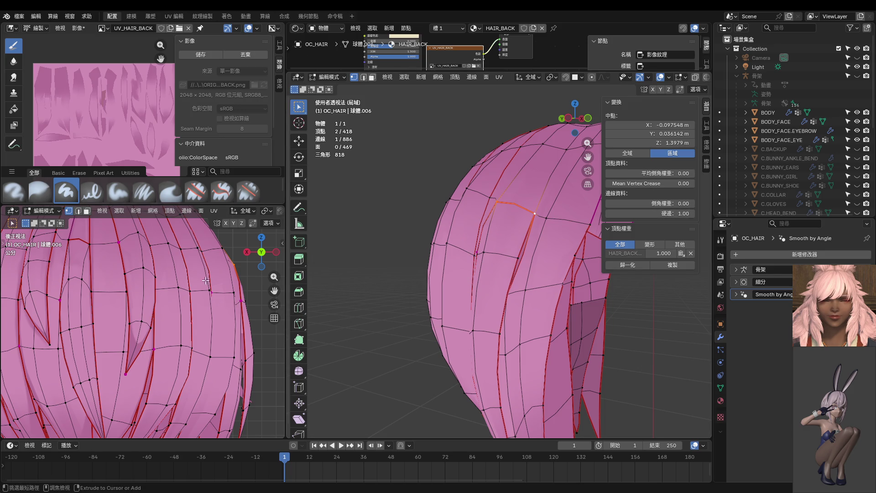
# Get OC_HAIR back into Edit Mode with the back-hair strands framed in view
pyautogui.press('Tab')
pyautogui.moveTo(219, 288)
pyautogui.mouseDown(button='middle')
pyautogui.moveTo(82, 290)
pyautogui.moveTo(109, 283)
pyautogui.mouseUp(button='middle')
pyautogui.hotkey('ctrl', 'Tab')
pyautogui.moveTo(480, 309)
pyautogui.mouseDown(button='middle')
pyautogui.moveTo(410, 283)
pyautogui.moveTo(499, 316)
pyautogui.moveTo(424, 303)
pyautogui.moveTo(418, 276)
pyautogui.mouseUp(button='middle')
pyautogui.hotkey('ctrl', 'Tab')
pyautogui.hotkey('ctrl', 'Tab')
pyautogui.click(442, 254)
# Slide the first strand vertex along its edge
pyautogui.click(462, 284)
pyautogui.press('g')
pyautogui.press('g')
pyautogui.click(486, 242)
pyautogui.moveTo(479, 281)
pyautogui.keyDown('shift'); pyautogui.mouseDown(button='middle')
pyautogui.moveTo(496, 250)
pyautogui.moveTo(496, 273)
pyautogui.mouseUp(button='middle'); pyautogui.keyUp('shift')
# Select a two-vertex strand edge and edge-slide it along the strand
pyautogui.keyDown('shift'); pyautogui.click(488, 224); pyautogui.keyUp('shift')
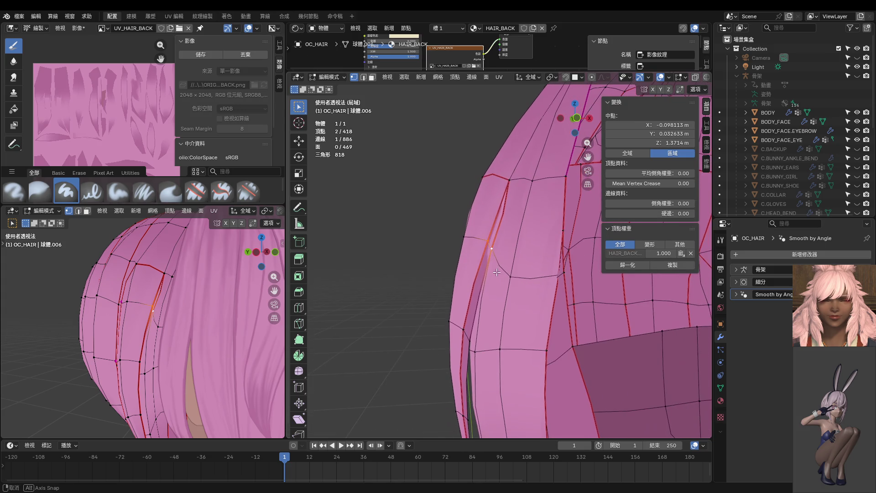
pyautogui.click(478, 350)
pyautogui.moveTo(478, 351)
pyautogui.mouseDown(button='middle')
pyautogui.moveTo(603, 314)
pyautogui.moveTo(539, 339)
pyautogui.moveTo(396, 344)
pyautogui.moveTo(500, 329)
pyautogui.moveTo(562, 364)
pyautogui.mouseUp(button='middle')
pyautogui.keyDown('shift'); pyautogui.click(537, 339); pyautogui.keyUp('shift')
pyautogui.press('g')
# Reposition another single strand vertex with grab
pyautogui.press('g')
pyautogui.click(539, 312)
pyautogui.click(500, 329)
pyautogui.press('g')
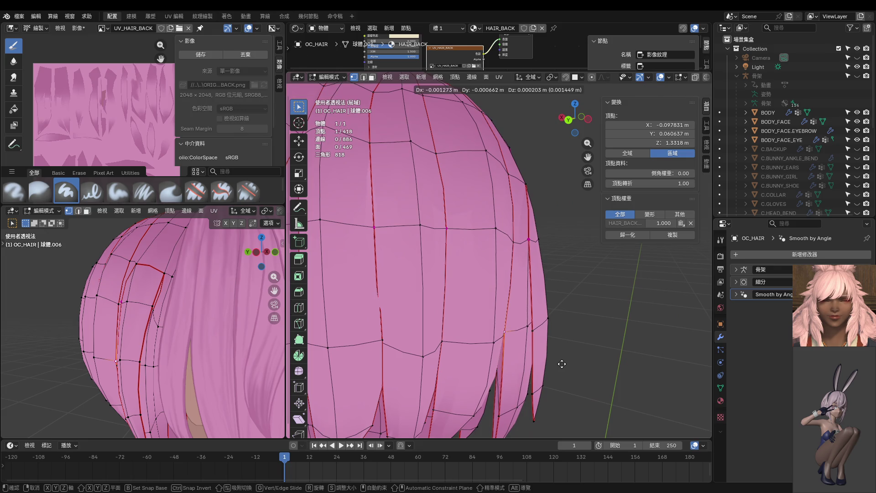
pyautogui.click(564, 365)
# Move and vertex-slide a strand tip vertex seen from below, with slide factor 0.066
pyautogui.press('g')
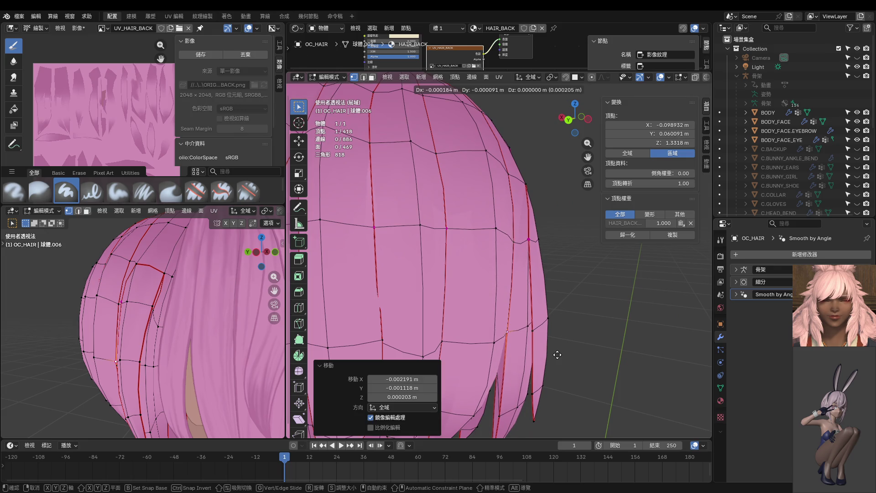
pyautogui.click(560, 355)
pyautogui.moveTo(560, 355)
pyautogui.mouseDown(button='middle')
pyautogui.moveTo(472, 300)
pyautogui.moveTo(529, 354)
pyautogui.moveTo(502, 285)
pyautogui.moveTo(469, 393)
pyautogui.moveTo(503, 344)
pyautogui.mouseUp(button='middle')
pyautogui.click(486, 324)
pyautogui.press('g')
pyautogui.click(535, 357)
pyautogui.press('g')
pyautogui.press('g')
pyautogui.click(489, 332)
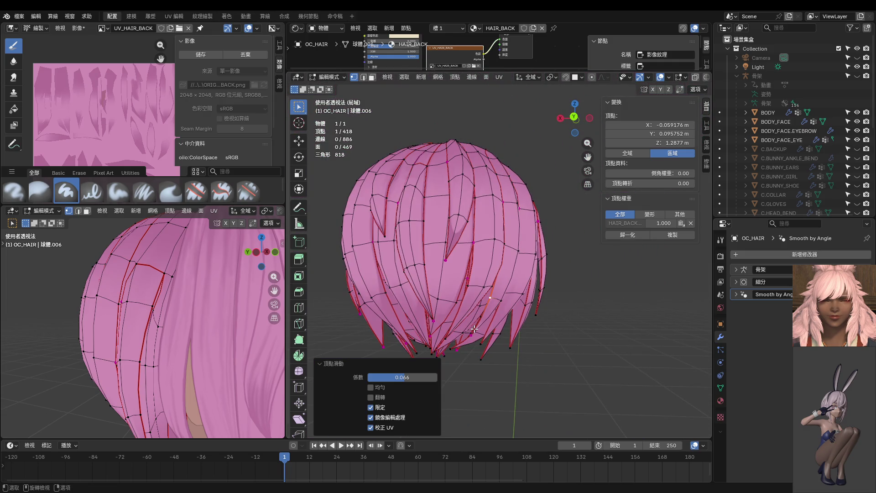
# Switch to Back Ortho view and grab a strand vertex into a new position
pyautogui.press('ctrl+KP_1')
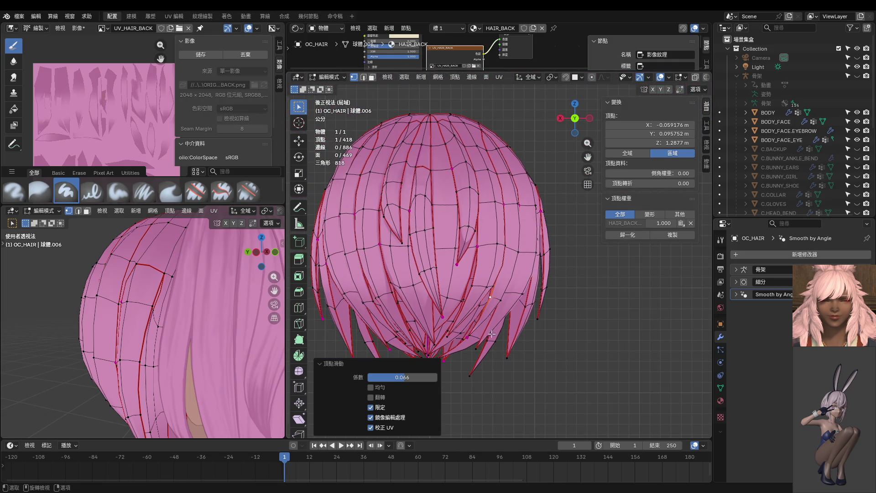
pyautogui.scroll(-3, 489, 334)
pyautogui.scroll(2, 497, 327)
pyautogui.scroll(3, 511, 319)
pyautogui.click(532, 297)
pyautogui.press('g')
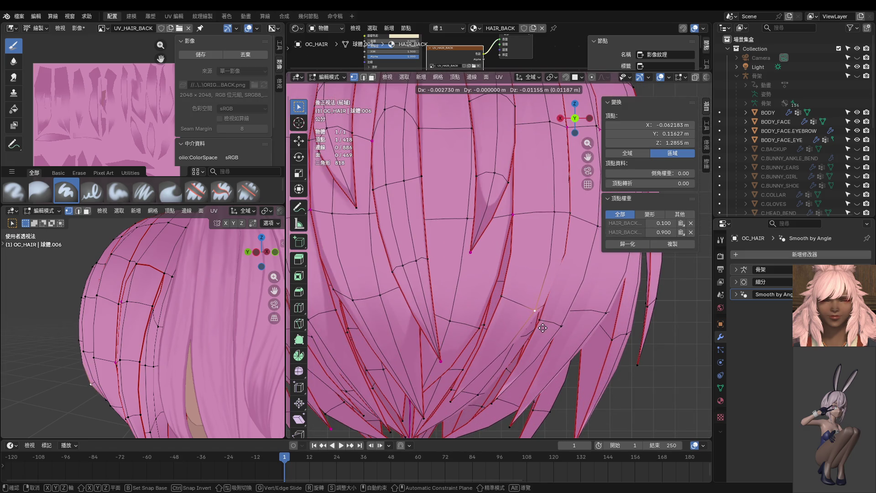
pyautogui.click(538, 338)
# Shrink/fatten two vertices along their normals, one by 0.00306
pyautogui.moveTo(537, 339)
pyautogui.mouseDown(button='middle')
pyautogui.moveTo(511, 315)
pyautogui.moveTo(456, 303)
pyautogui.moveTo(442, 257)
pyautogui.moveTo(451, 238)
pyautogui.moveTo(432, 279)
pyautogui.mouseUp(button='middle')
pyautogui.hotkey('alt', 's')
pyautogui.click(456, 303)
pyautogui.click(445, 249)
pyautogui.hotkey('alt', 's')
pyautogui.click(446, 246)
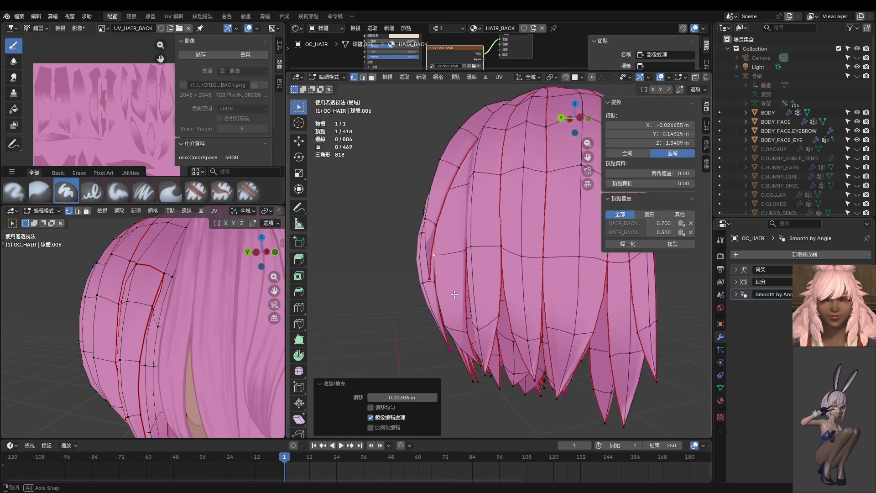
# Move a vertex on the hair crown to smooth the top strand
pyautogui.moveTo(432, 278)
pyautogui.mouseDown(button='middle')
pyautogui.moveTo(516, 295)
pyautogui.moveTo(514, 234)
pyautogui.moveTo(519, 287)
pyautogui.mouseUp(button='middle')
pyautogui.keyDown('shift'); pyautogui.click(510, 276); pyautogui.keyUp('shift')
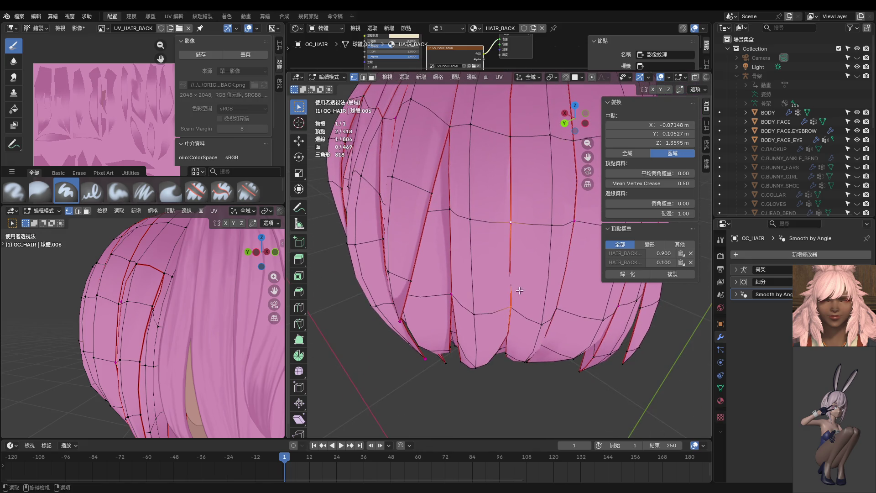
pyautogui.moveTo(516, 251); pyautogui.dragTo(499, 243, button='middle')
pyautogui.click(500, 243)
pyautogui.press('g')
pyautogui.click(503, 189)
# Reposition an upper strand vertex twice and adjust the vertex below it
pyautogui.click(495, 173)
pyautogui.press('g')
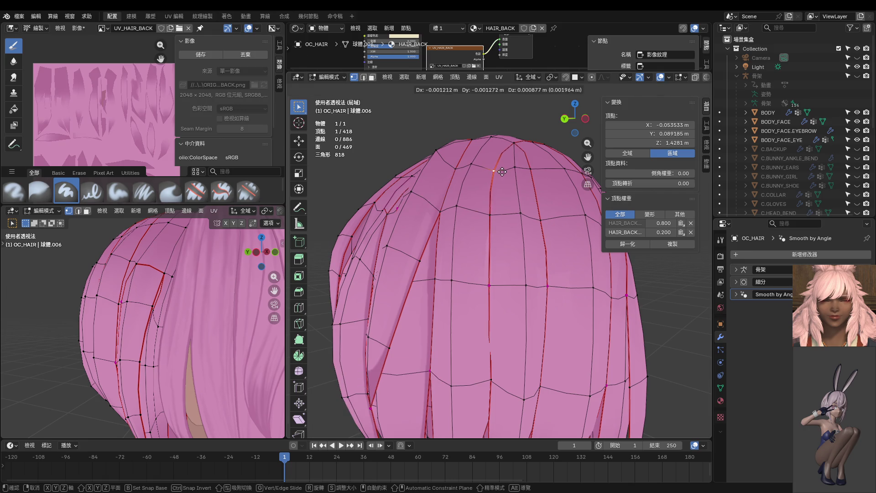
pyautogui.click(505, 172)
pyautogui.press('g')
pyautogui.click(502, 178)
pyautogui.click(485, 278)
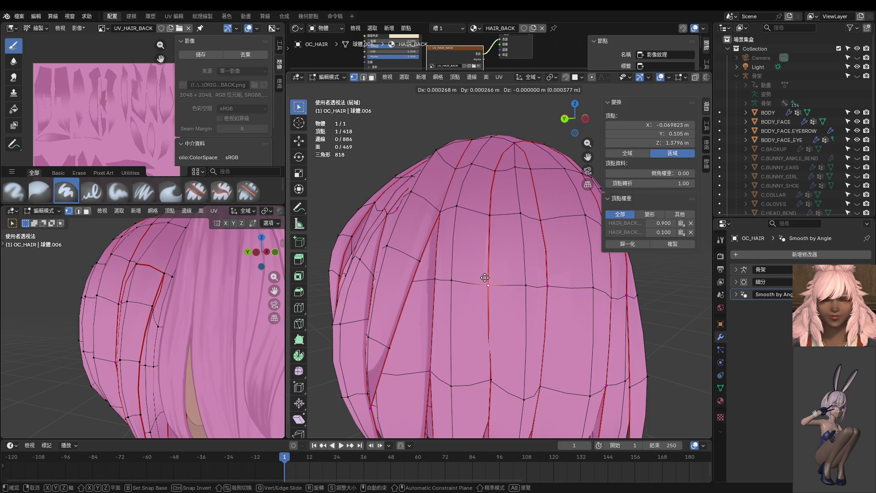
pyautogui.click(484, 277)
# Move vertices on the lower strands to even out their curves
pyautogui.moveTo(486, 279)
pyautogui.mouseDown(button='middle')
pyautogui.moveTo(478, 273)
pyautogui.moveTo(485, 296)
pyautogui.moveTo(452, 309)
pyautogui.moveTo(464, 293)
pyautogui.mouseUp(button='middle')
pyautogui.press('g')
pyautogui.click(485, 297)
pyautogui.click(446, 303)
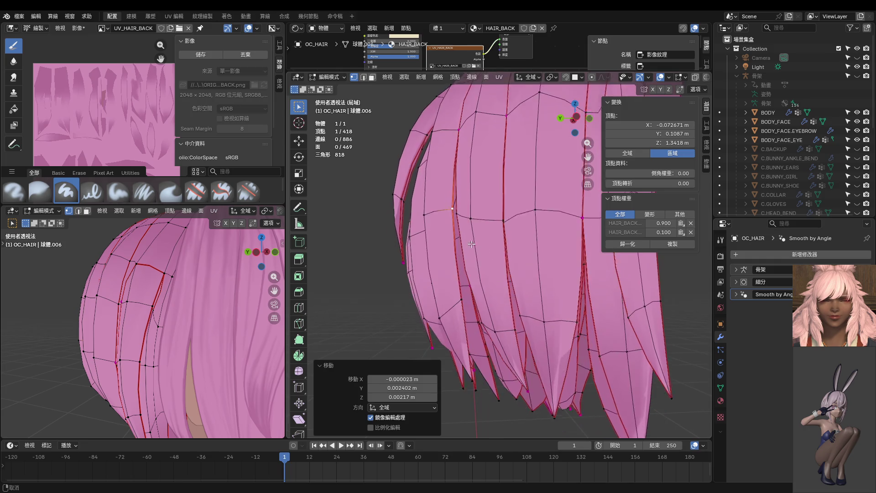
pyautogui.click(464, 293)
pyautogui.press('g')
pyautogui.click(466, 315)
# Adjust a lower hair-tip vertex and an upper strand vertex
pyautogui.click(478, 377)
pyautogui.press('g')
pyautogui.click(491, 374)
pyautogui.moveTo(491, 373); pyautogui.dragTo(541, 332, button='middle')
pyautogui.click(541, 208)
pyautogui.press('g')
pyautogui.click(540, 207)
# Raise one more upper strand vertex by about 0.006308 m
pyautogui.moveTo(540, 206); pyautogui.dragTo(493, 236, button='middle')
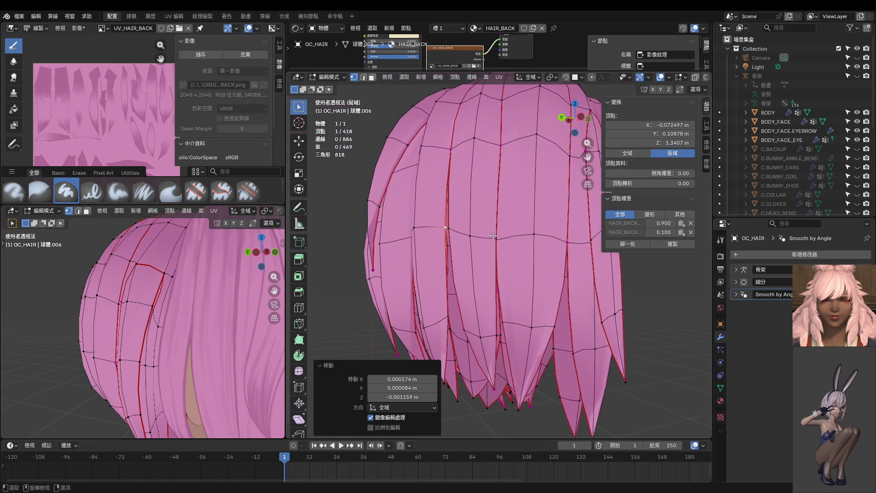
pyautogui.click(495, 235)
pyautogui.press('g')
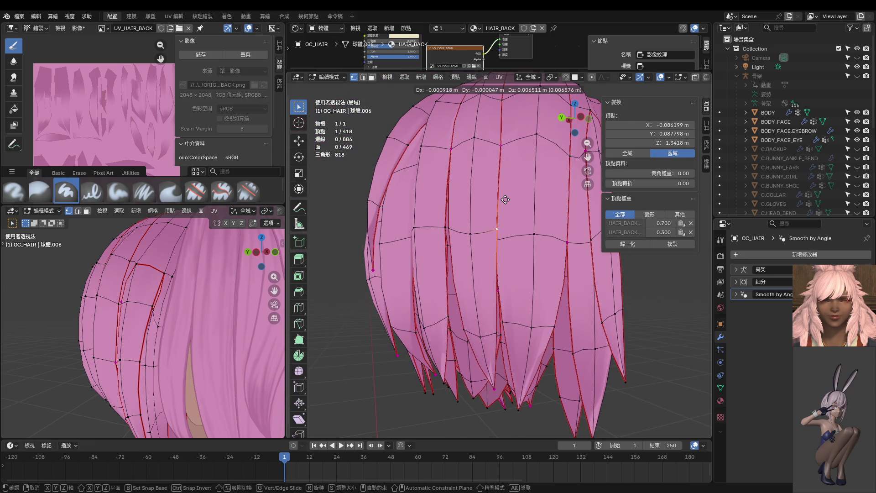
pyautogui.click(503, 200)
pyautogui.moveTo(503, 200); pyautogui.dragTo(512, 215, button='middle')
# Move two strand vertices near the crown of the back hair
pyautogui.click(505, 204)
pyautogui.press('g')
pyautogui.click(515, 149)
pyautogui.click(515, 149)
pyautogui.press('g')
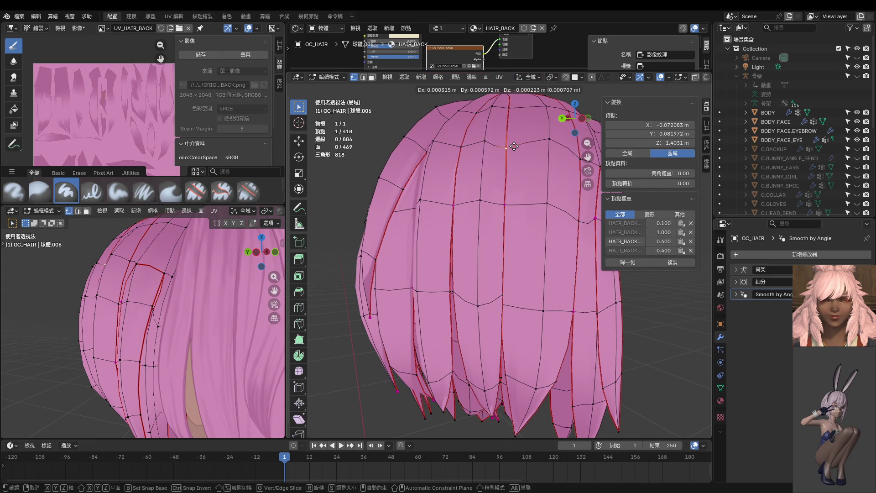
pyautogui.click(515, 146)
# Move a lower strand vertex down and nudge the top vertex slightly
pyautogui.click(520, 202)
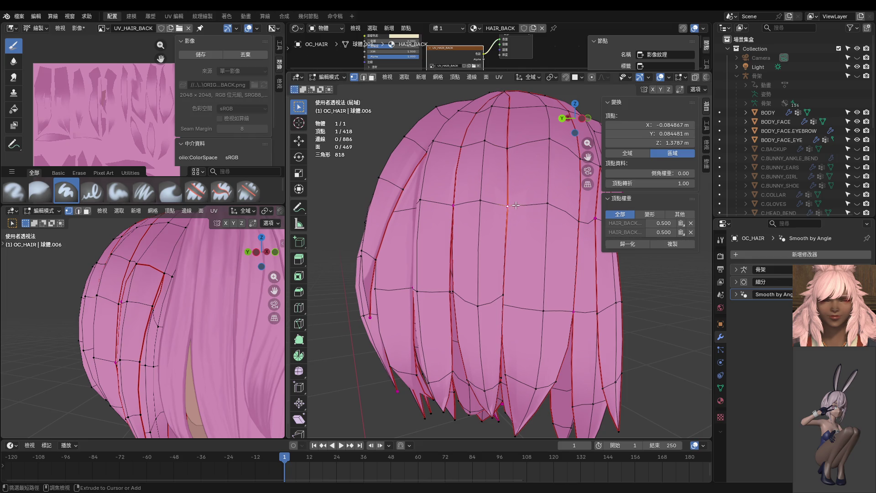
pyautogui.press('g')
pyautogui.click(522, 294)
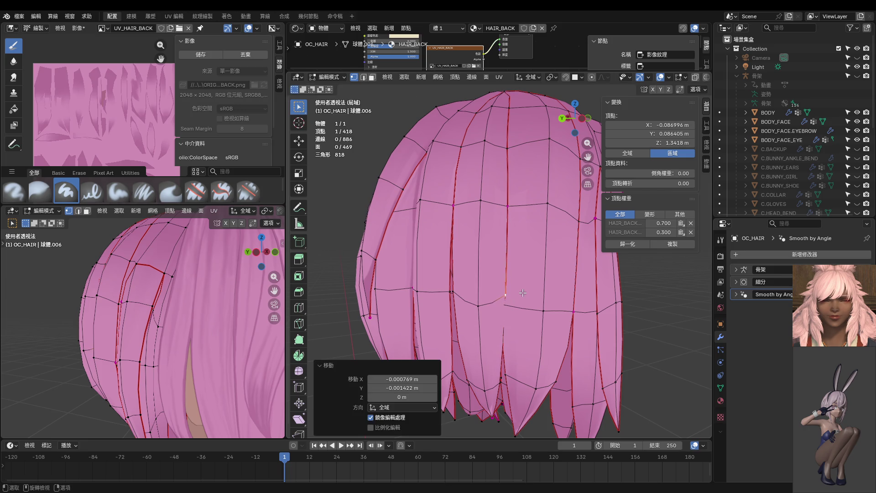
pyautogui.click(511, 148)
pyautogui.press('g')
pyautogui.click(512, 146)
# From a side view, move a strand vertex along the X axis only, then vertex-slide it
pyautogui.moveTo(512, 147)
pyautogui.mouseDown(button='middle')
pyautogui.moveTo(472, 181)
pyautogui.moveTo(477, 298)
pyautogui.moveTo(473, 271)
pyautogui.moveTo(490, 275)
pyautogui.moveTo(483, 197)
pyautogui.mouseUp(button='middle')
pyautogui.scroll(2, 482, 217)
pyautogui.scroll(1, 485, 223)
pyautogui.click(477, 230)
pyautogui.press('g')
pyautogui.press('x')
pyautogui.click(476, 271)
pyautogui.press('g')
pyautogui.press('g')
pyautogui.click(473, 270)
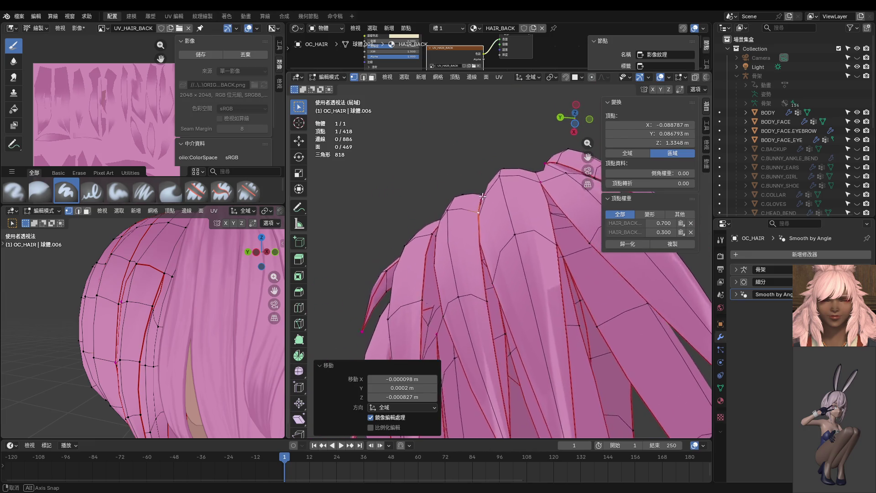
# Select a side-strand edge, then return to Object Mode to view the smoothed hair
pyautogui.moveTo(483, 197)
pyautogui.mouseDown(button='middle')
pyautogui.moveTo(522, 233)
pyautogui.moveTo(530, 310)
pyautogui.mouseUp(button='middle')
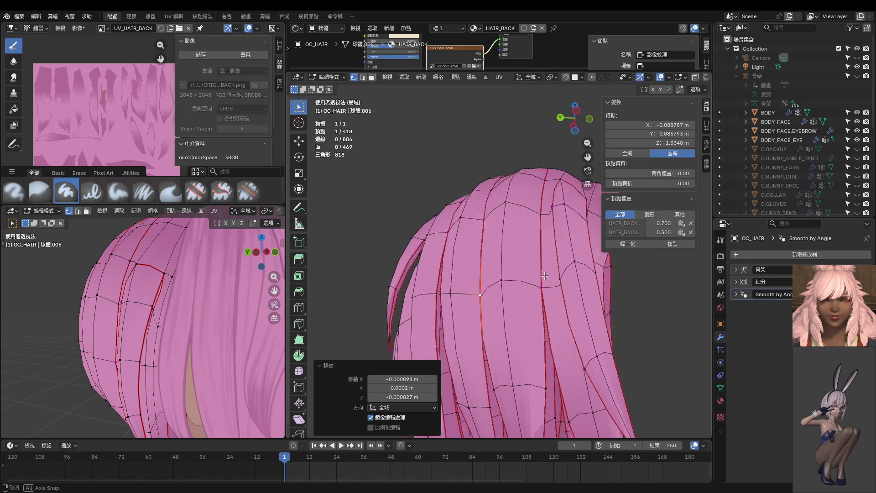
pyautogui.click(542, 238)
pyautogui.moveTo(542, 239); pyautogui.dragTo(633, 247, button='middle')
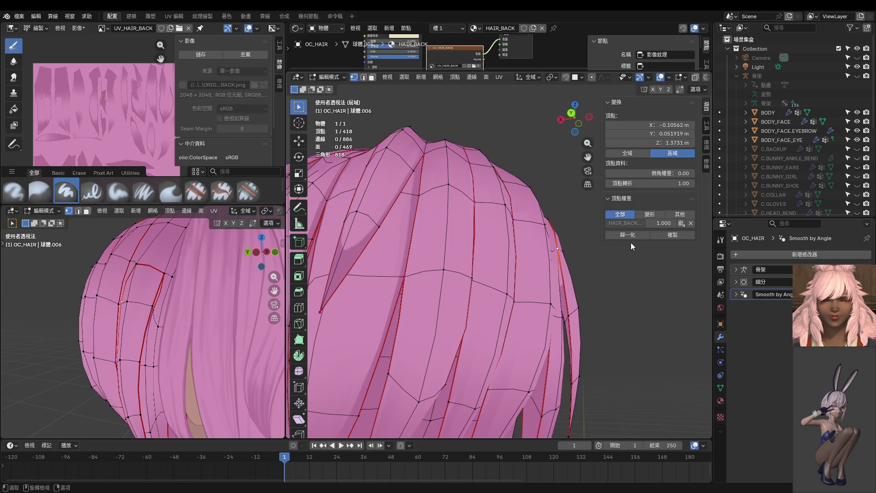
pyautogui.keyDown('shift'); pyautogui.click(569, 309); pyautogui.keyUp('shift')
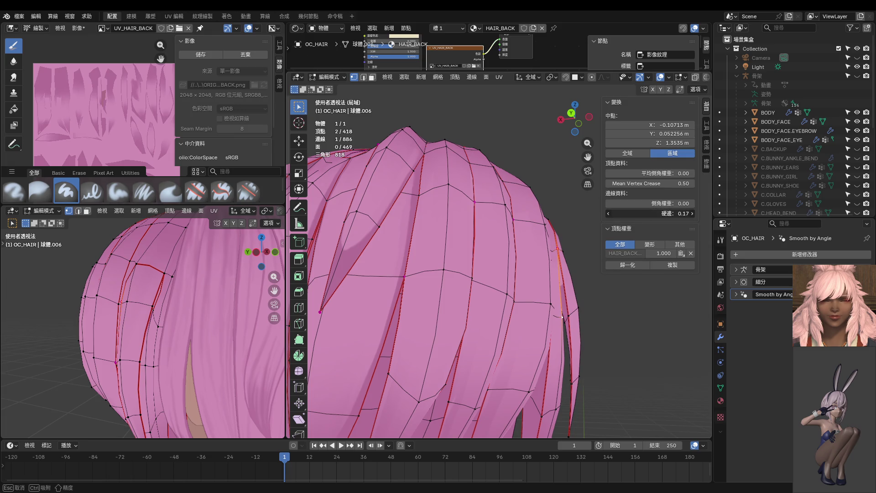
pyautogui.moveTo(647, 215)
pyautogui.mouseDown(button='middle')
pyautogui.moveTo(483, 267)
pyautogui.moveTo(505, 291)
pyautogui.mouseUp(button='middle')
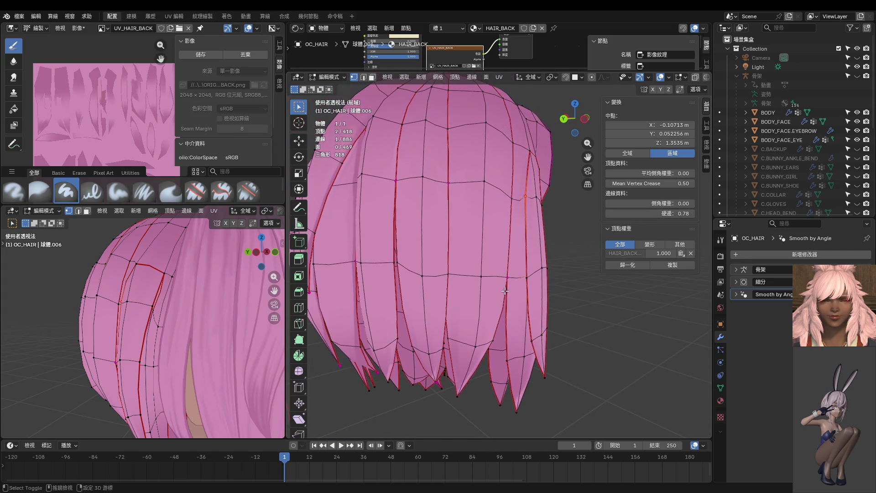
pyautogui.click(560, 303)
pyautogui.moveTo(571, 307)
pyautogui.mouseDown(button='middle')
pyautogui.moveTo(550, 207)
pyautogui.moveTo(576, 338)
pyautogui.moveTo(575, 377)
pyautogui.moveTo(536, 362)
pyautogui.moveTo(537, 350)
pyautogui.mouseUp(button='middle')
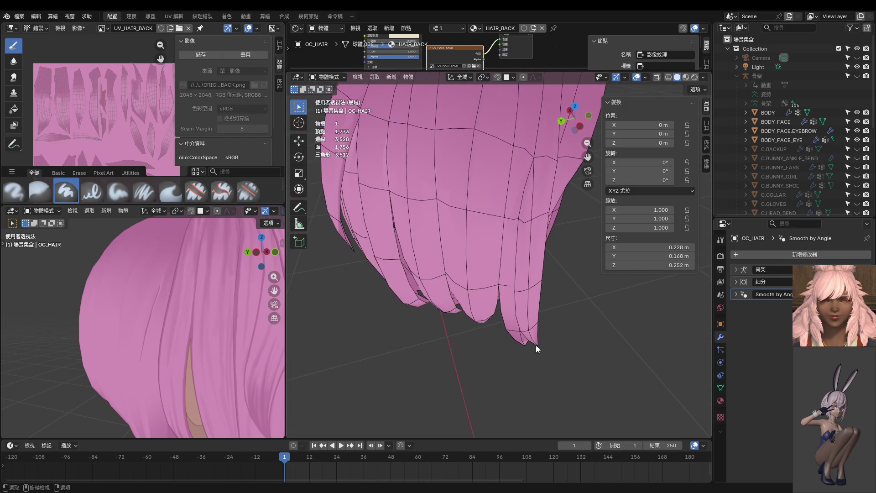
# Orbit the second view around the head and switch to Back Ortho view
pyautogui.scroll(-3, 231, 295)
pyautogui.scroll(-3, 234, 293)
pyautogui.moveTo(209, 294)
pyautogui.mouseDown(button='middle')
pyautogui.moveTo(232, 310)
pyautogui.moveTo(197, 313)
pyautogui.moveTo(145, 294)
pyautogui.moveTo(195, 294)
pyautogui.moveTo(174, 285)
pyautogui.mouseUp(button='middle')
pyautogui.scroll(4, 176, 297)
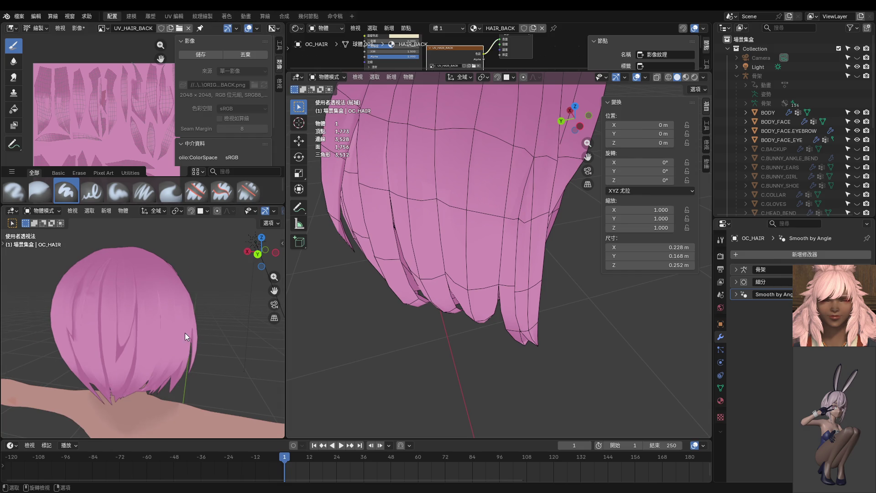
pyautogui.press('ctrl+KP_1')
pyautogui.scroll(-2, 388, 319)
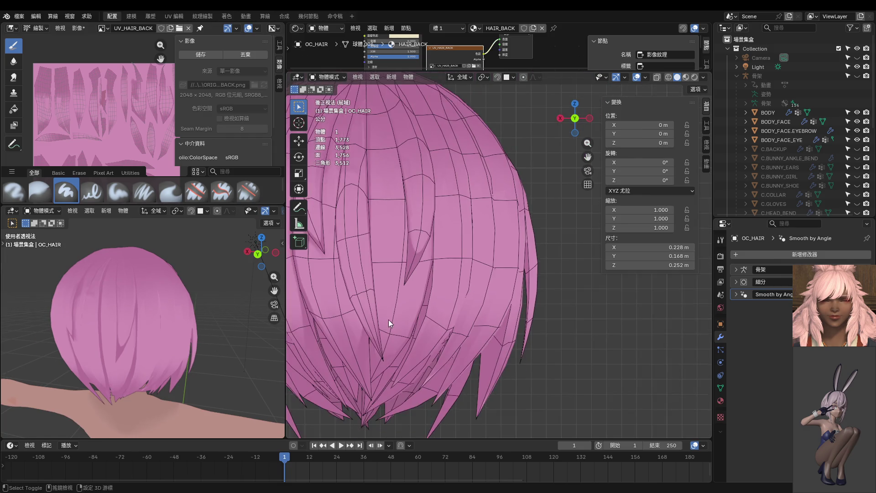
pyautogui.scroll(2, 393, 328)
# Select the whole hair strip in face mode and switch to Texture Paint
pyautogui.press('Tab')
pyautogui.scroll(2, 392, 327)
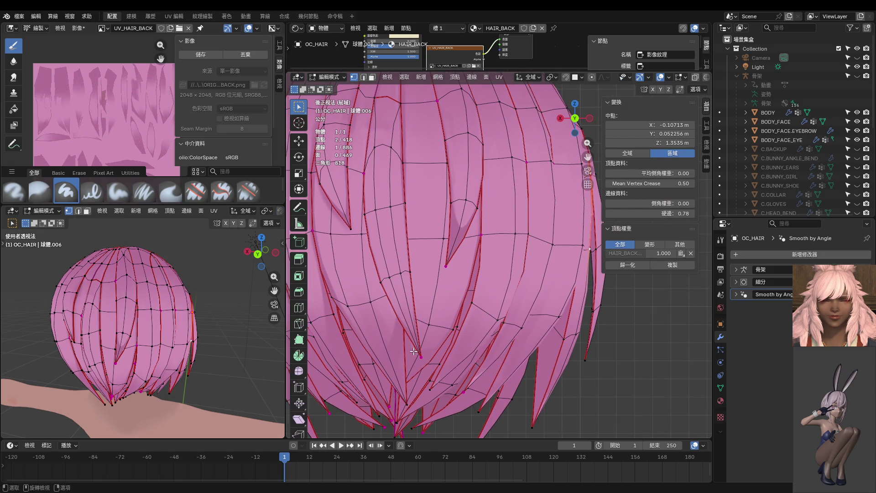
pyautogui.scroll(1, 492, 303)
pyautogui.press('3')
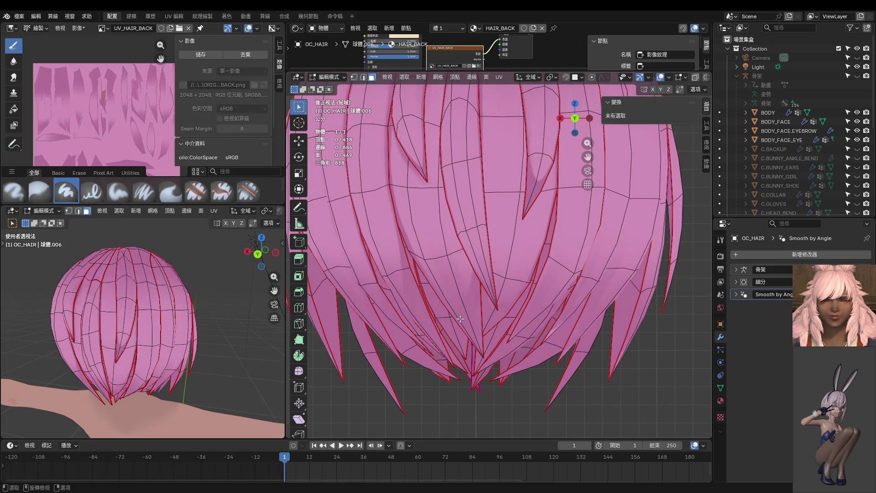
pyautogui.press('l')
pyautogui.hotkey('ctrl', 'Tab')
pyautogui.click(483, 279)
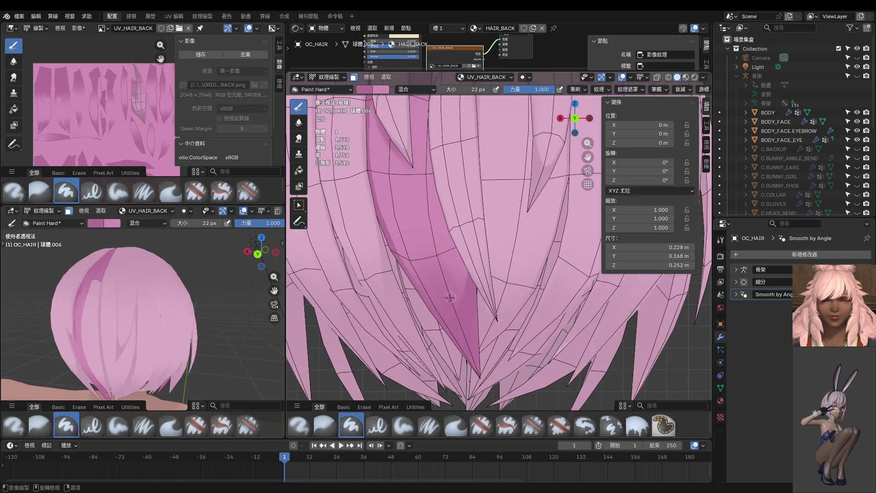
# Enlarge the paint brush to 52 px
pyautogui.moveTo(483, 279); pyautogui.dragTo(465, 224, button='middle')
pyautogui.scroll(2, 464, 224)
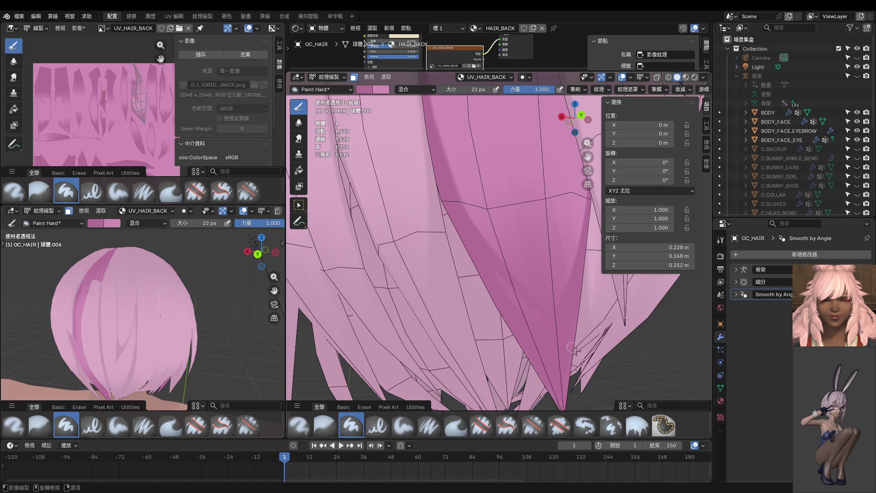
pyautogui.press('f')
pyautogui.click(523, 314)
# Orbit around the hair mesh and switch OC_HAIR back to Object Mode
pyautogui.moveTo(546, 332); pyautogui.dragTo(551, 267, button='middle')
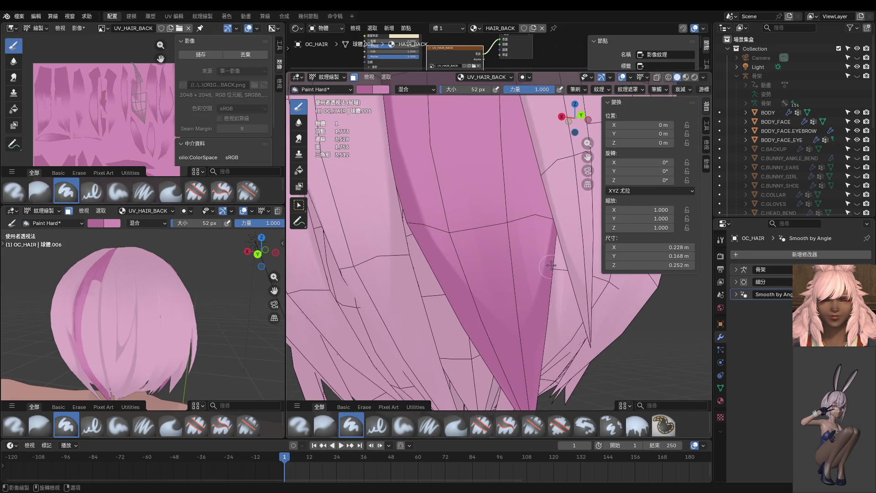
pyautogui.scroll(-5, 558, 310)
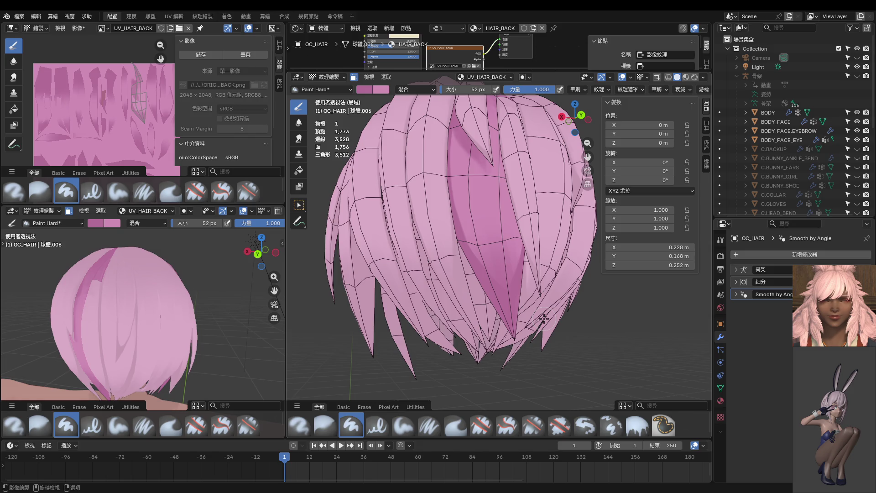
pyautogui.moveTo(535, 289)
pyautogui.mouseDown(button='middle')
pyautogui.moveTo(522, 263)
pyautogui.moveTo(491, 279)
pyautogui.mouseUp(button='middle')
pyautogui.hotkey('ctrl', 'Tab')
pyautogui.click(489, 276)
# Enter Edit Mode on OC_HAIR and slide a strand vertex along its edge
pyautogui.hotkey('ctrl', 'Tab')
pyautogui.click(554, 284)
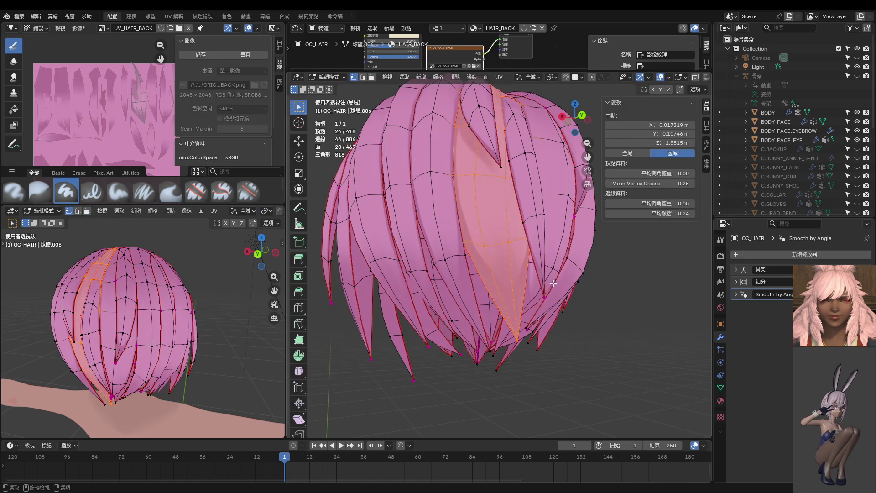
pyautogui.click(487, 245)
pyautogui.moveTo(486, 245); pyautogui.dragTo(537, 256, button='middle')
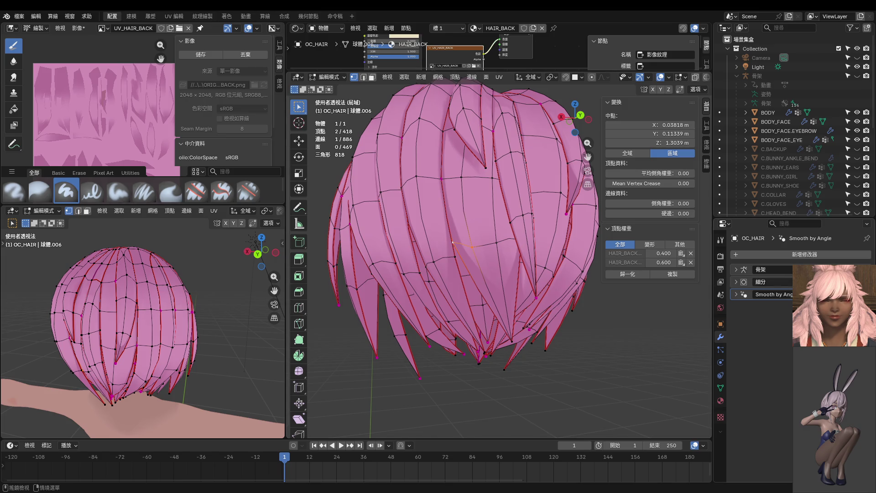
pyautogui.press('g')
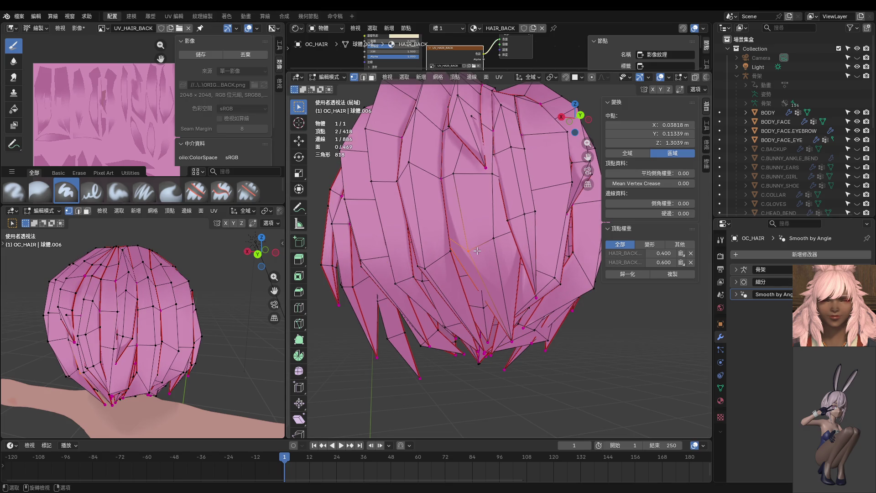
pyautogui.click(469, 251)
pyautogui.hotkey('shift', 'v')
pyautogui.click(468, 242)
pyautogui.moveTo(517, 237)
pyautogui.mouseDown(button='middle')
pyautogui.moveTo(518, 207)
pyautogui.moveTo(436, 256)
pyautogui.moveTo(502, 248)
pyautogui.mouseUp(button='middle')
# Slide more strand vertices along their edges, at factors 0.135 and 0.110
pyautogui.click(436, 254)
pyautogui.hotkey('shift', 'v')
pyautogui.click(512, 250)
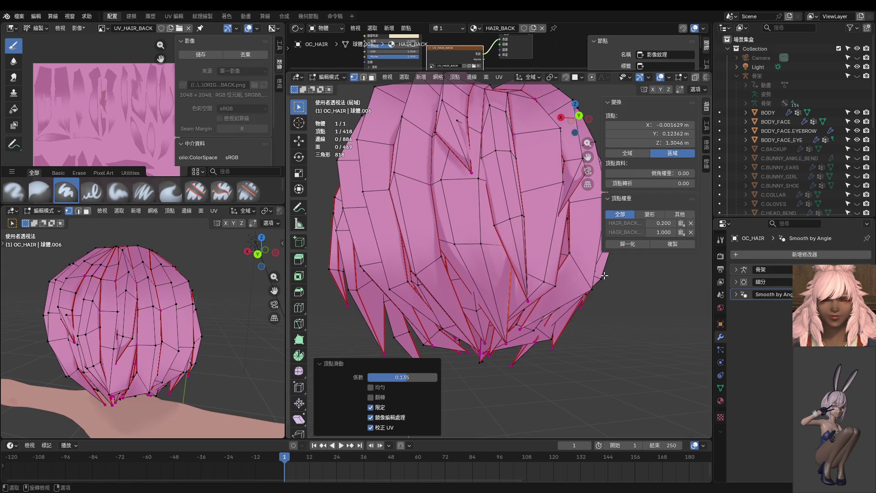
pyautogui.press('g')
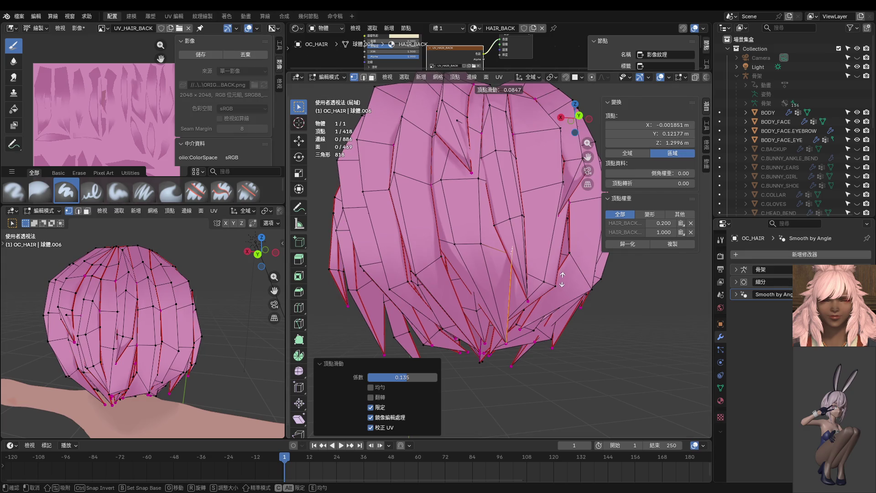
pyautogui.click(562, 280)
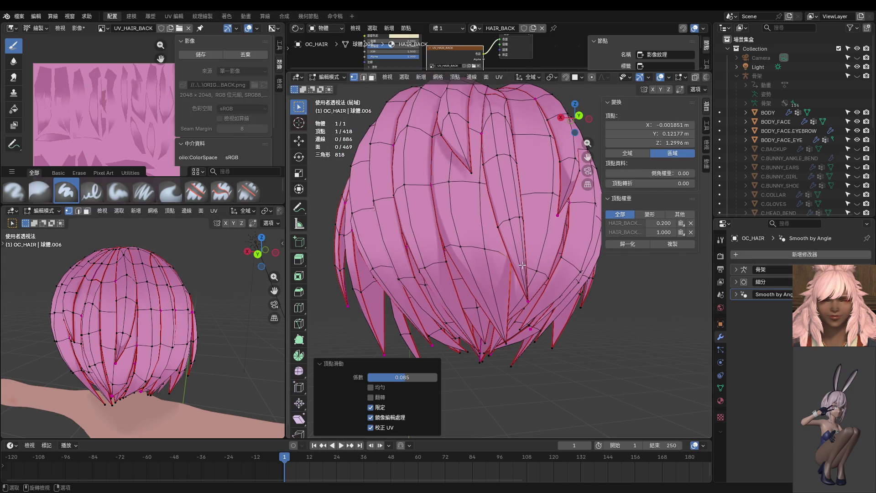
pyautogui.hotkey('shift', 'v')
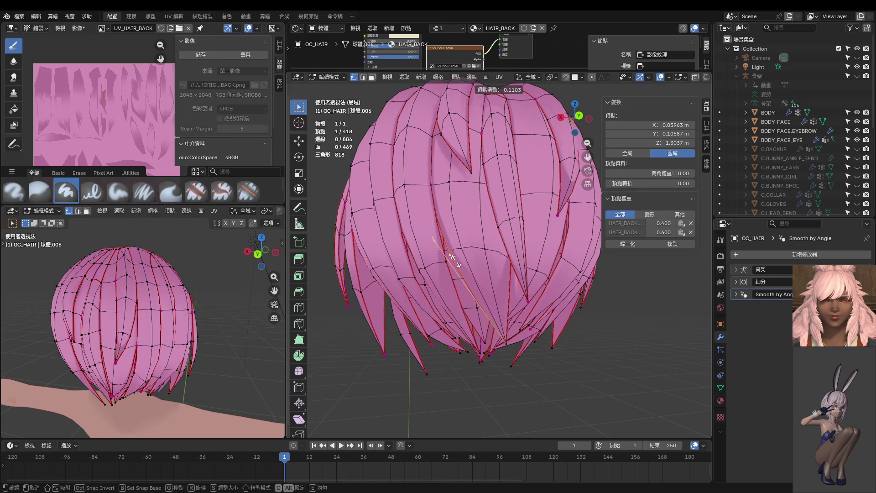
pyautogui.click(452, 258)
# In the back view, move another strand vertex freely and select a small edge loop
pyautogui.press('ctrl+KP_1')
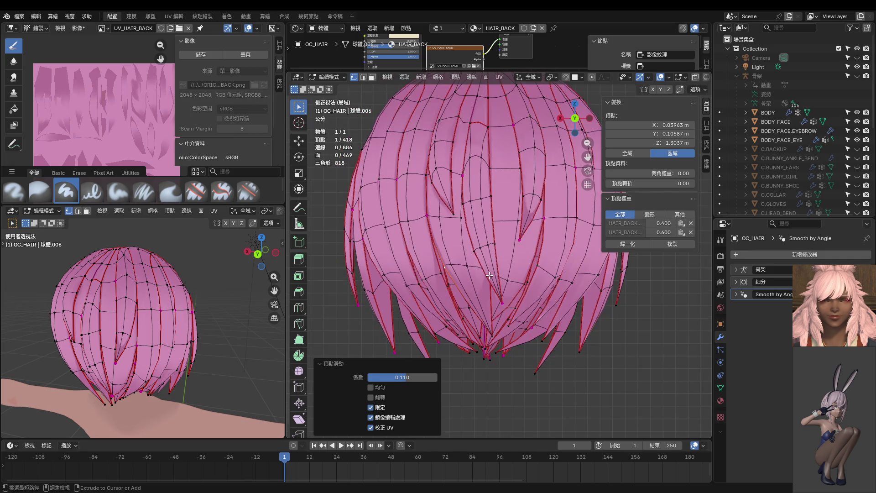
pyautogui.hotkey('shift', 'v')
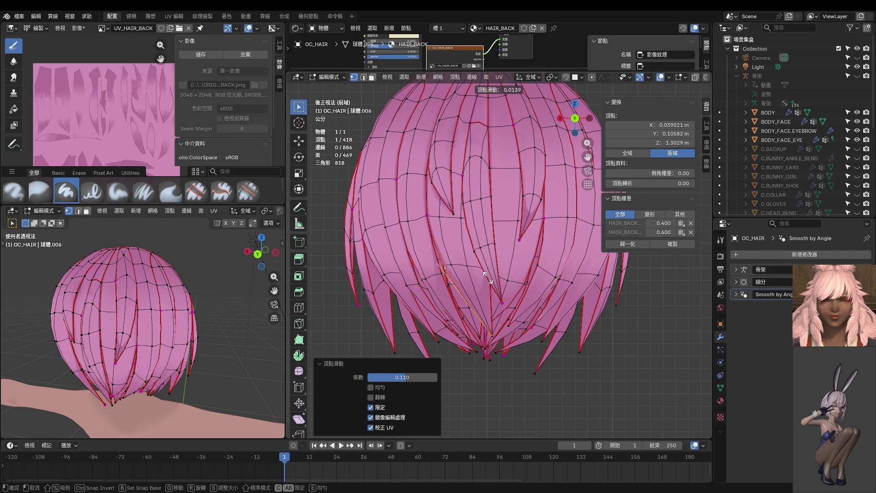
pyautogui.press('g')
pyautogui.click(488, 278)
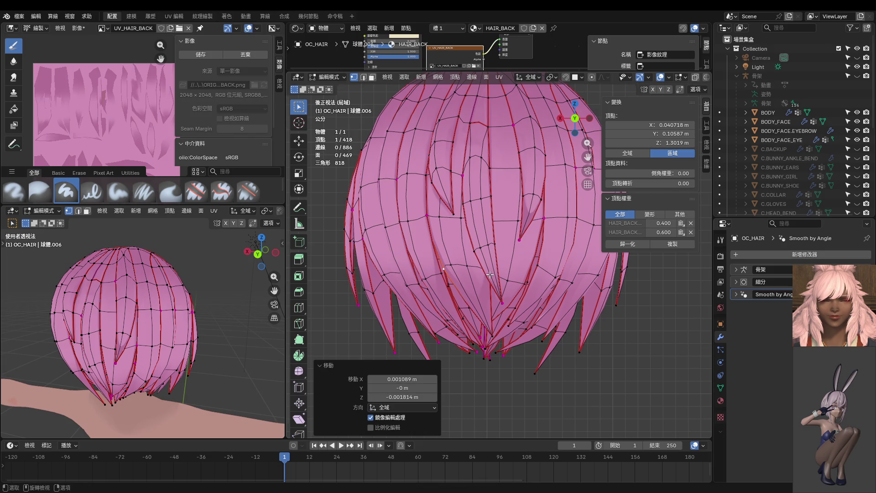
pyautogui.scroll(3, 490, 274)
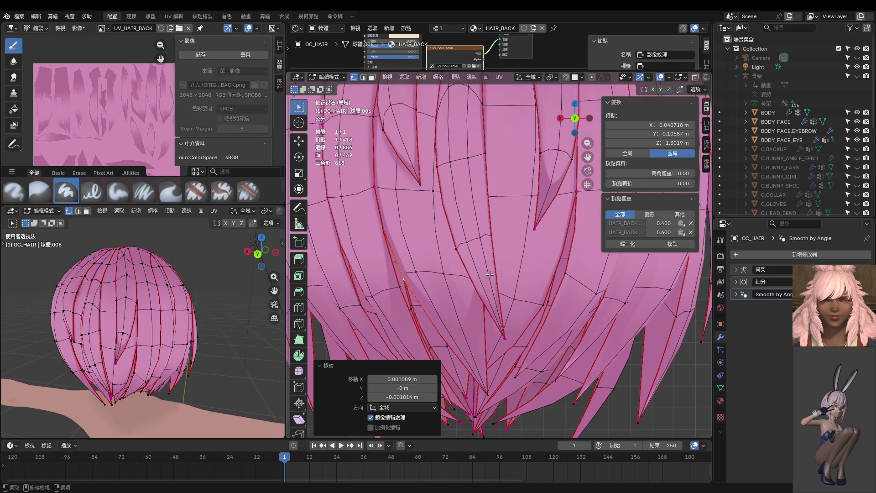
pyautogui.keyDown('alt'); pyautogui.click(488, 234); pyautogui.keyUp('alt')
pyautogui.scroll(-3, 489, 235)
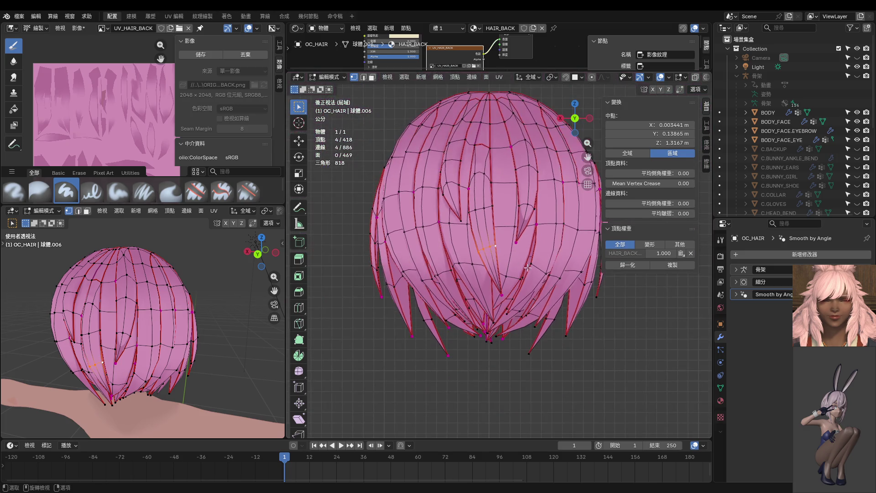
# Return to Object Mode, set the lower view to the back view, and undo the last change
pyautogui.press('Tab')
pyautogui.scroll(-4, 517, 326)
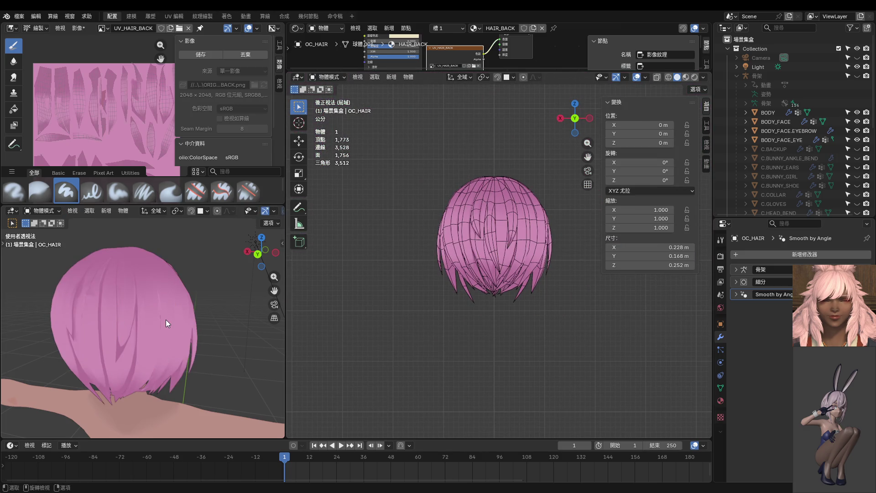
pyautogui.press('ctrl+KP_1')
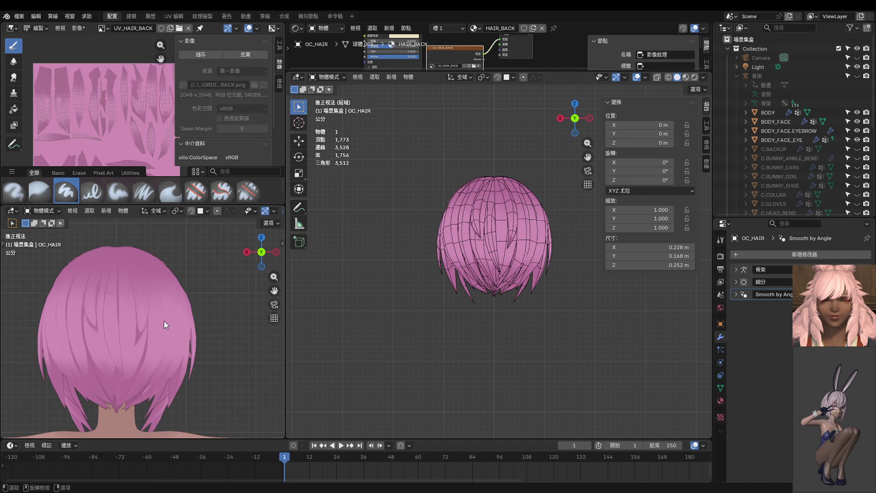
pyautogui.scroll(1, 147, 330)
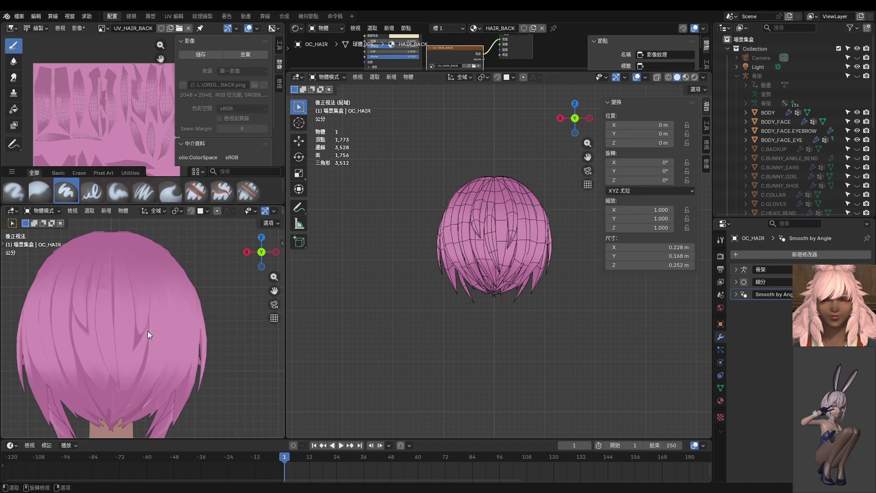
pyautogui.scroll(4, 473, 287)
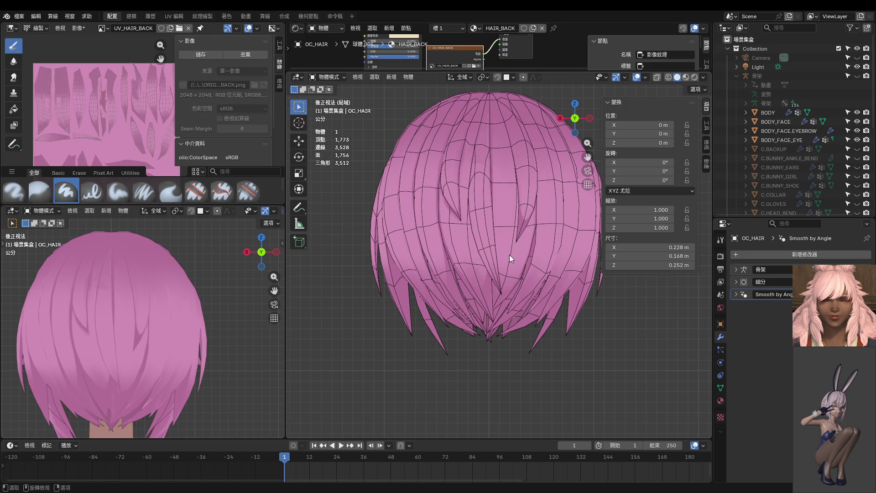
pyautogui.hotkey('ctrl', 'z')
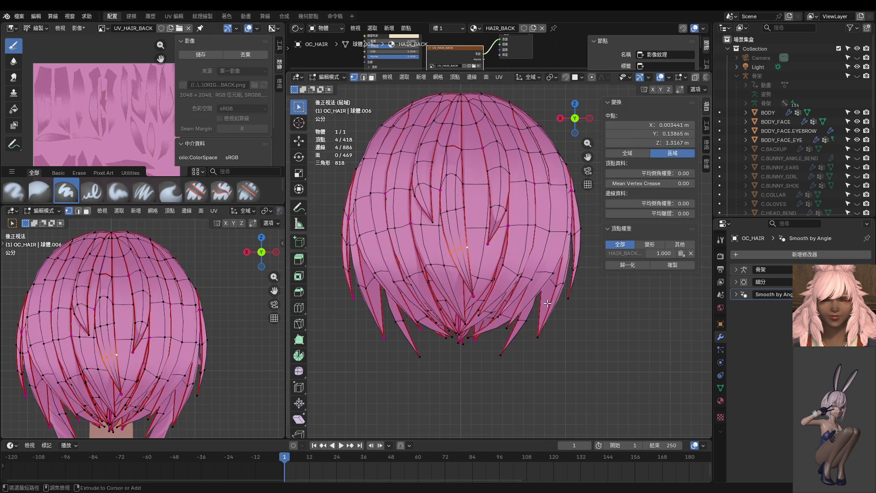
# Mask texture painting to a single hair face selected in Edit Mode
pyautogui.hotkey('ctrl', 'Tab')
pyautogui.press('Tab')
pyautogui.moveTo(493, 364)
pyautogui.mouseDown(button='middle')
pyautogui.moveTo(461, 329)
pyautogui.moveTo(482, 294)
pyautogui.mouseUp(button='middle')
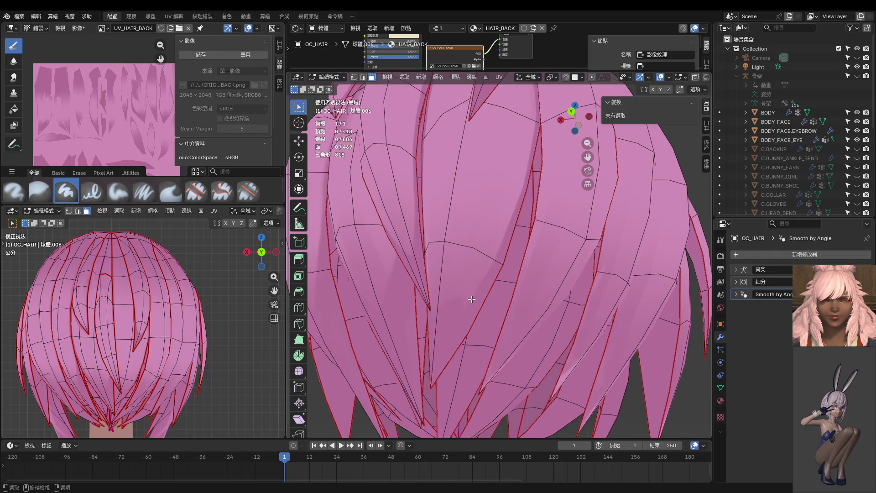
pyautogui.hotkey('ctrl', 'Tab')
pyautogui.hotkey('ctrl', 'Tab')
pyautogui.click(515, 308)
pyautogui.click(471, 294)
pyautogui.press('Tab')
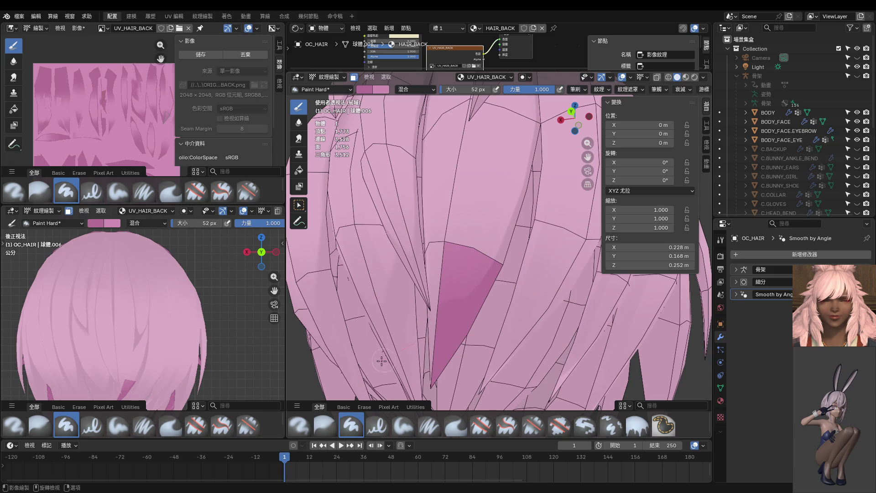
pyautogui.scroll(-5, 474, 334)
# Select a whole seam-bounded vertical strand with L and texture paint with it as the mask
pyautogui.hotkey('ctrl', 'Tab')
pyautogui.click(541, 265)
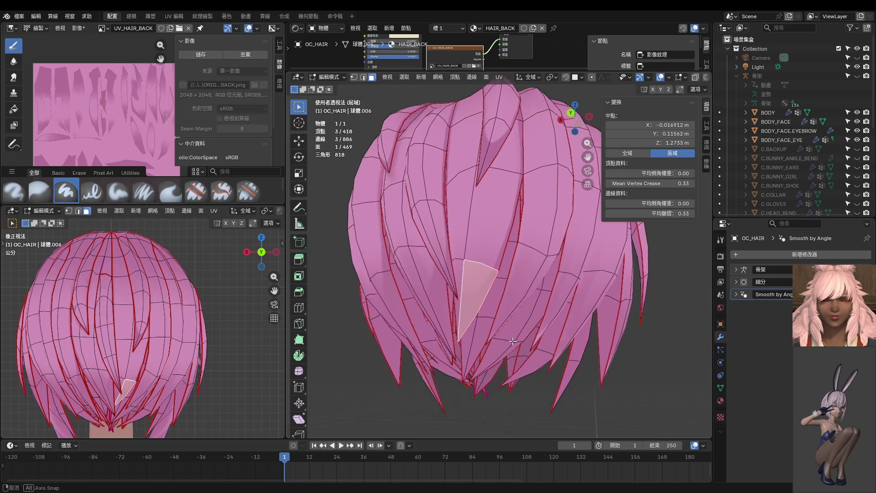
pyautogui.click(540, 255)
pyautogui.press('l')
pyautogui.keyDown('alt'); pyautogui.moveTo(535, 260); pyautogui.dragTo(535, 259, button='middle'); pyautogui.keyUp('alt')
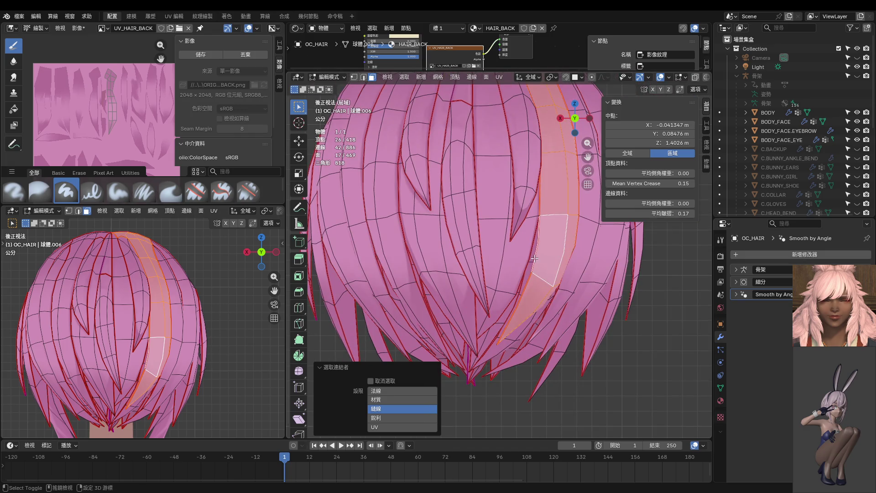
pyautogui.scroll(-2, 547, 243)
pyautogui.hotkey('ctrl', 'Tab')
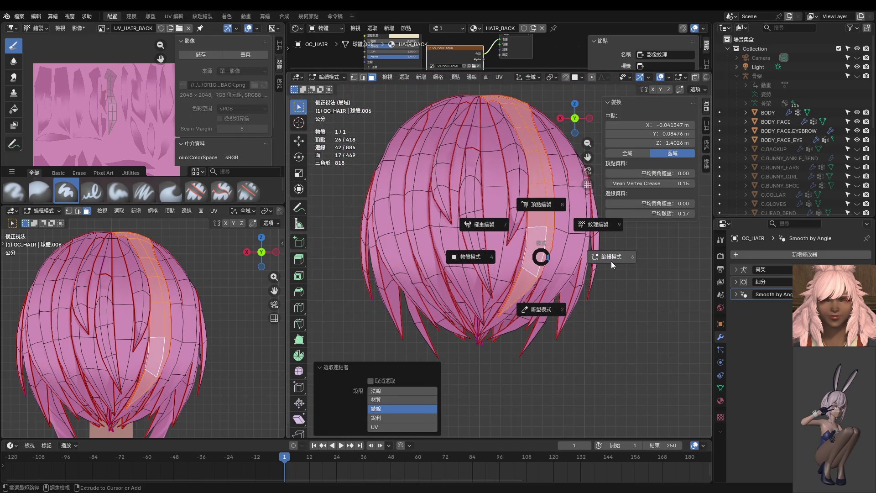
pyautogui.click(550, 244)
pyautogui.moveTo(550, 244); pyautogui.dragTo(490, 207, button='middle')
# Shrink the paint brush to 8 px and view the hair from above
pyautogui.press('f')
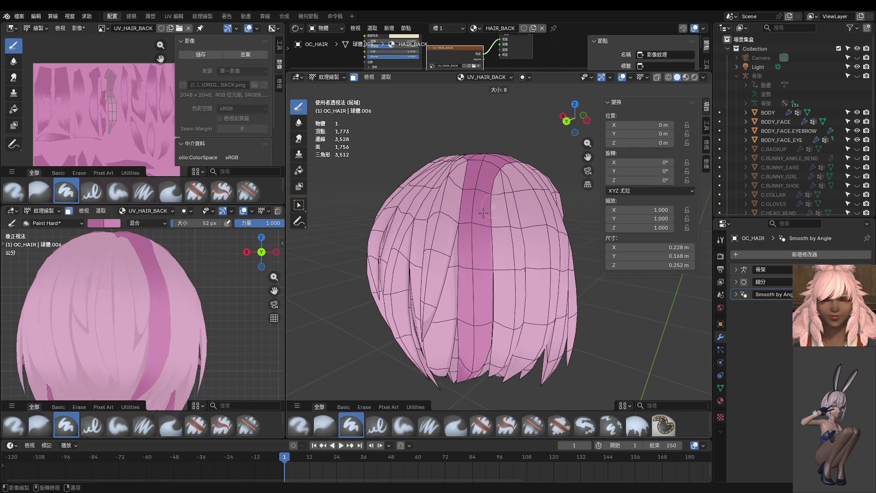
pyautogui.click(484, 212)
pyautogui.moveTo(489, 234); pyautogui.dragTo(470, 163, button='middle')
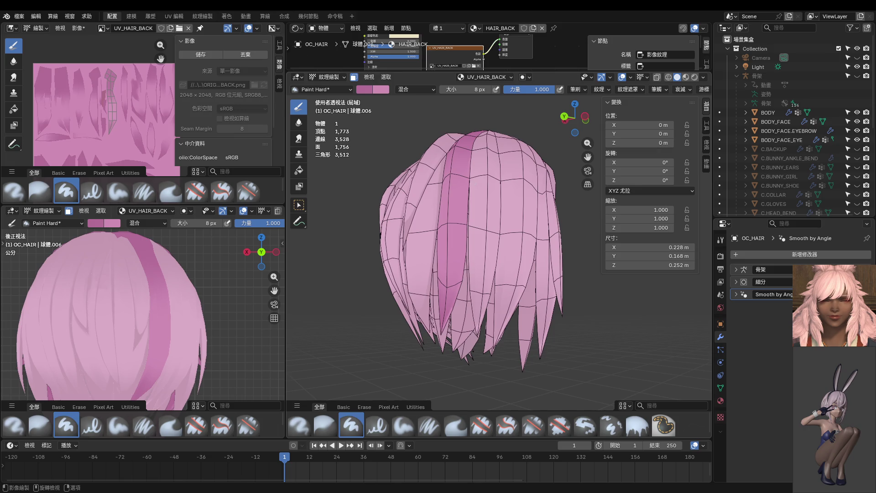
pyautogui.moveTo(459, 188); pyautogui.dragTo(478, 131, button='middle')
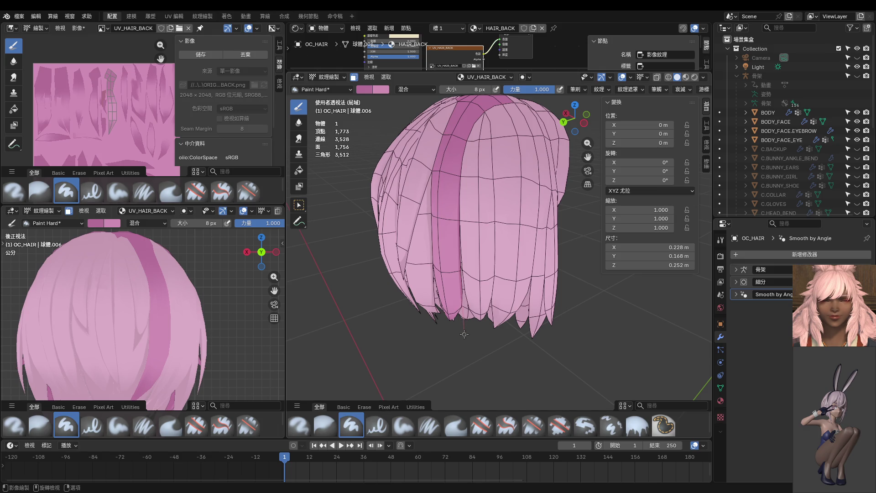
pyautogui.scroll(3, 466, 348)
pyautogui.moveTo(473, 289); pyautogui.dragTo(455, 205, button='middle')
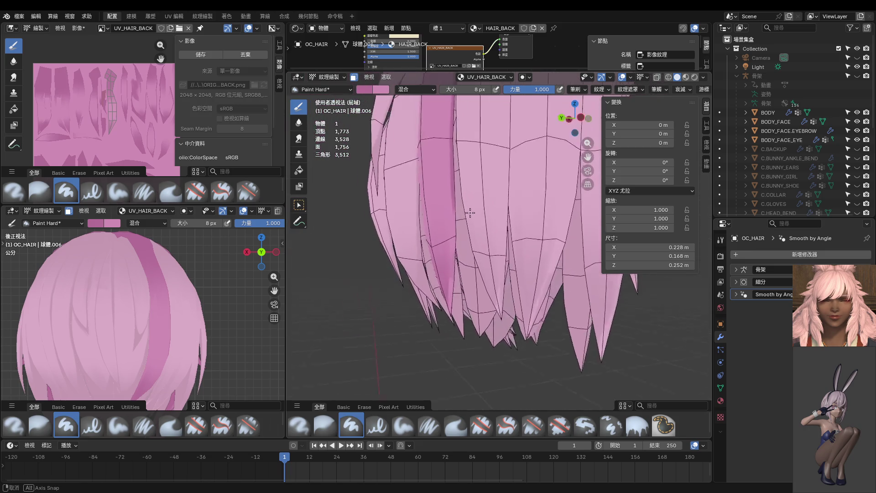
pyautogui.scroll(-3, 466, 192)
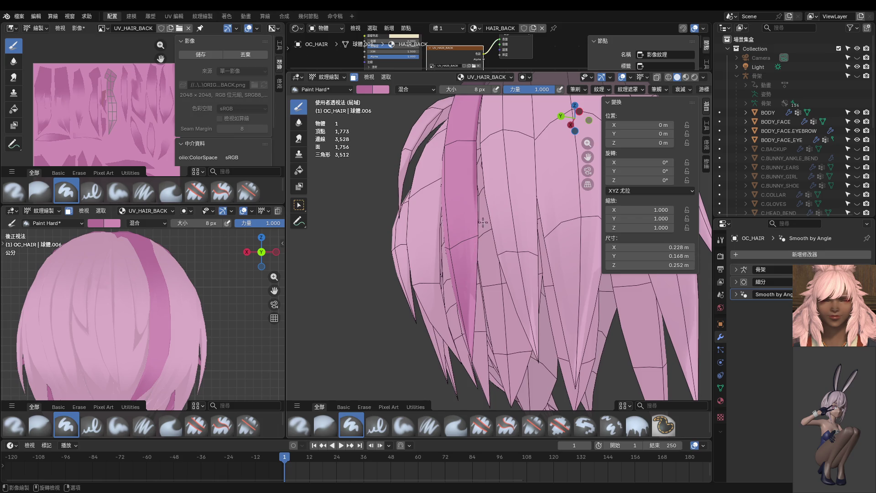
# Enlarge the brush to 12 px and paint a thin darker line down a hair strand
pyautogui.press(']')
pyautogui.press(']')
pyautogui.press(']')
pyautogui.moveTo(475, 303)
pyautogui.mouseDown(button='middle')
pyautogui.moveTo(520, 266)
pyautogui.moveTo(516, 260)
pyautogui.mouseUp(button='middle')
pyautogui.moveTo(500, 154); pyautogui.dragTo(488, 277)
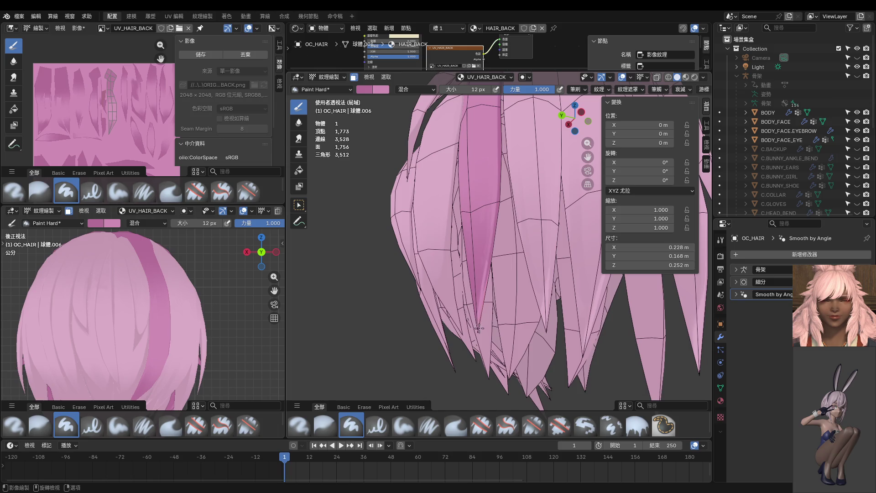
pyautogui.moveTo(486, 314)
pyautogui.mouseDown(button='middle')
pyautogui.moveTo(461, 223)
pyautogui.moveTo(468, 221)
pyautogui.mouseUp(button='middle')
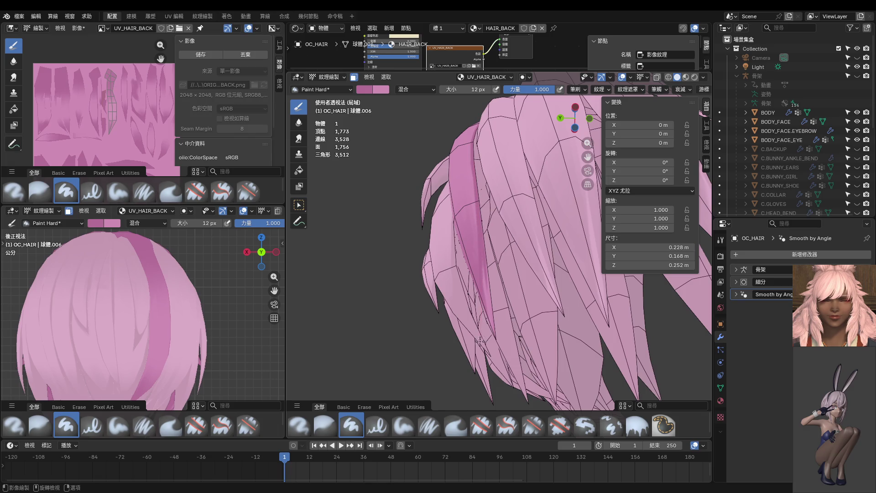
# Set the brush to 14 px and paint two darker pink passes along the dark strand
pyautogui.press('f')
pyautogui.click(491, 288)
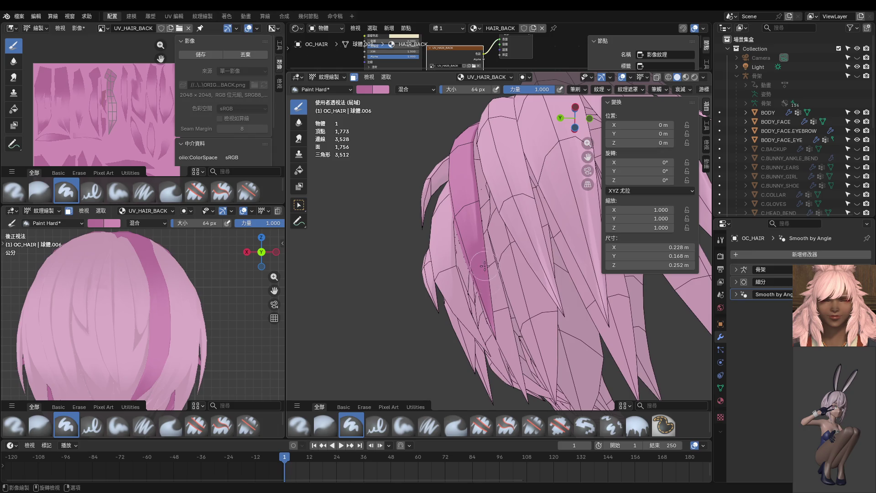
pyautogui.moveTo(482, 284); pyautogui.dragTo(455, 291, button='middle')
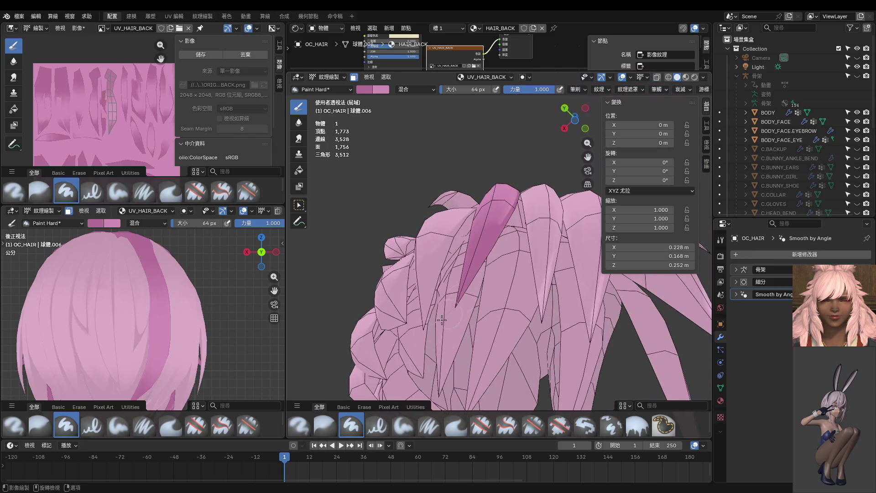
pyautogui.moveTo(456, 292); pyautogui.dragTo(485, 214, button='middle')
pyautogui.press('f')
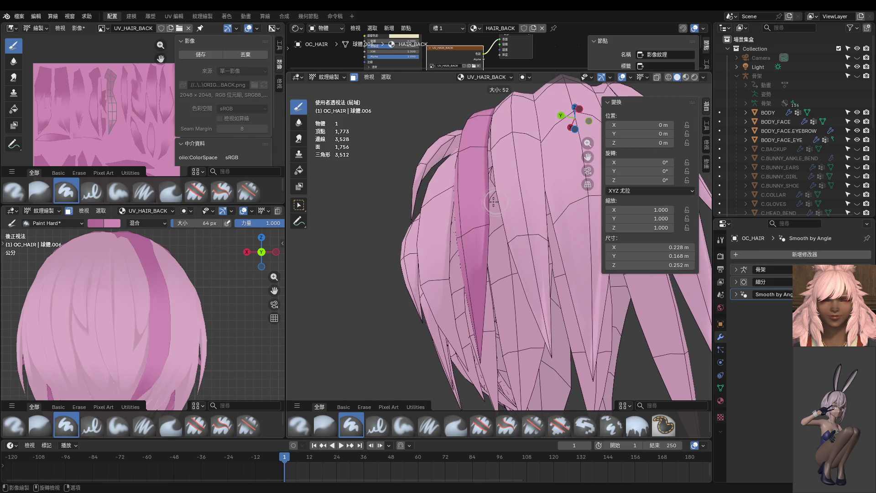
pyautogui.click(485, 209)
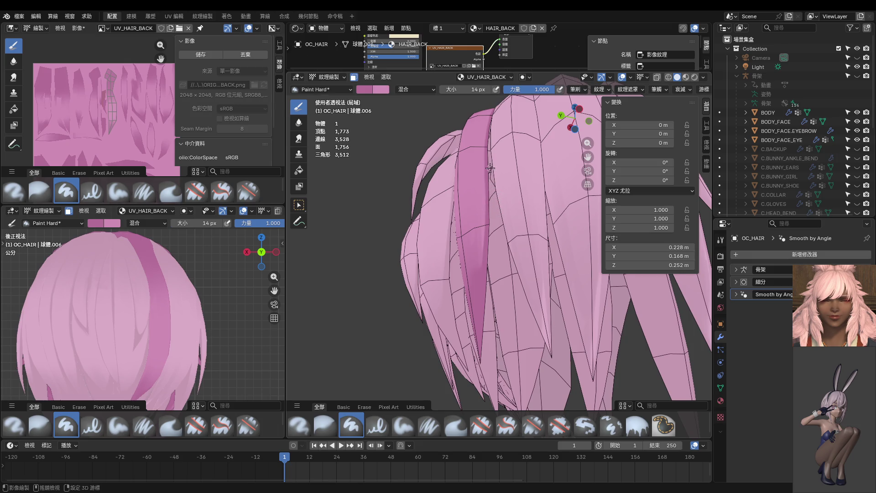
pyautogui.moveTo(491, 168); pyautogui.dragTo(491, 223, button='middle')
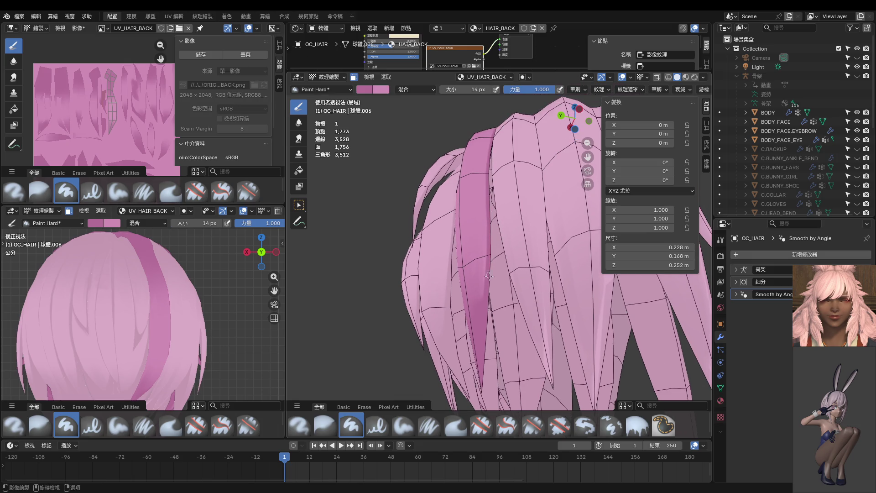
pyautogui.moveTo(489, 216); pyautogui.dragTo(465, 356)
pyautogui.moveTo(487, 245); pyautogui.dragTo(480, 294)
# Shrink the brush to 10 px and paint another darker stroke down the hair strip
pyautogui.scroll(3, 476, 342)
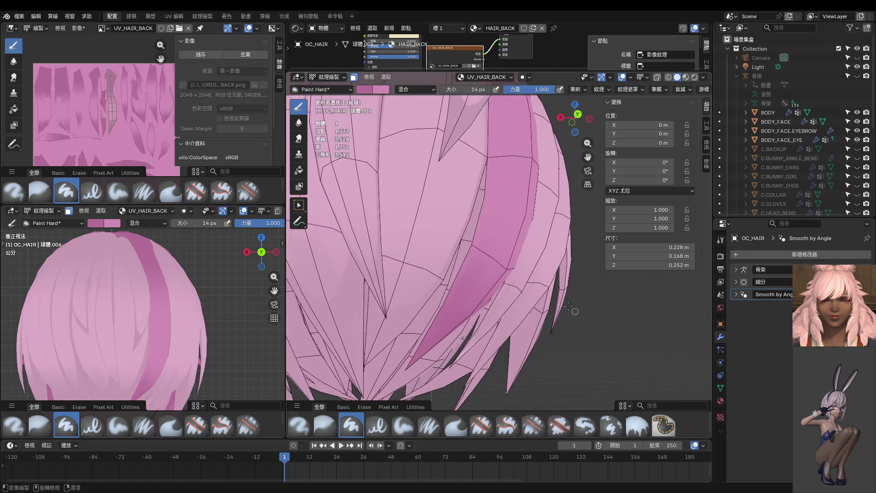
pyautogui.moveTo(475, 341); pyautogui.dragTo(482, 285, button='middle')
pyautogui.scroll(-1, 486, 182)
pyautogui.scroll(-2, 480, 197)
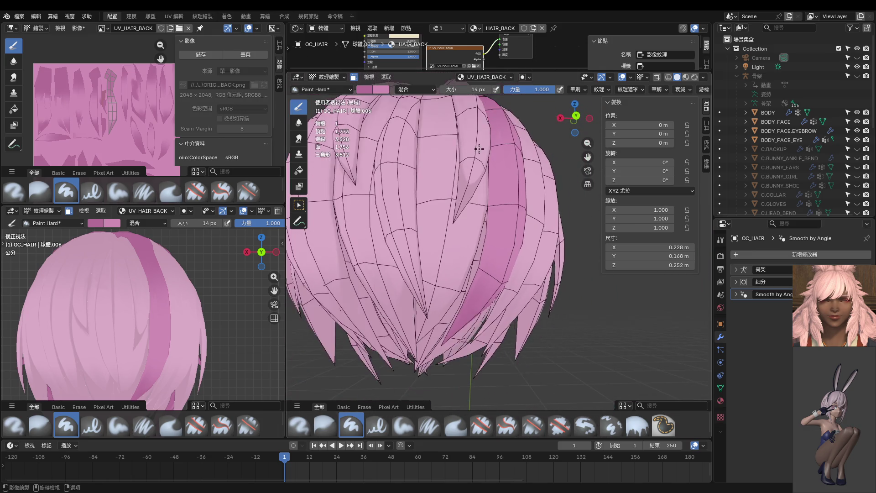
pyautogui.scroll(-1, 475, 204)
pyautogui.moveTo(475, 204); pyautogui.dragTo(469, 191, button='middle')
pyautogui.press('f')
pyautogui.click(462, 148)
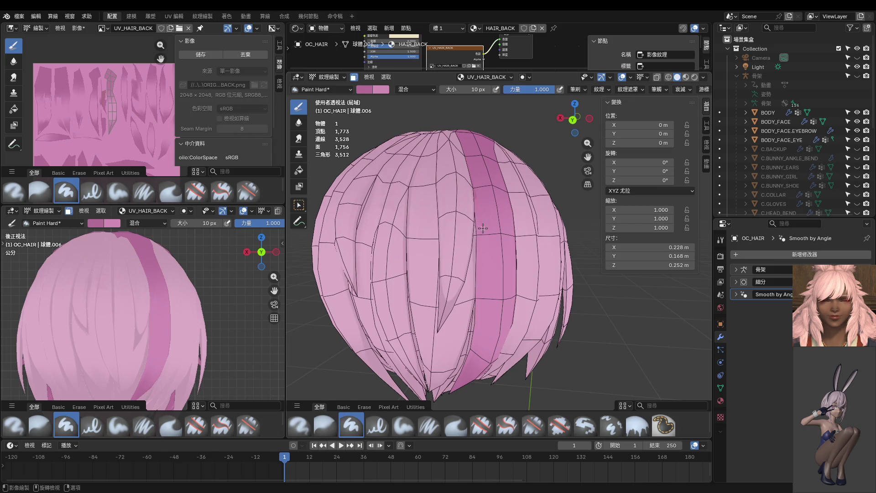
pyautogui.scroll(3, 483, 248)
pyautogui.moveTo(483, 248)
pyautogui.mouseDown(button='middle')
pyautogui.moveTo(444, 182)
pyautogui.moveTo(465, 136)
pyautogui.mouseUp(button='middle')
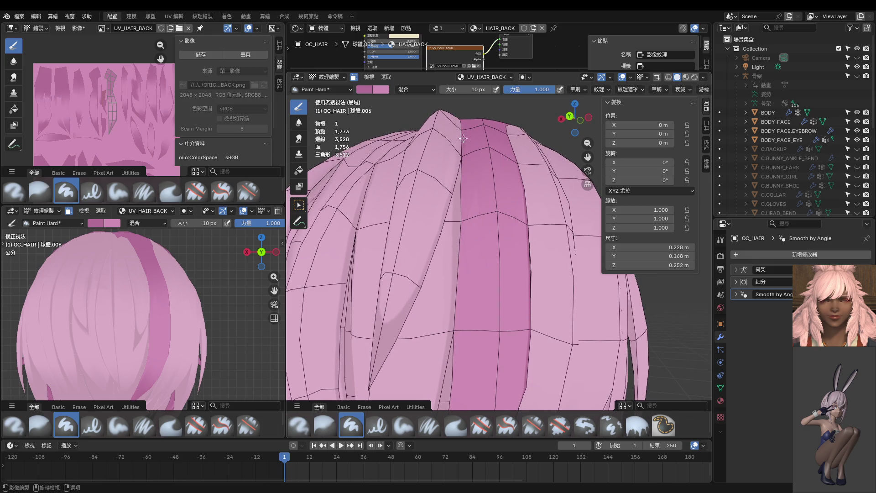
pyautogui.moveTo(464, 183); pyautogui.dragTo(466, 260)
pyautogui.moveTo(466, 260)
pyautogui.mouseDown(button='middle')
pyautogui.moveTo(490, 210)
pyautogui.moveTo(458, 237)
pyautogui.mouseUp(button='middle')
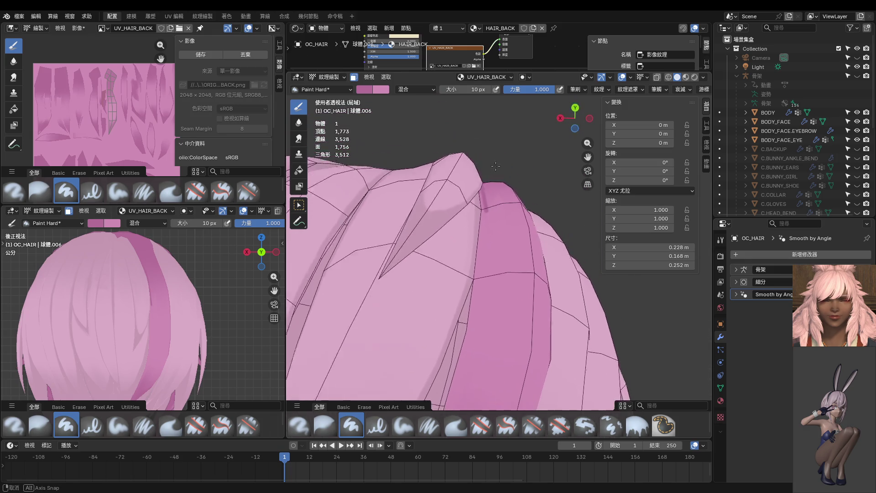
pyautogui.hotkey('ctrl', 'Tab')
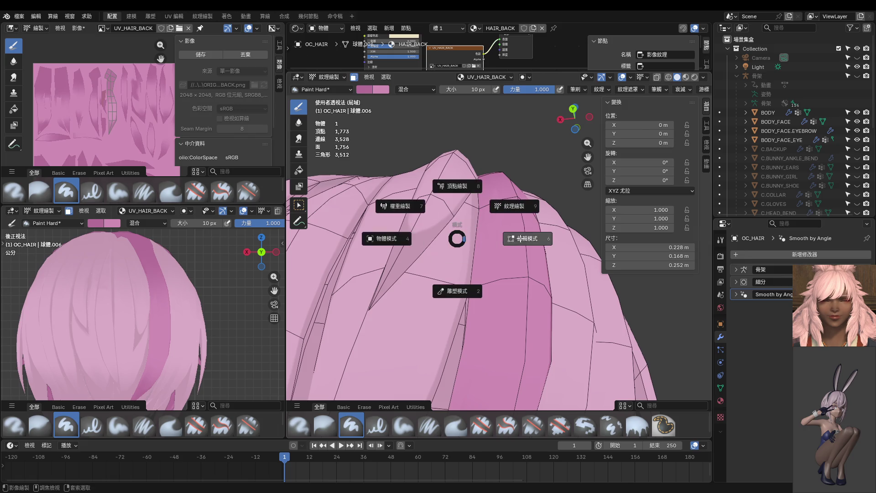
# Hide all hair faces except the selected strip, then resume texture painting
pyautogui.click(525, 239)
pyautogui.hotkey('ctrl', 'Tab')
pyautogui.click(578, 242)
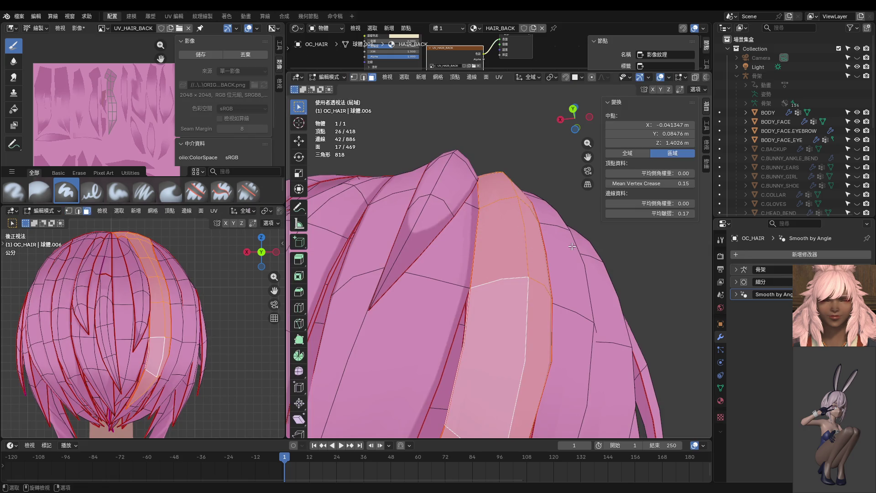
pyautogui.hotkey('shift', 'h')
pyautogui.hotkey('ctrl', 'Tab')
pyautogui.click(551, 258)
pyautogui.scroll(-2, 551, 259)
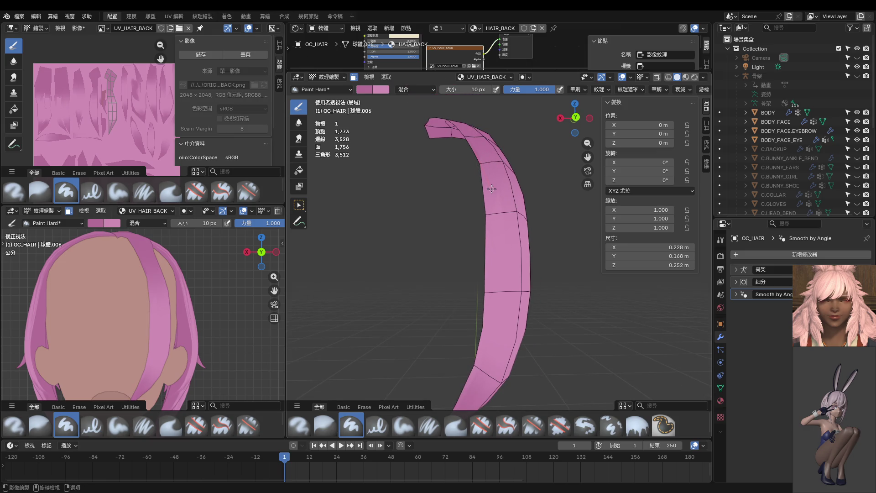
pyautogui.scroll(2, 485, 185)
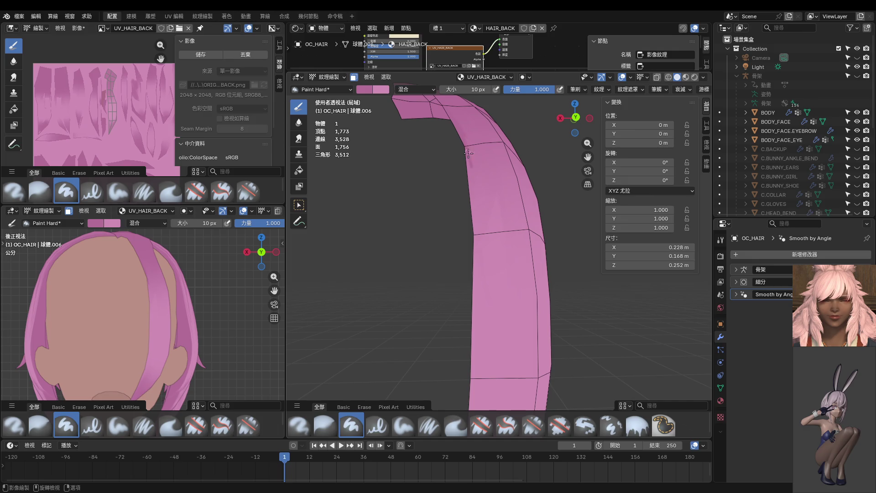
pyautogui.moveTo(473, 198); pyautogui.dragTo(525, 250, button='middle')
# Move a vertex on the strip's edge, then return to Texture Paint mode
pyautogui.press('Tab')
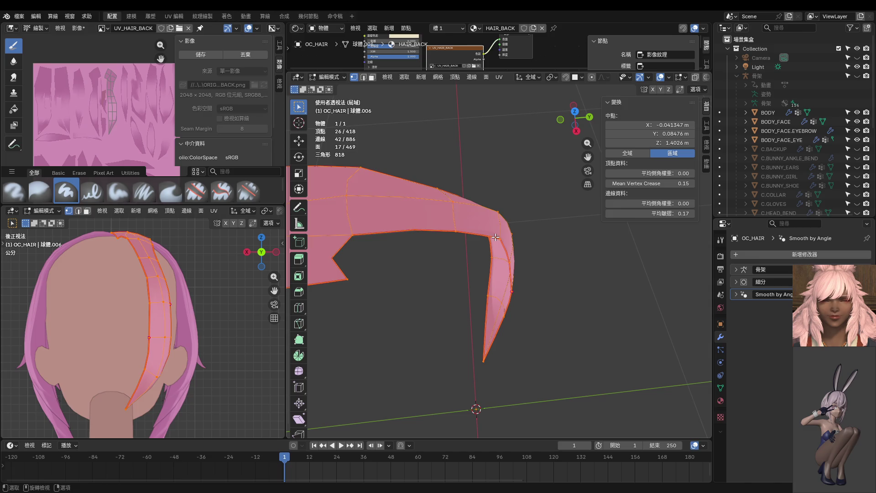
pyautogui.press('1')
pyautogui.click(496, 243)
pyautogui.press('g')
pyautogui.click(530, 248)
pyautogui.moveTo(530, 247); pyautogui.dragTo(498, 216, button='middle')
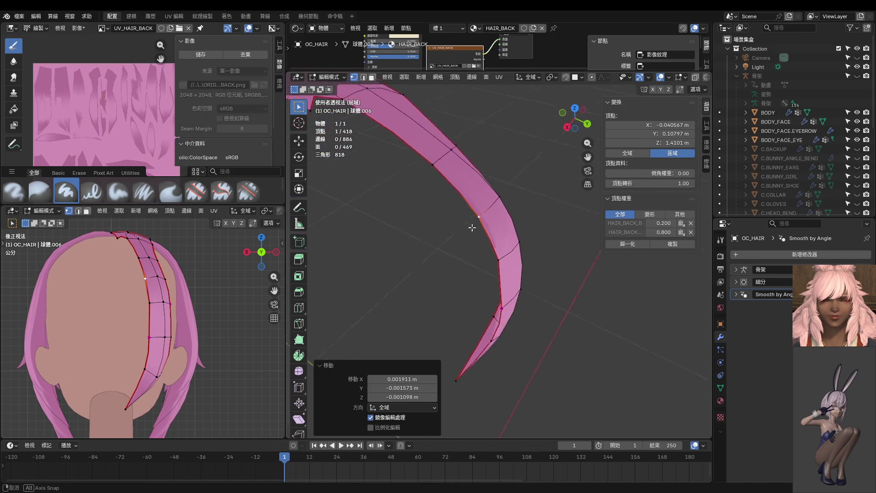
pyautogui.hotkey('ctrl', 'Tab')
pyautogui.click(472, 208)
# Select the entire strip as the paint area and paint a dark streak on it
pyautogui.press('Tab')
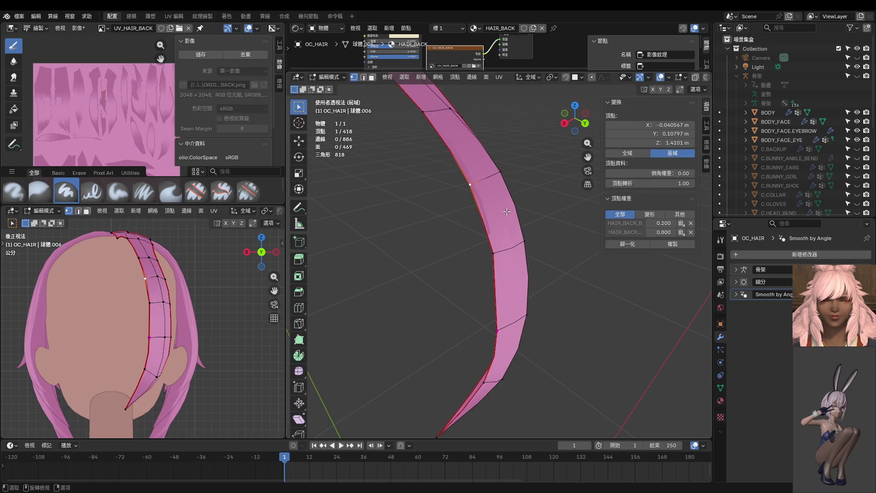
pyautogui.press('a')
pyautogui.hotkey('ctrl', 'Tab')
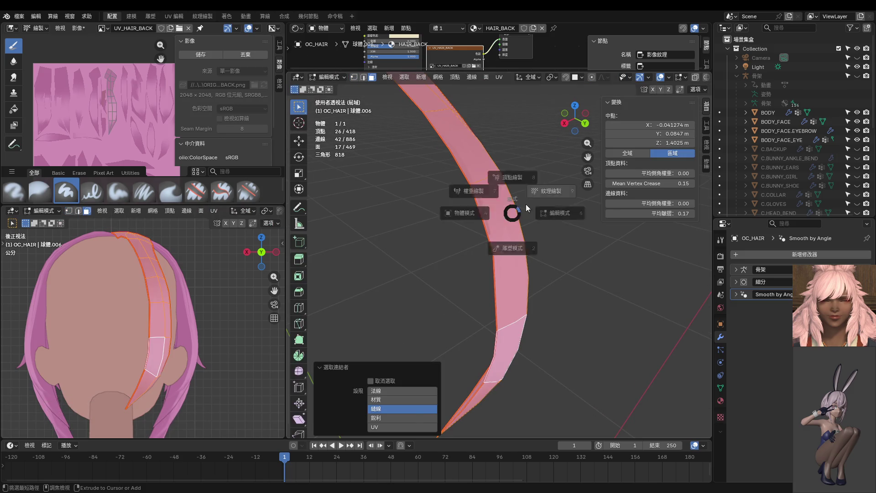
pyautogui.click(485, 192)
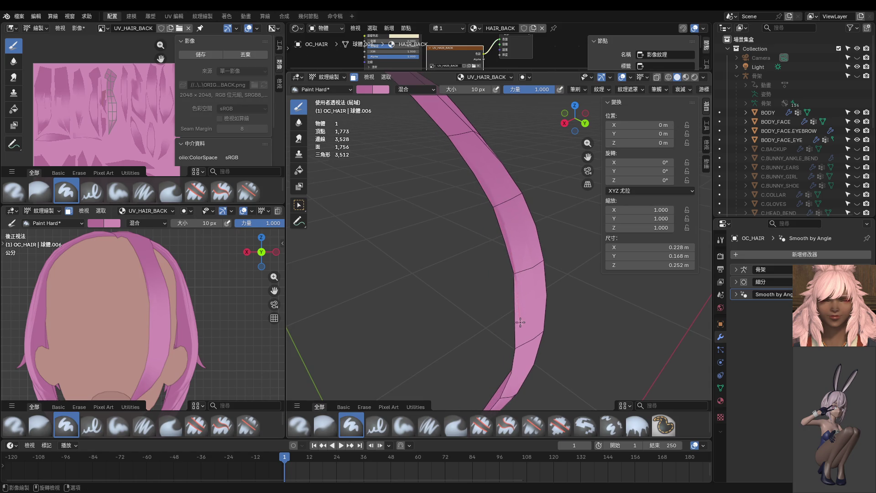
pyautogui.moveTo(520, 321); pyautogui.dragTo(531, 171, button='middle')
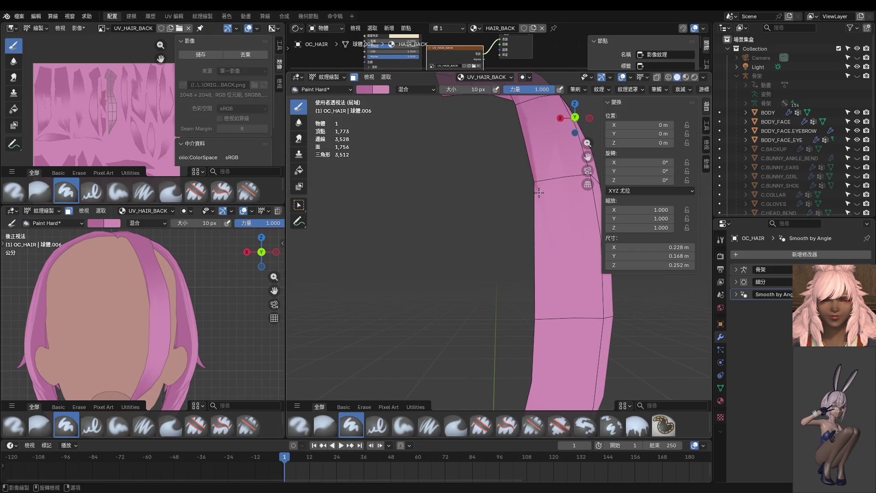
pyautogui.moveTo(538, 191); pyautogui.dragTo(540, 229)
pyautogui.moveTo(541, 273); pyautogui.dragTo(541, 283, button='middle')
# Nudge an upper and a lower inner-edge vertex into a smoother curve
pyautogui.press('Tab')
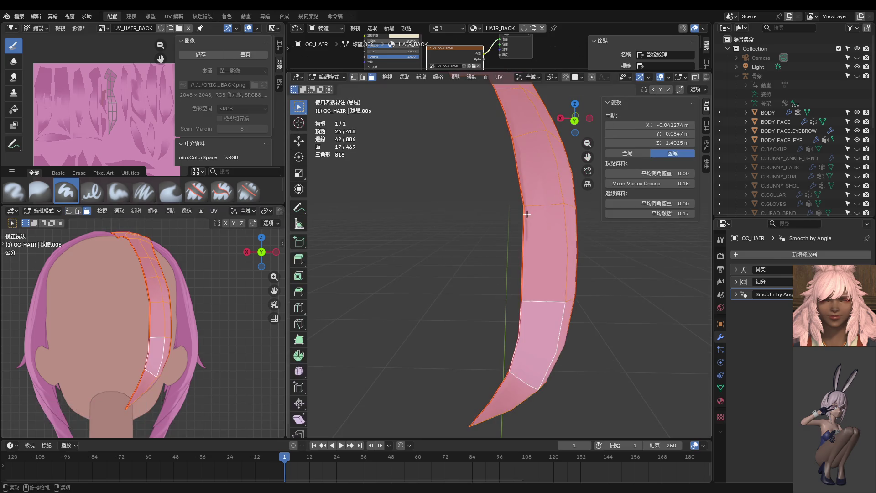
pyautogui.click(526, 206)
pyautogui.press('1')
pyautogui.click(523, 206)
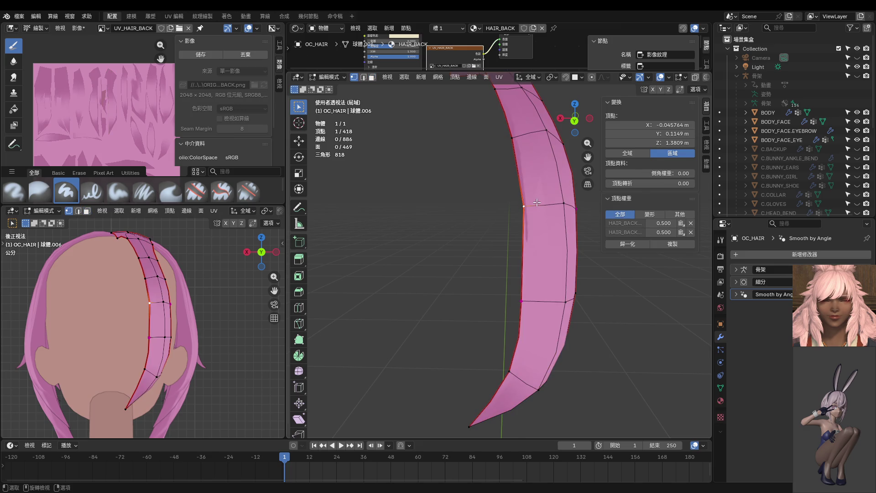
pyautogui.press('g')
pyautogui.click(531, 205)
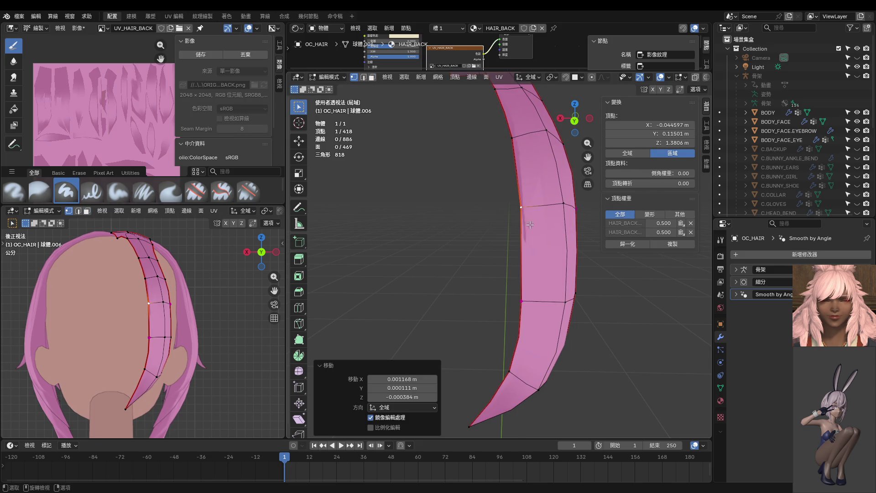
pyautogui.click(524, 300)
pyautogui.press('g')
pyautogui.click(524, 299)
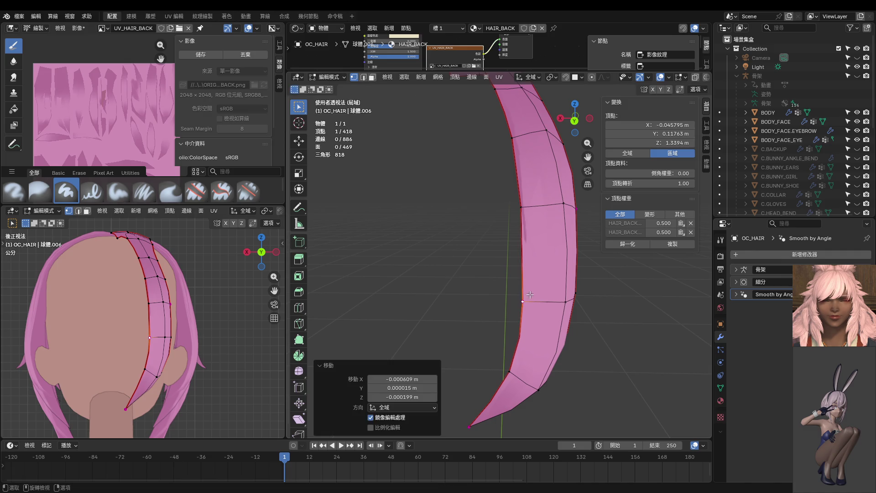
pyautogui.press('Tab')
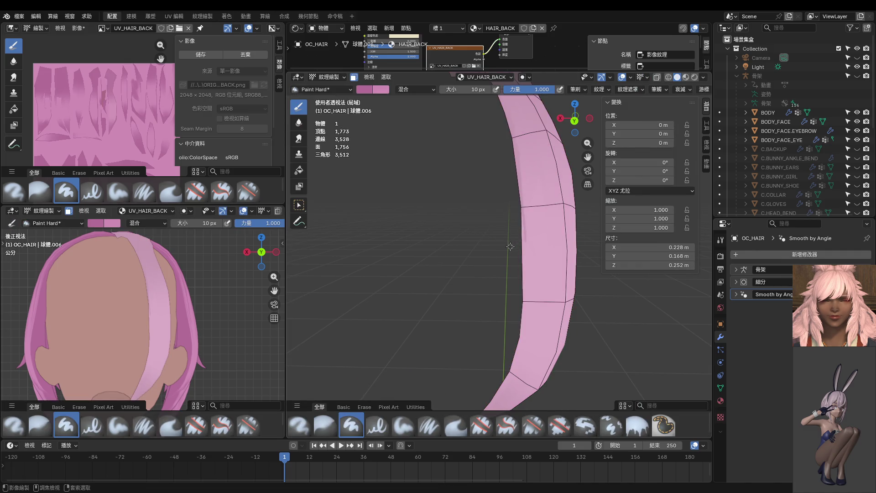
# Reselect the whole strand in face mode as the paint mask and frame its curled tip
pyautogui.press('Tab')
pyautogui.press('3')
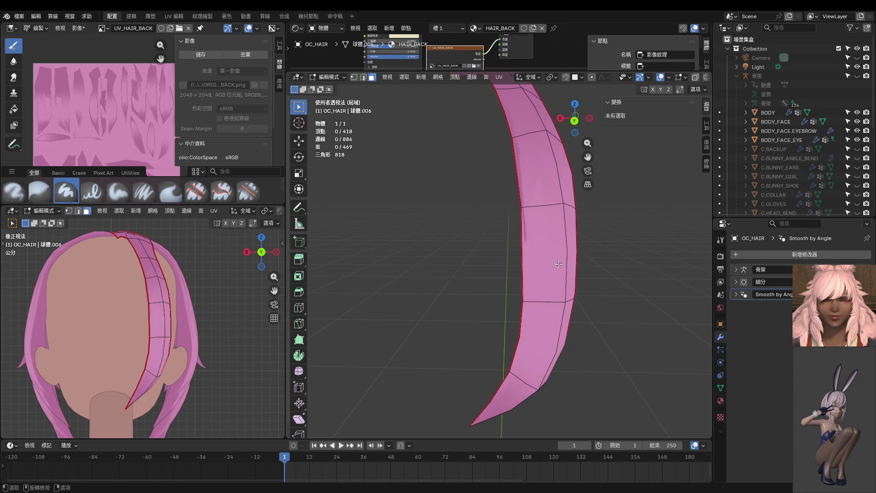
pyautogui.press('l')
pyautogui.press('Tab')
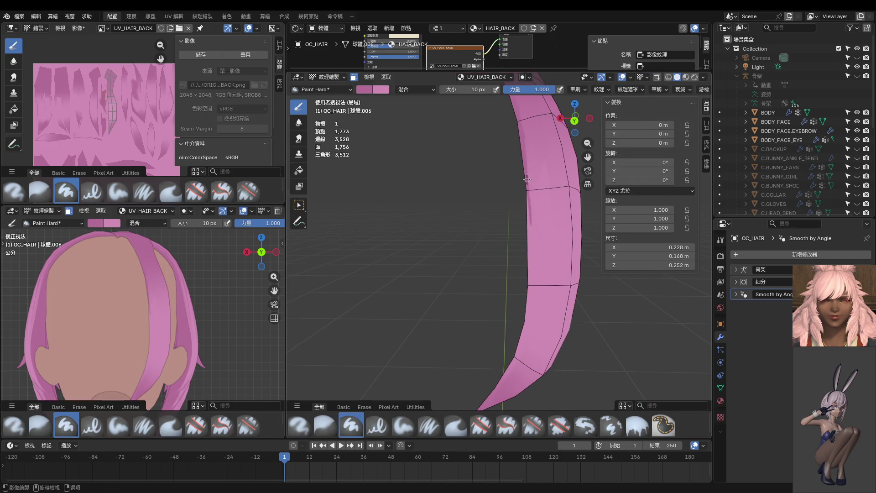
pyautogui.moveTo(531, 273); pyautogui.dragTo(507, 201, button='middle')
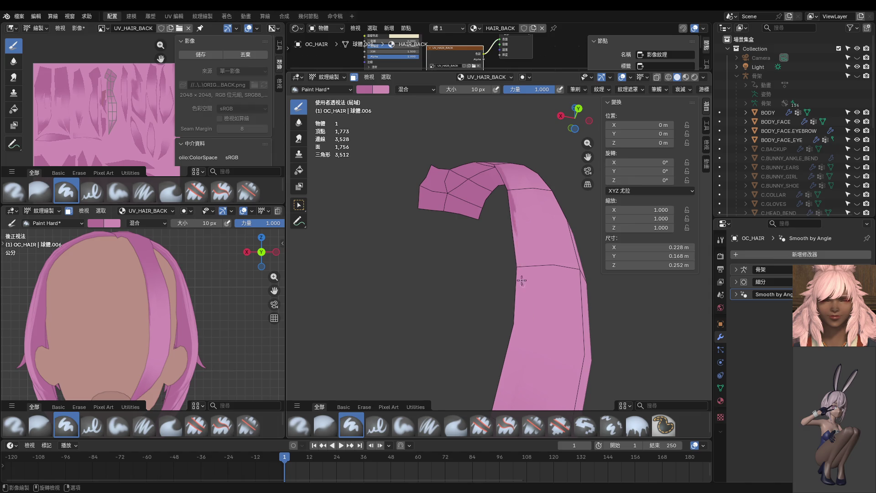
pyautogui.moveTo(523, 287); pyautogui.dragTo(517, 279, button='middle')
pyautogui.moveTo(519, 313)
pyautogui.mouseDown(button='middle')
pyautogui.moveTo(451, 250)
pyautogui.moveTo(550, 243)
pyautogui.mouseUp(button='middle')
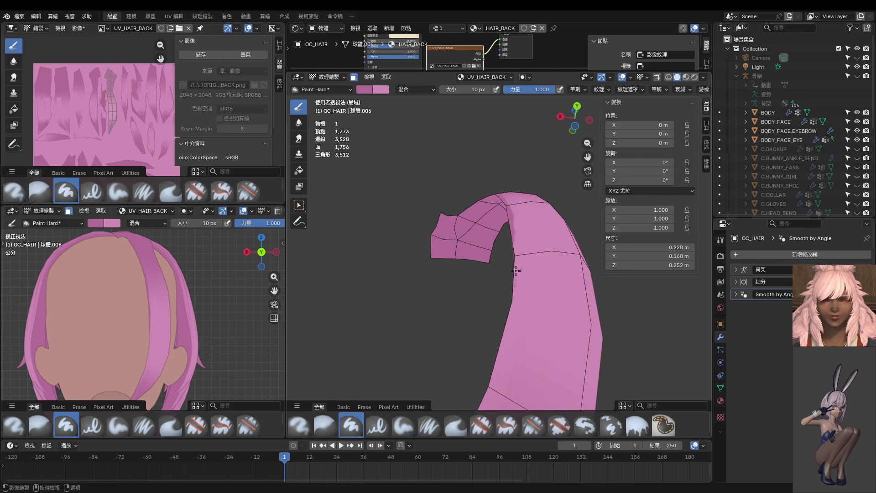
pyautogui.moveTo(518, 274); pyautogui.dragTo(518, 241, button='middle')
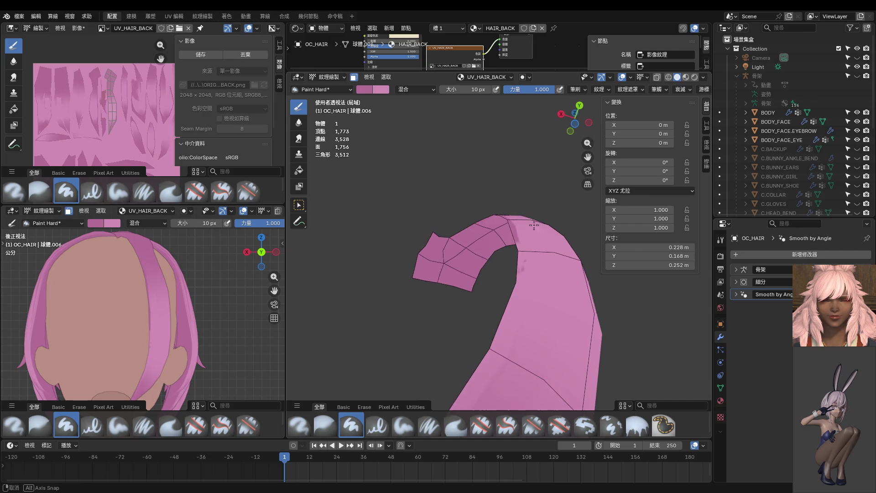
pyautogui.moveTo(519, 298)
pyautogui.mouseDown(button='middle')
pyautogui.moveTo(523, 341)
pyautogui.moveTo(529, 287)
pyautogui.moveTo(514, 263)
pyautogui.mouseUp(button='middle')
# Set the brush to 36 px and paint dark pink strokes along the strand's inner edge
pyautogui.press('f')
pyautogui.click(513, 222)
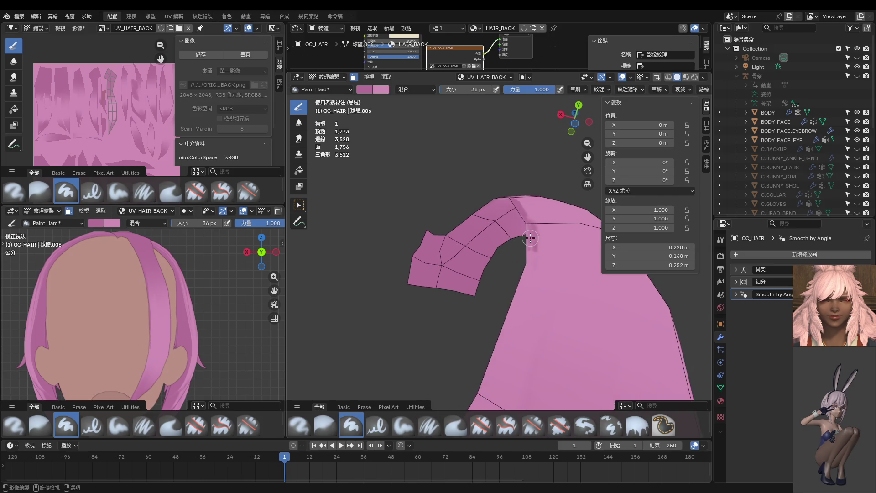
pyautogui.moveTo(529, 238); pyautogui.dragTo(525, 230, button='middle')
pyautogui.moveTo(524, 201); pyautogui.dragTo(527, 271)
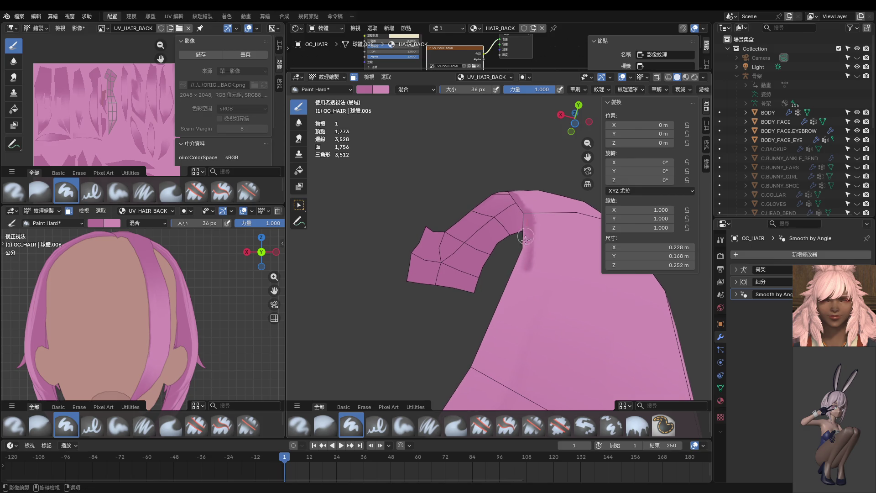
pyautogui.moveTo(509, 278); pyautogui.dragTo(543, 237, button='middle')
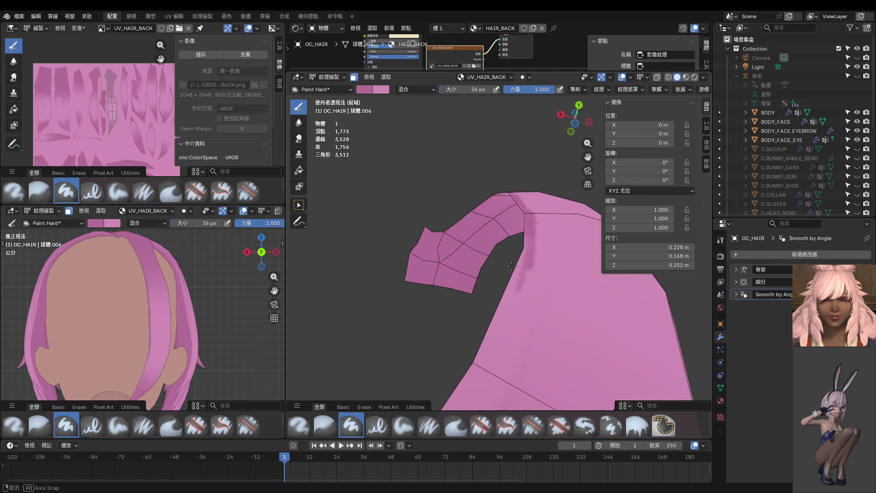
pyautogui.moveTo(542, 238); pyautogui.dragTo(522, 325)
pyautogui.moveTo(542, 243); pyautogui.dragTo(509, 325)
pyautogui.moveTo(509, 325)
pyautogui.mouseDown(button='middle')
pyautogui.moveTo(532, 312)
pyautogui.moveTo(536, 264)
pyautogui.mouseUp(button='middle')
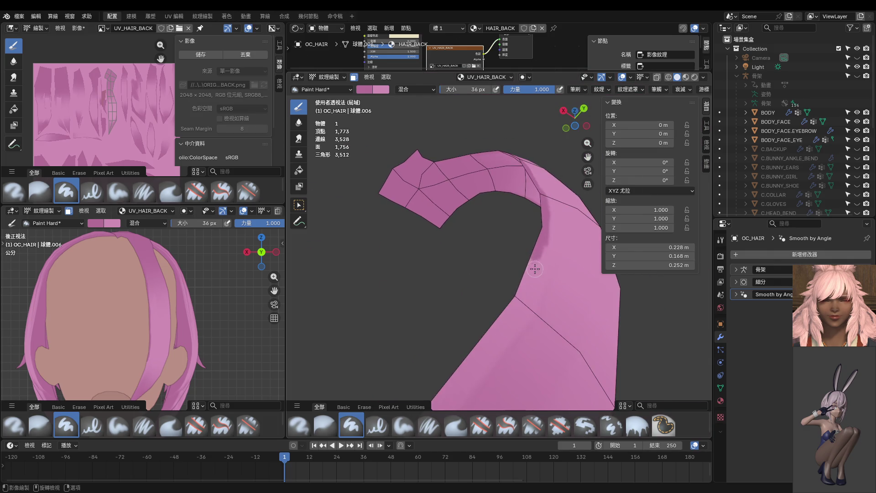
pyautogui.moveTo(544, 231); pyautogui.dragTo(512, 320)
# Extend the dark shading down the inner edge toward the strand's lower left
pyautogui.moveTo(512, 319); pyautogui.dragTo(522, 290, button='middle')
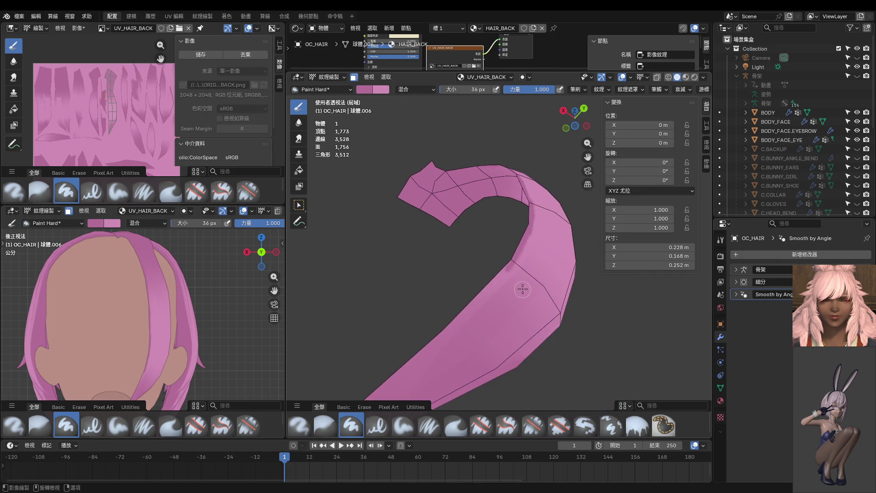
pyautogui.moveTo(517, 254); pyautogui.dragTo(421, 340)
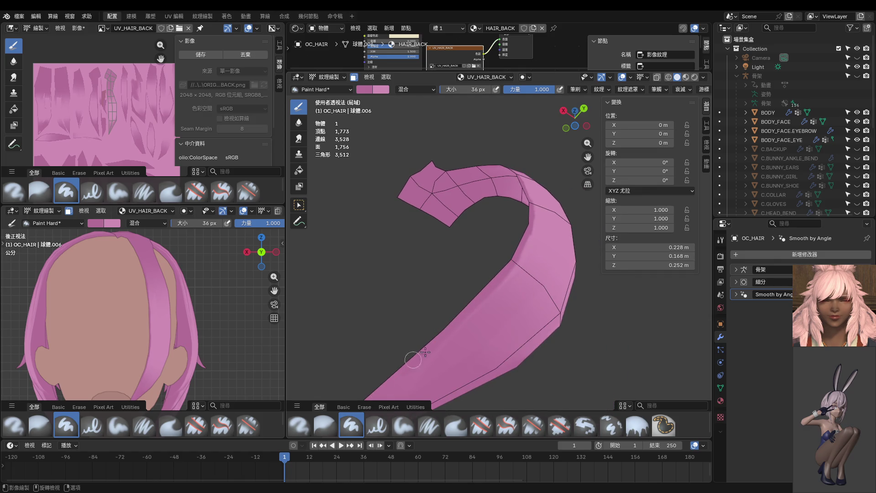
pyautogui.moveTo(496, 282); pyautogui.dragTo(475, 279, button='middle')
pyautogui.moveTo(491, 247); pyautogui.dragTo(421, 339)
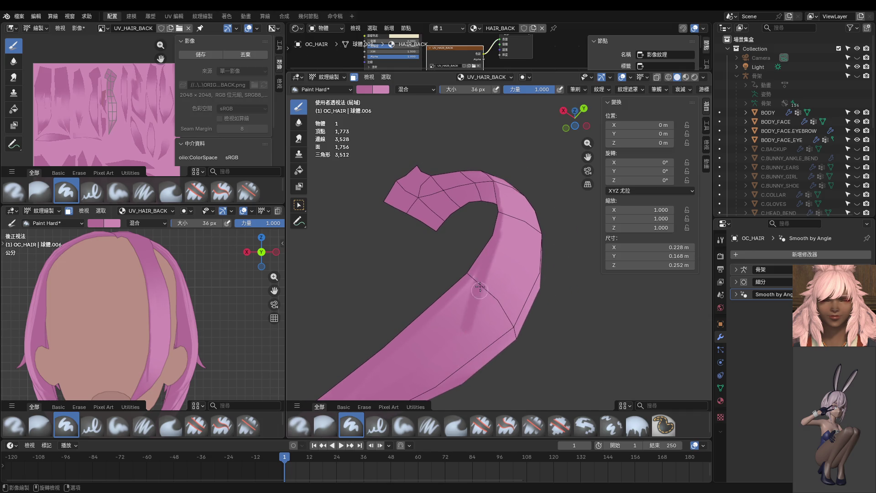
pyautogui.moveTo(421, 338); pyautogui.dragTo(430, 333, button='middle')
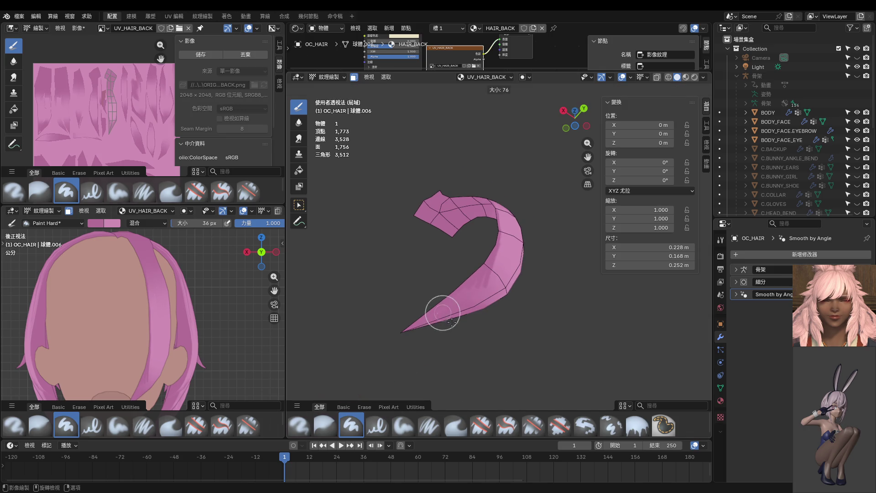
# Resize the paint brush to 76 px, then shrink it to 24 px
pyautogui.press('f')
pyautogui.click(451, 374)
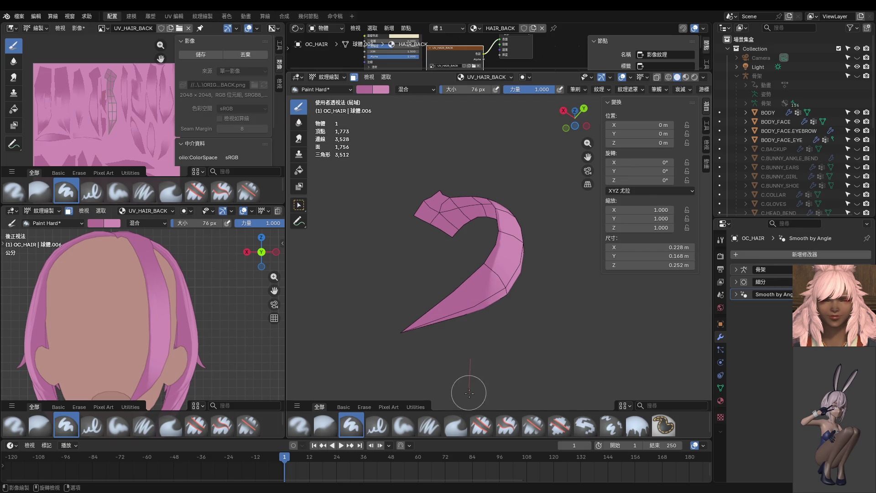
pyautogui.moveTo(492, 354); pyautogui.dragTo(462, 343, button='middle')
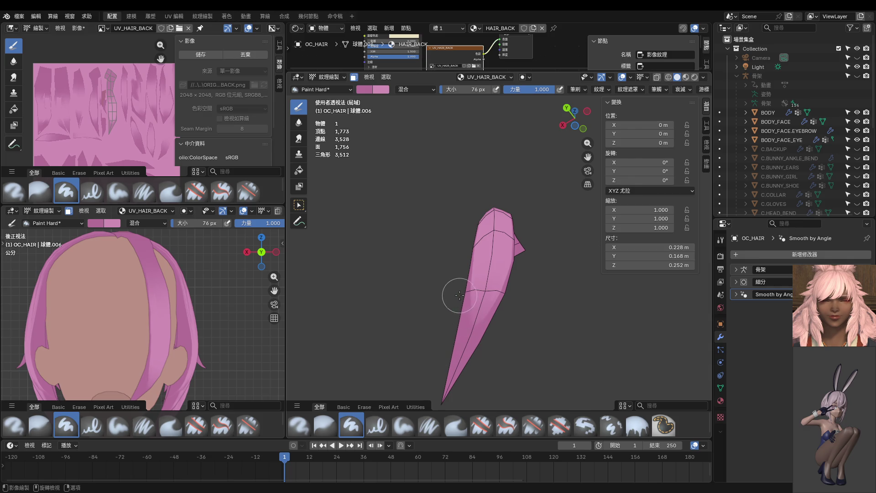
pyautogui.moveTo(474, 358)
pyautogui.mouseDown(button='middle')
pyautogui.moveTo(456, 297)
pyautogui.moveTo(470, 297)
pyautogui.mouseUp(button='middle')
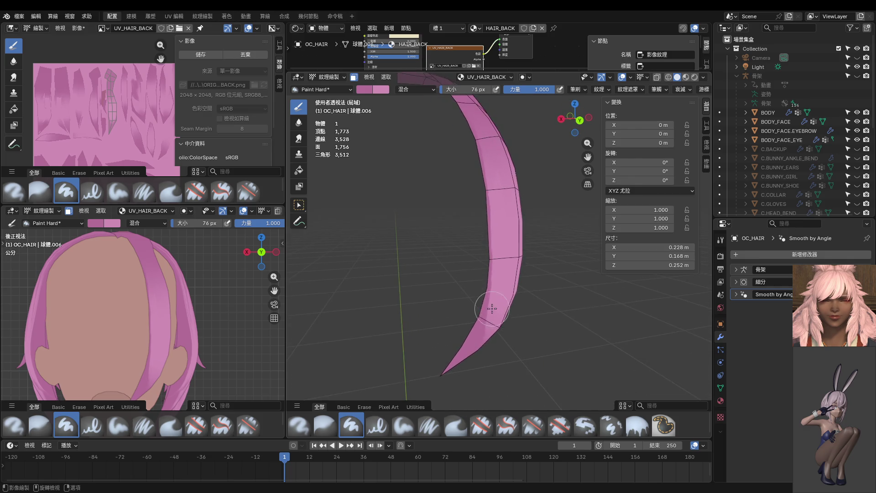
pyautogui.scroll(3, 470, 297)
pyautogui.click(465, 302)
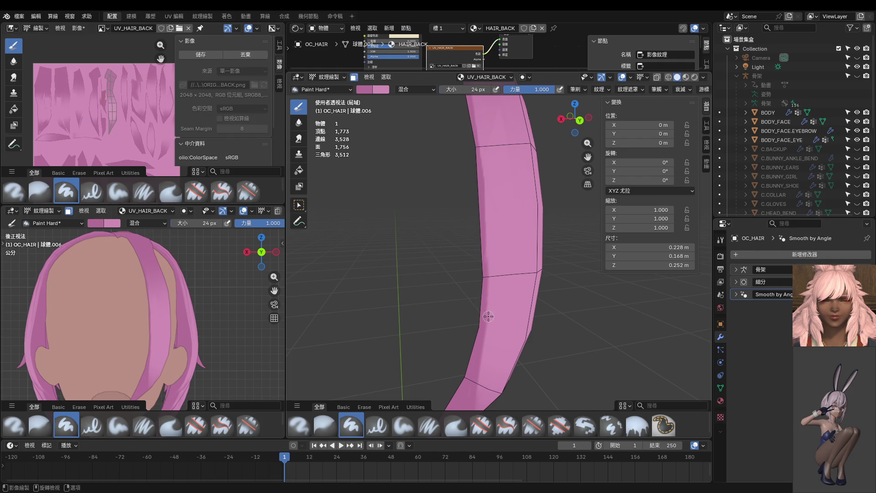
# Paint darker pink streaks down and back up the strand's left edge
pyautogui.moveTo(473, 373); pyautogui.dragTo(476, 232, button='middle')
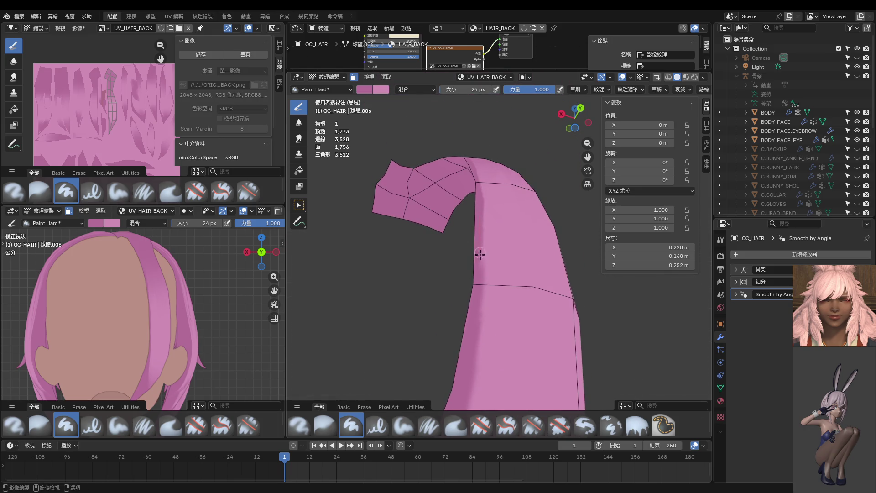
pyautogui.moveTo(485, 245); pyautogui.dragTo(483, 233, button='middle')
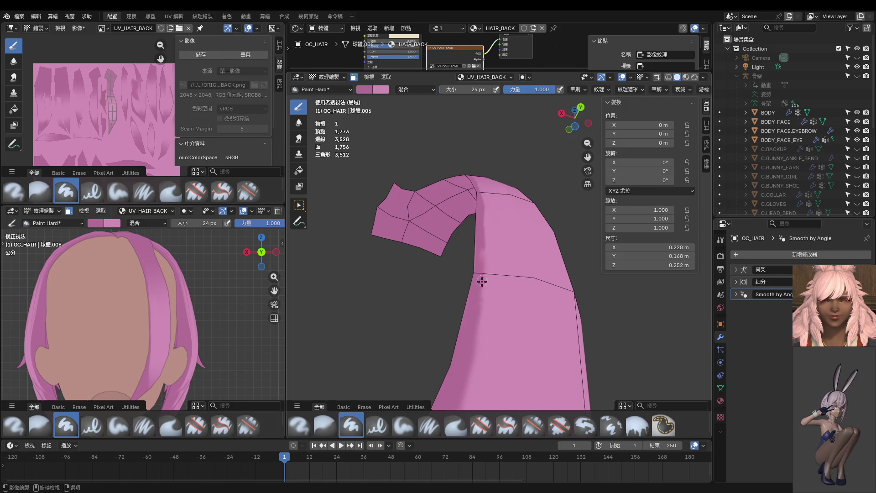
pyautogui.moveTo(481, 297)
pyautogui.mouseDown(button='middle')
pyautogui.moveTo(485, 248)
pyautogui.moveTo(460, 252)
pyautogui.mouseUp(button='middle')
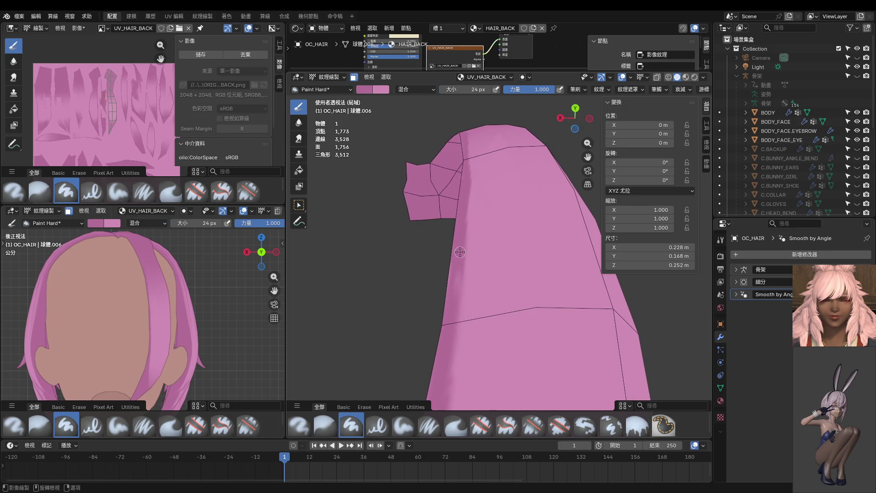
pyautogui.moveTo(451, 349)
pyautogui.mouseDown(button='middle')
pyautogui.moveTo(524, 352)
pyautogui.moveTo(511, 286)
pyautogui.mouseUp(button='middle')
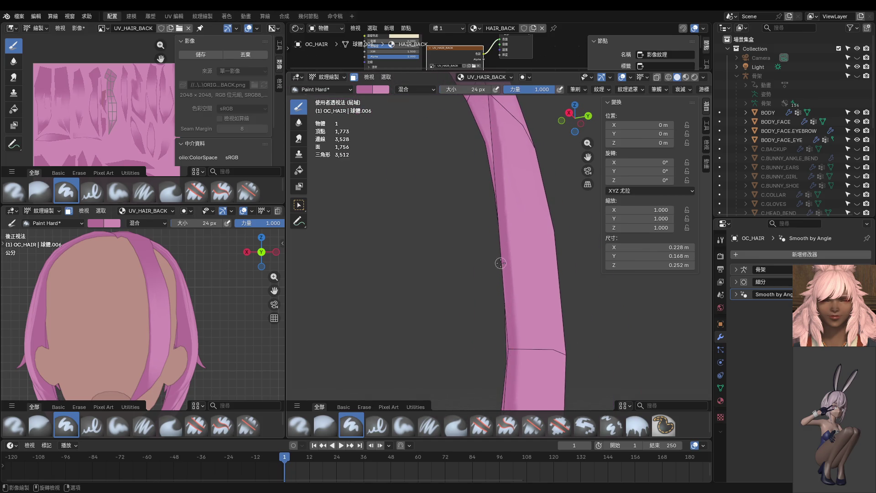
pyautogui.moveTo(505, 345)
pyautogui.mouseDown(button='middle')
pyautogui.moveTo(475, 221)
pyautogui.moveTo(483, 272)
pyautogui.mouseUp(button='middle')
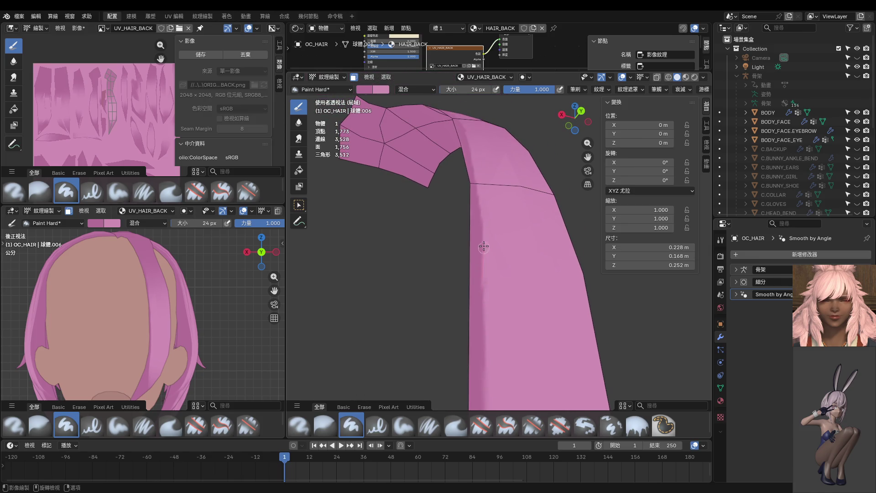
pyautogui.moveTo(482, 222); pyautogui.dragTo(480, 245, button='middle')
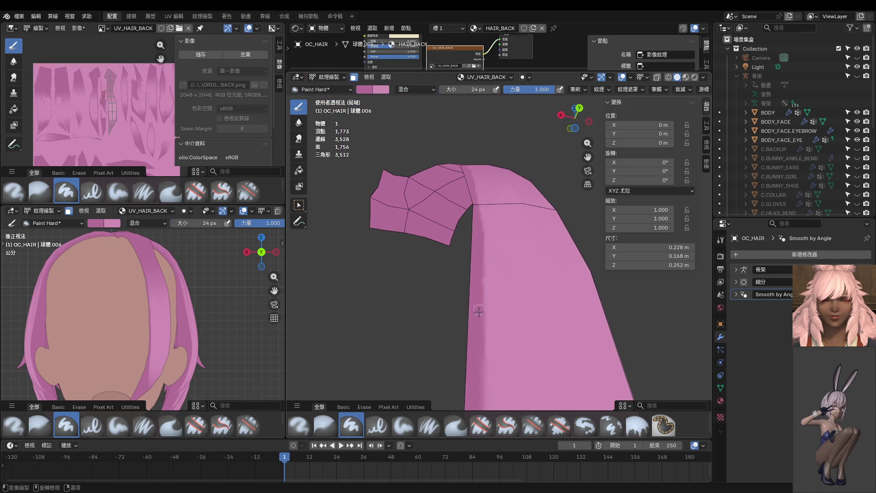
pyautogui.moveTo(479, 283); pyautogui.dragTo(487, 247, button='middle')
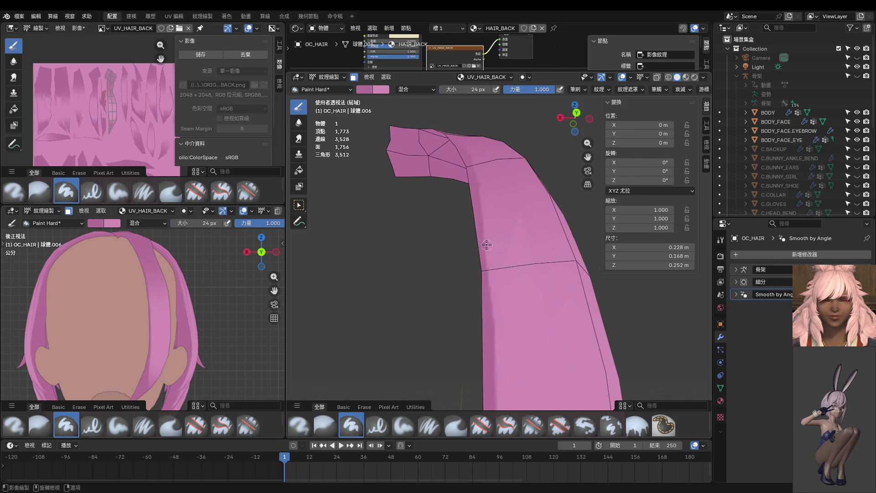
pyautogui.moveTo(482, 240); pyautogui.dragTo(493, 342)
pyautogui.moveTo(491, 324); pyautogui.dragTo(489, 315, button='middle')
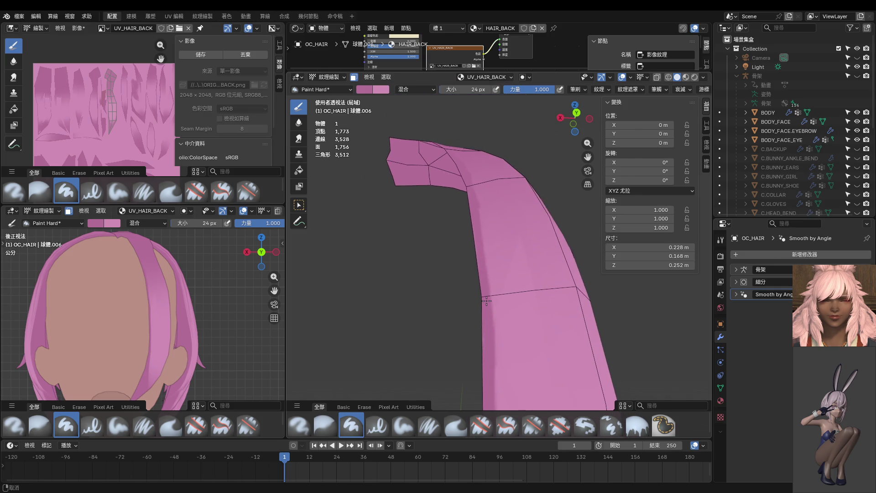
pyautogui.moveTo(488, 307); pyautogui.dragTo(465, 143)
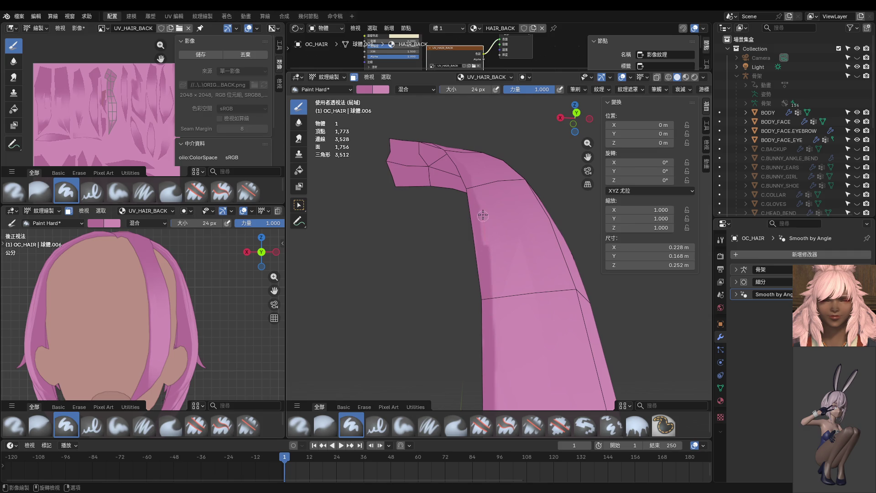
# Zoom out to see the whole strand and return OC_HAIR to object mode
pyautogui.moveTo(419, 98); pyautogui.dragTo(502, 256, button='middle')
pyautogui.scroll(-5, 512, 279)
pyautogui.scroll(2, 512, 279)
pyautogui.scroll(2, 491, 206)
pyautogui.scroll(2, 494, 241)
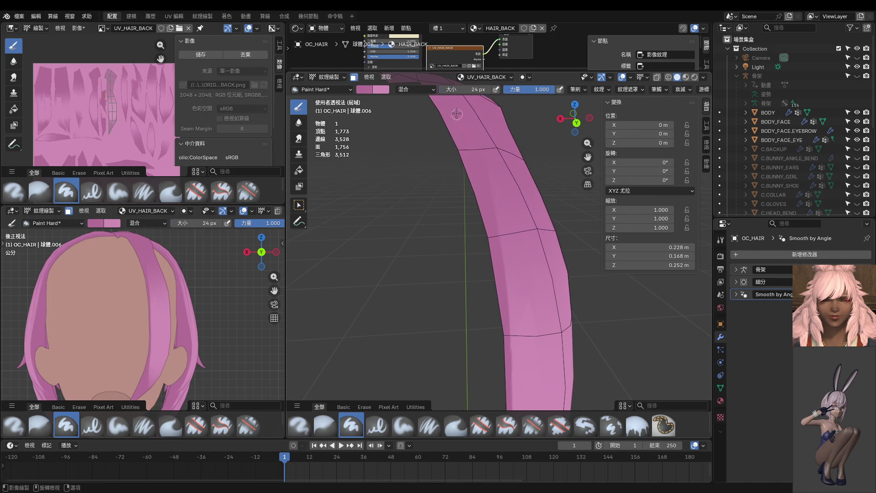
pyautogui.hotkey('ctrl', 'Tab')
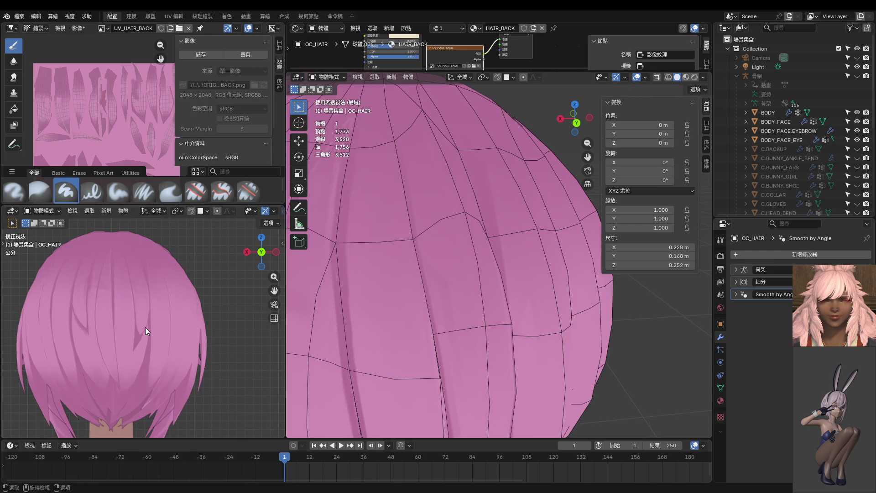
# Snap the viewport to Back Orthographic with Ctrl+Numpad 1
pyautogui.moveTo(474, 308); pyautogui.dragTo(495, 275, button='middle')
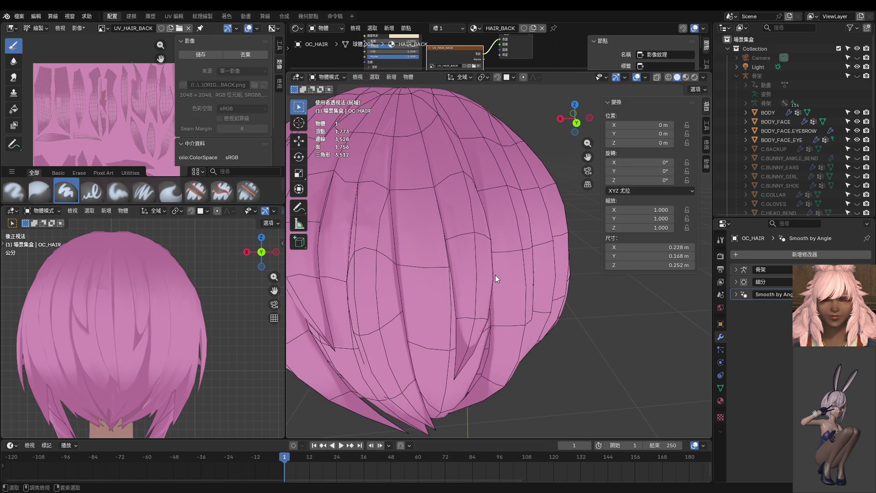
pyautogui.press('ctrl+KP_1')
pyautogui.scroll(-1, 494, 274)
pyautogui.scroll(3, 521, 371)
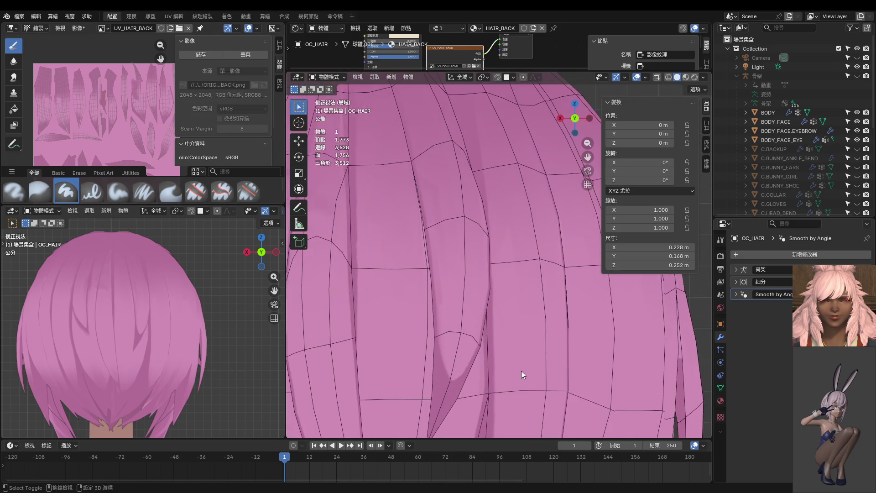
pyautogui.scroll(2, 514, 237)
# Resume texture painting on the strand and darken its left edge with downward strokes
pyautogui.click(504, 259)
pyautogui.hotkey('ctrl', 'Tab')
pyautogui.click(495, 242)
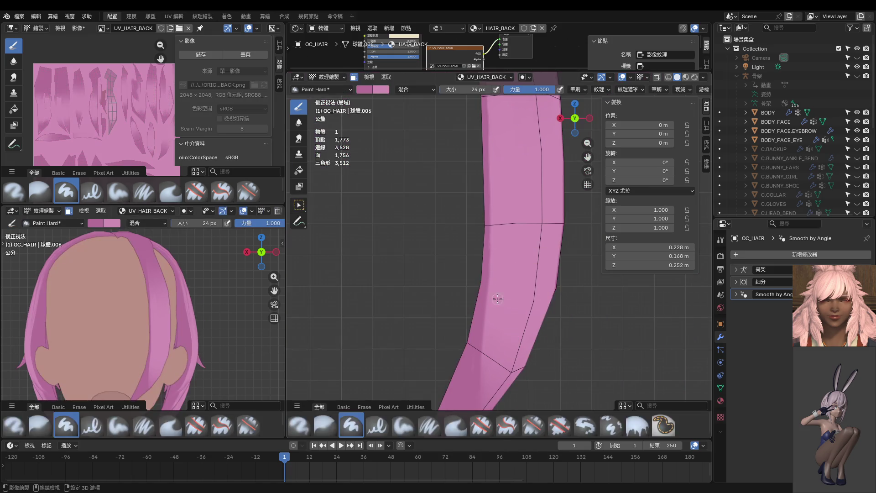
pyautogui.keyDown('shift'); pyautogui.moveTo(494, 242); pyautogui.dragTo(483, 229, button='middle'); pyautogui.keyUp('shift')
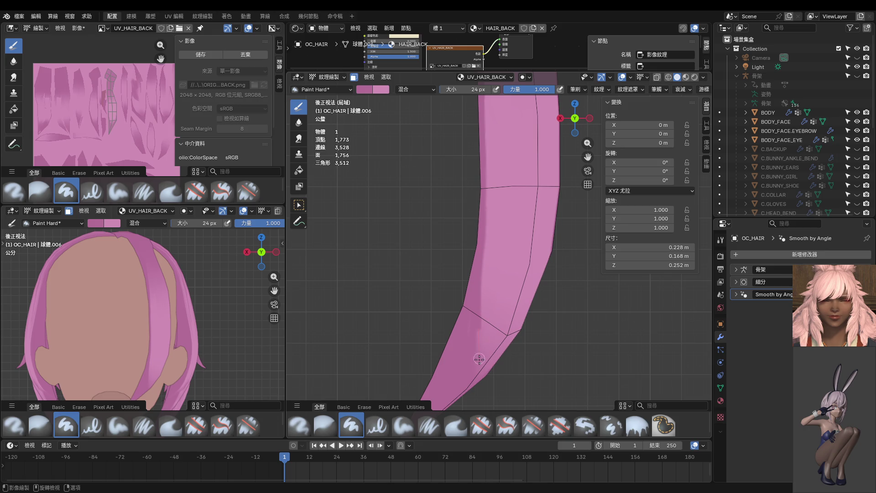
pyautogui.moveTo(482, 228); pyautogui.dragTo(487, 411)
pyautogui.moveTo(483, 249); pyautogui.dragTo(497, 390)
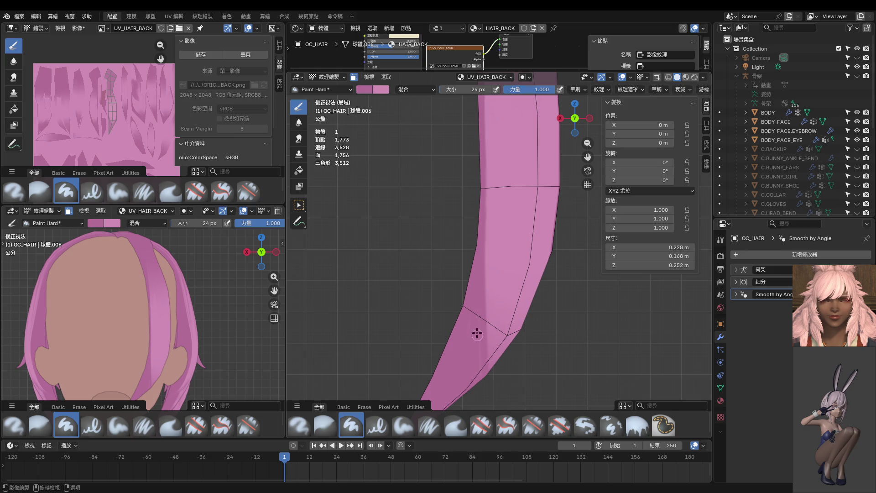
# Darken the strand's right edge toward its lower left, then return to object mode in back view
pyautogui.moveTo(490, 363); pyautogui.dragTo(532, 263, button='middle')
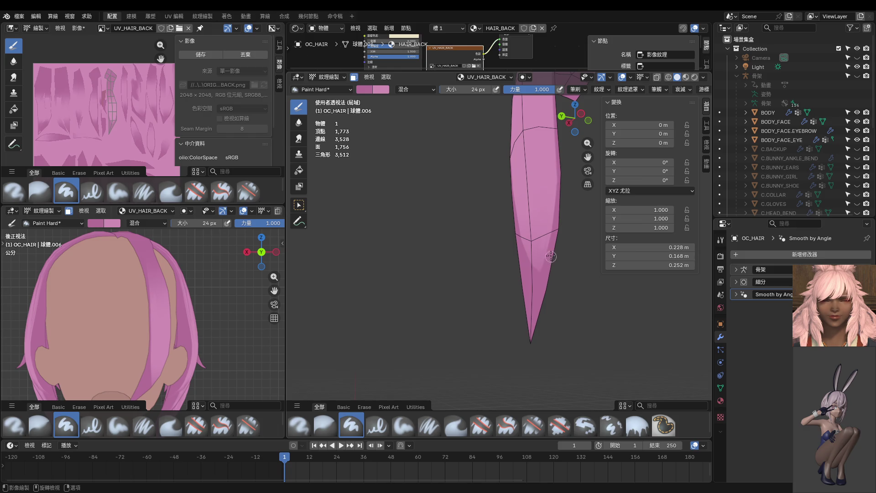
pyautogui.keyDown('shift'); pyautogui.moveTo(513, 306); pyautogui.dragTo(520, 290, button='middle'); pyautogui.keyUp('shift')
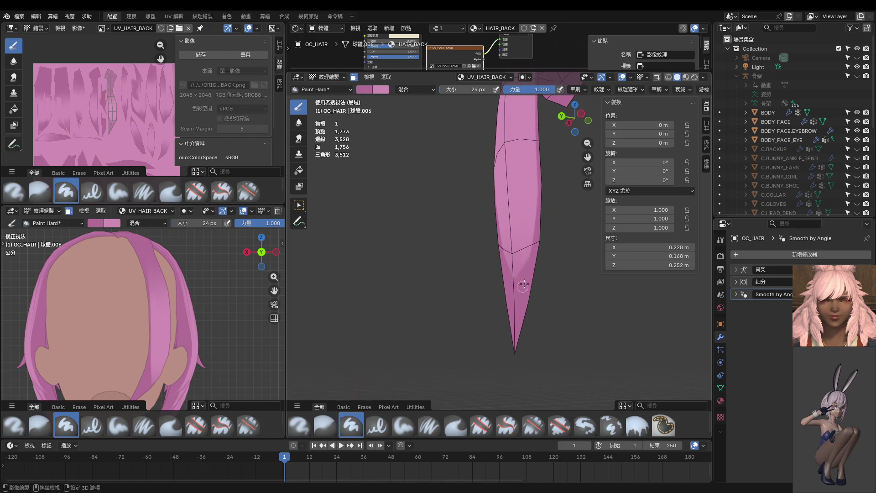
pyautogui.moveTo(542, 174); pyautogui.dragTo(508, 393)
pyautogui.moveTo(534, 259); pyautogui.dragTo(463, 350)
pyautogui.moveTo(507, 323); pyautogui.dragTo(566, 347, button='middle')
pyautogui.press('ctrl+KP_1')
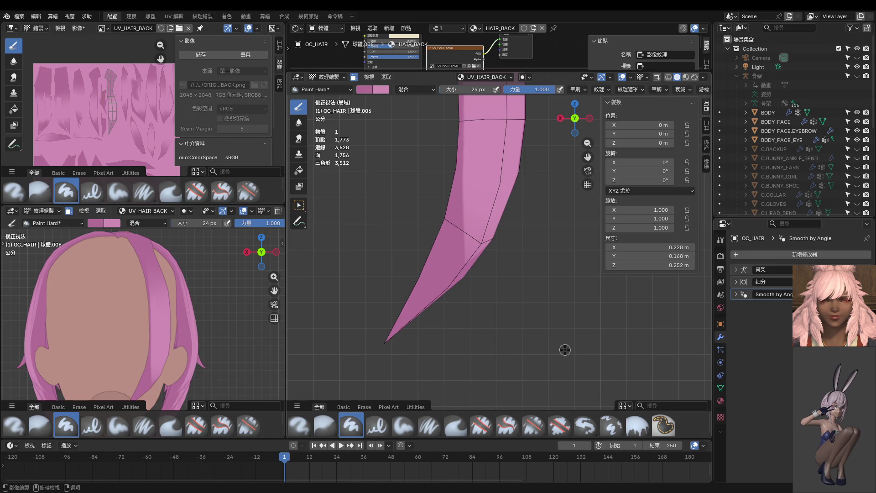
pyautogui.hotkey('ctrl', 'Tab')
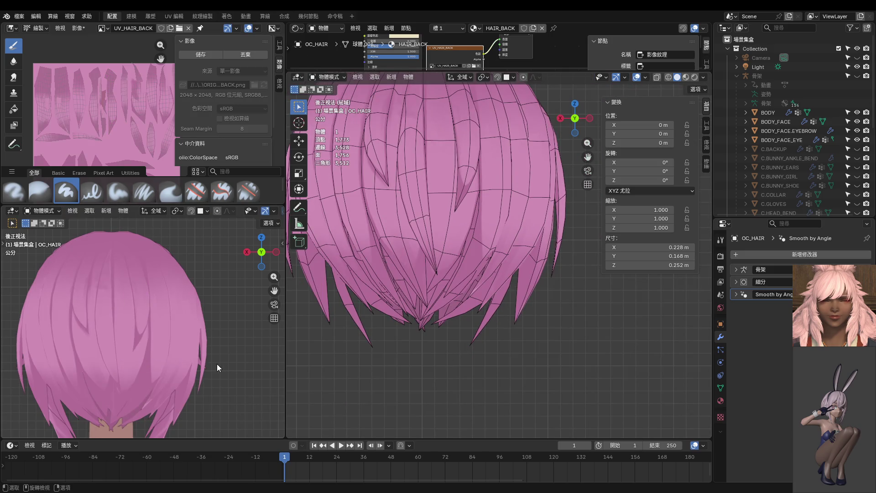
# Zoom in and switch the strand to Texture Paint mode
pyautogui.scroll(1, 500, 272)
pyautogui.scroll(1, 484, 304)
pyautogui.scroll(1, 484, 305)
pyautogui.scroll(1, 523, 306)
pyautogui.hotkey('ctrl', 'Tab')
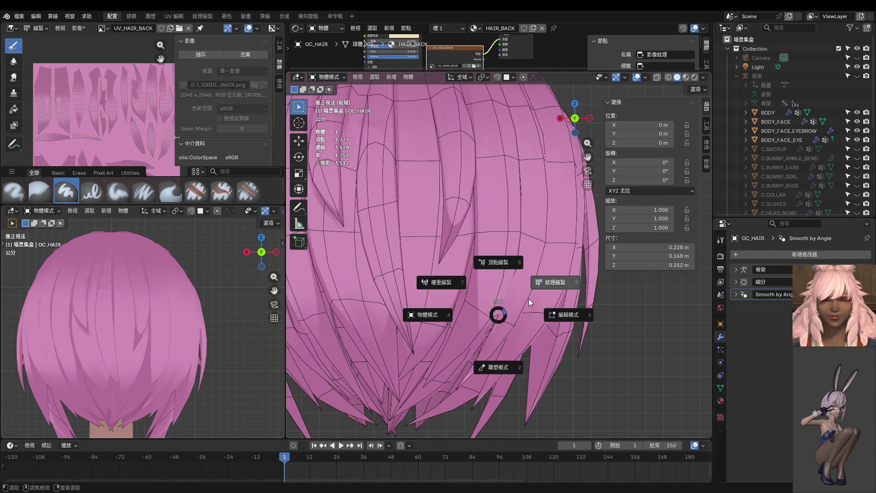
pyautogui.click(525, 259)
# In Edit Mode with vertex select, move a vertex near the strand's tip
pyautogui.press('Tab')
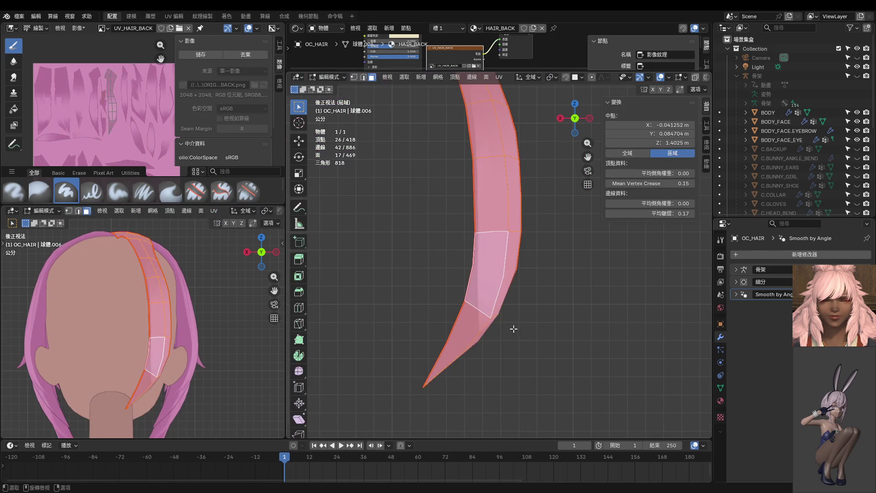
pyautogui.press('1')
pyautogui.click(492, 319)
pyautogui.press('g')
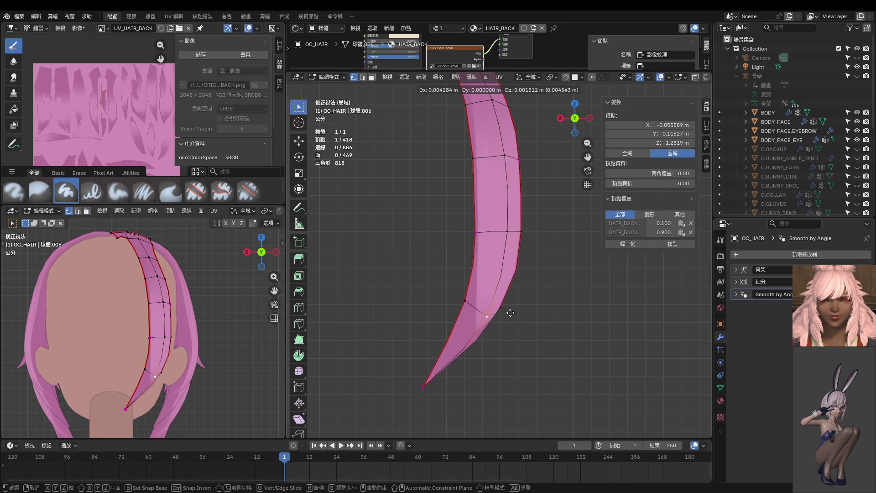
pyautogui.click(507, 310)
# Select two more strand vertices and slide them along their edges
pyautogui.moveTo(506, 310); pyautogui.dragTo(367, 322, button='middle')
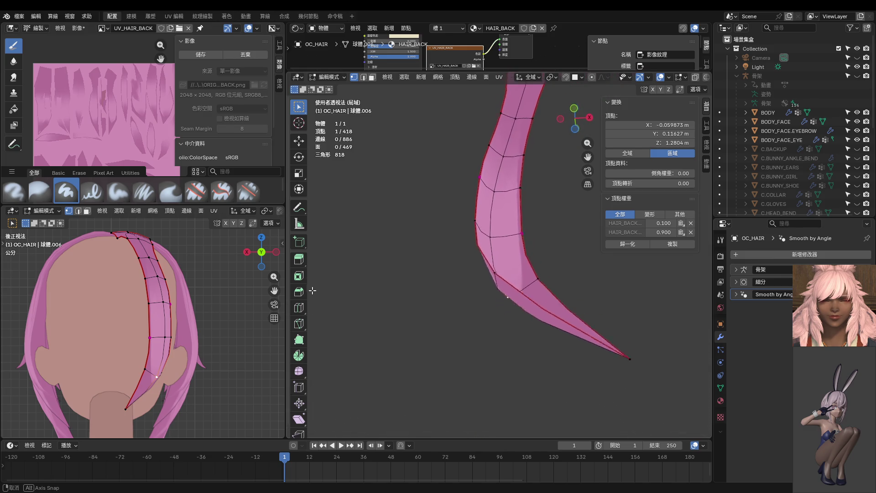
pyautogui.moveTo(367, 323)
pyautogui.mouseDown(button='middle')
pyautogui.moveTo(699, 359)
pyautogui.moveTo(473, 335)
pyautogui.mouseUp(button='middle')
pyautogui.click(487, 299)
pyautogui.keyDown('shift'); pyautogui.click(526, 309); pyautogui.keyUp('shift')
pyautogui.hotkey('shift', 'v')
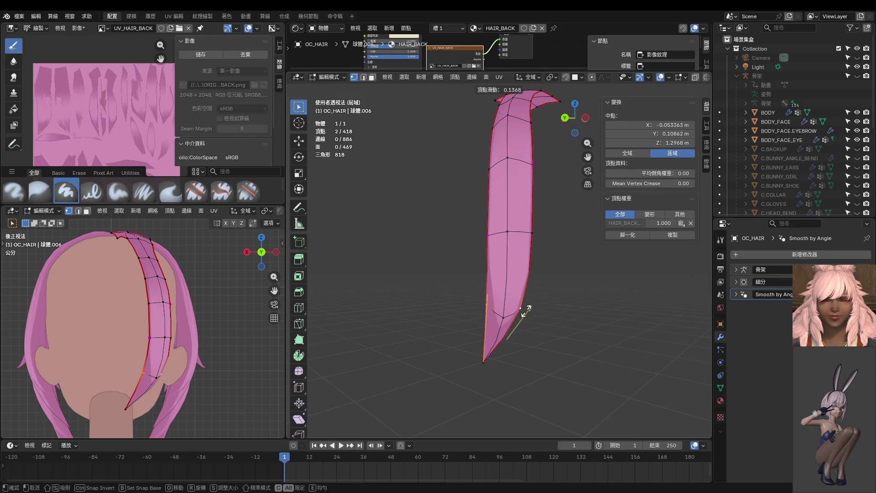
pyautogui.click(558, 320)
# Return to object mode and view the hair straight from behind
pyautogui.hotkey('ctrl', 'Tab')
pyautogui.click(244, 337)
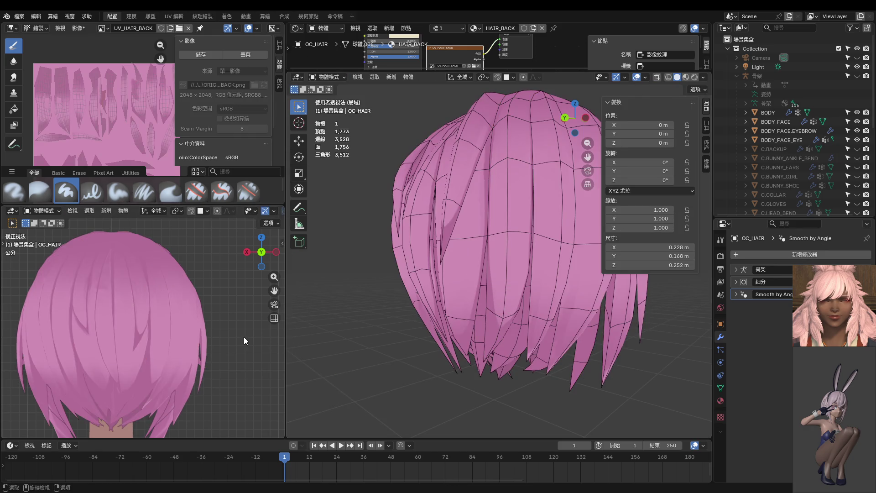
pyautogui.hotkey('ctrl', 'z')
pyautogui.hotkey('ctrl', 'Tab')
pyautogui.click(218, 350)
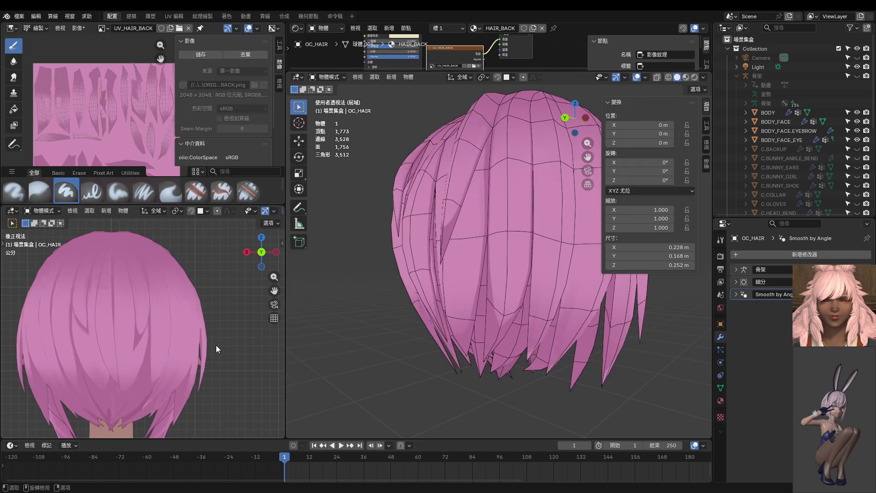
pyautogui.scroll(-2, 172, 336)
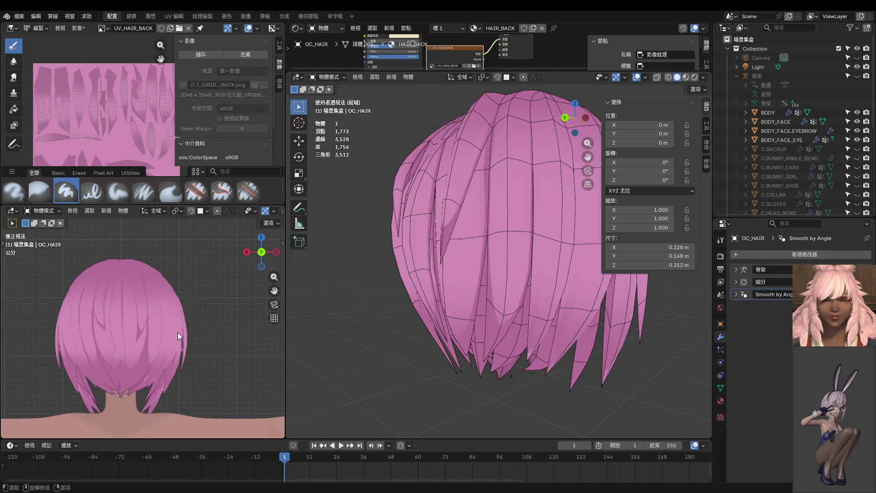
pyautogui.press('ctrl+KP_1')
# Re-enter Edit Mode in face select and pick the strand's lower tip faces
pyautogui.hotkey('ctrl', 'Tab')
pyautogui.click(536, 334)
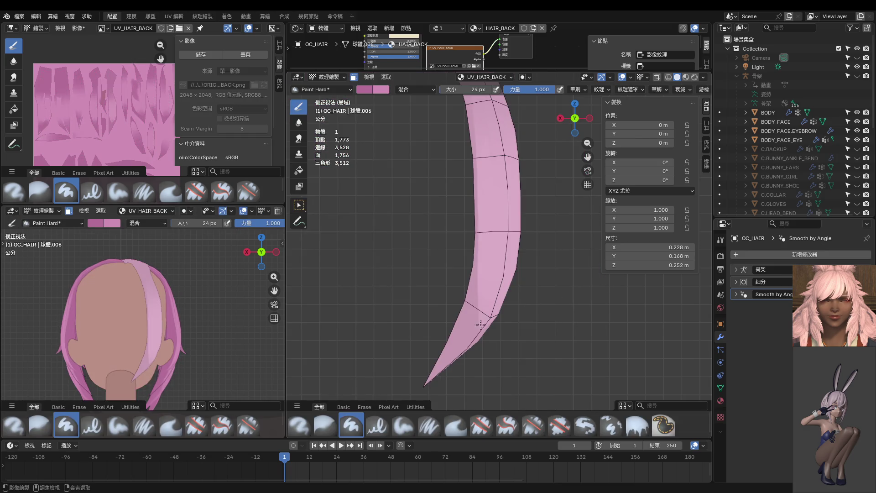
pyautogui.press('3')
pyautogui.click(481, 308)
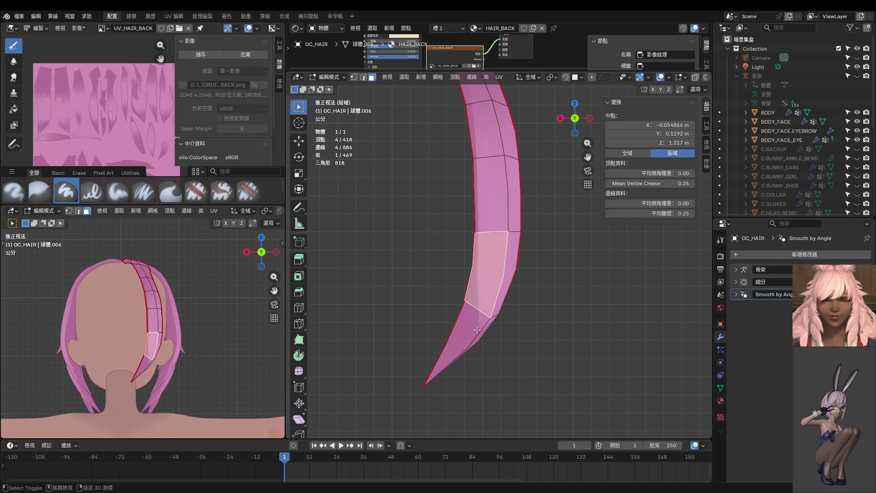
pyautogui.keyDown('shift'); pyautogui.click(483, 317); pyautogui.keyUp('shift')
pyautogui.keyDown('shift'); pyautogui.click(497, 312); pyautogui.keyUp('shift')
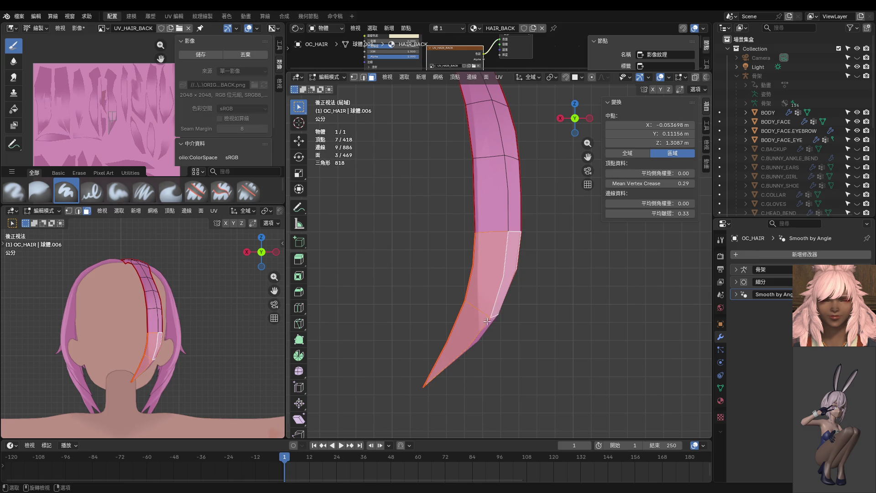
# Add one more lower face, then switch to object mode and back to texture painting
pyautogui.moveTo(493, 322); pyautogui.dragTo(494, 326, button='middle')
pyautogui.keyDown('shift'); pyautogui.click(498, 325); pyautogui.keyUp('shift')
pyautogui.press('Tab')
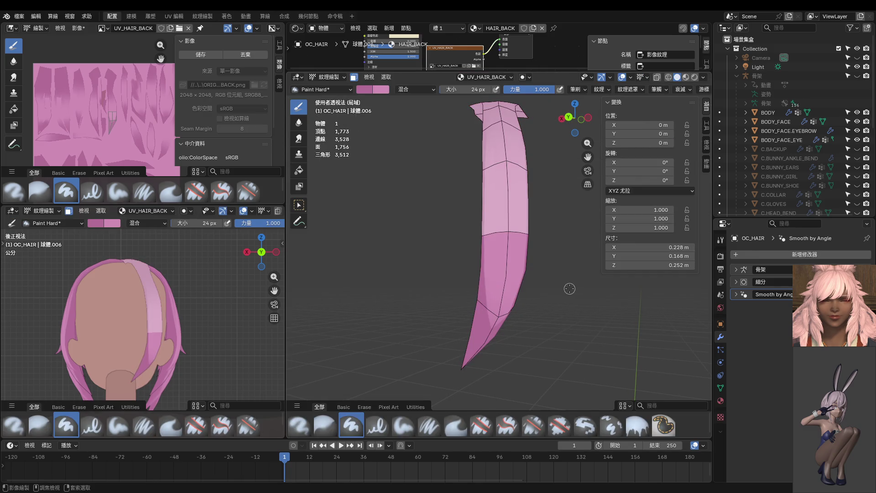
pyautogui.hotkey('ctrl', 'Tab')
pyautogui.click(131, 326)
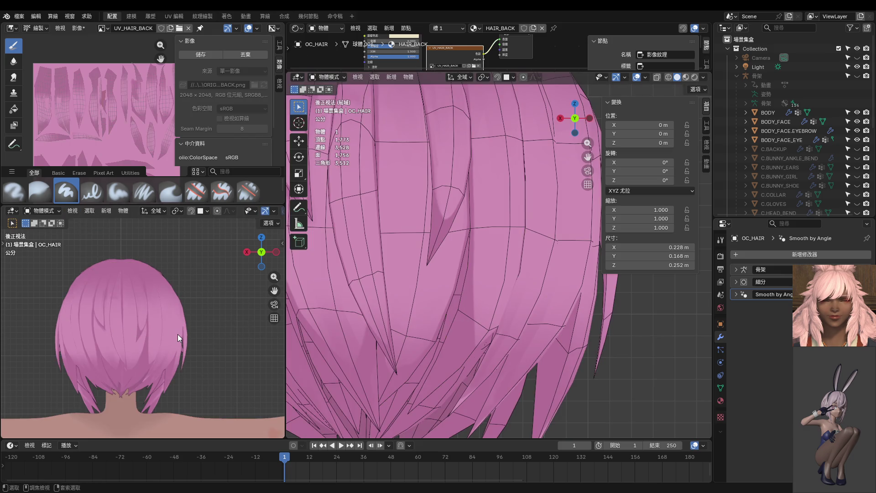
pyautogui.scroll(5, 177, 334)
pyautogui.scroll(2, 169, 335)
pyautogui.scroll(2, 168, 338)
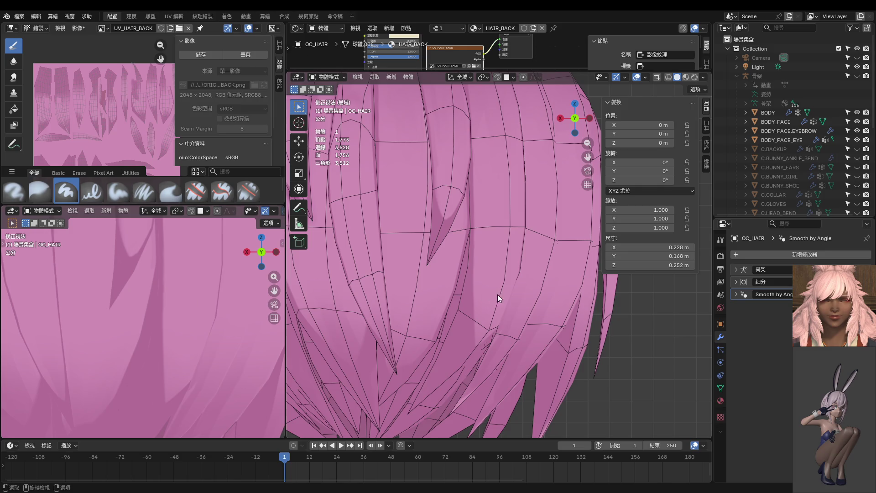
pyautogui.hotkey('ctrl', 'z')
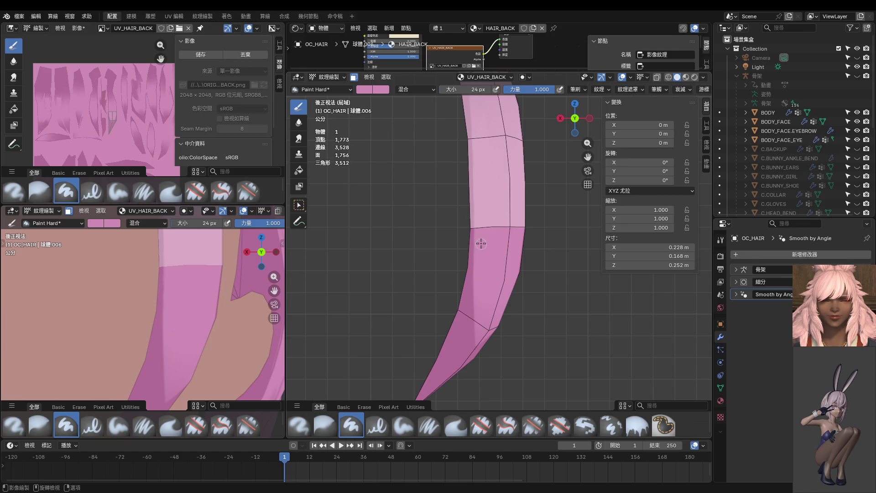
# Undo a bad stroke down the strand and repaint the shading with the Paint Hard brush
pyautogui.moveTo(472, 306); pyautogui.dragTo(487, 360)
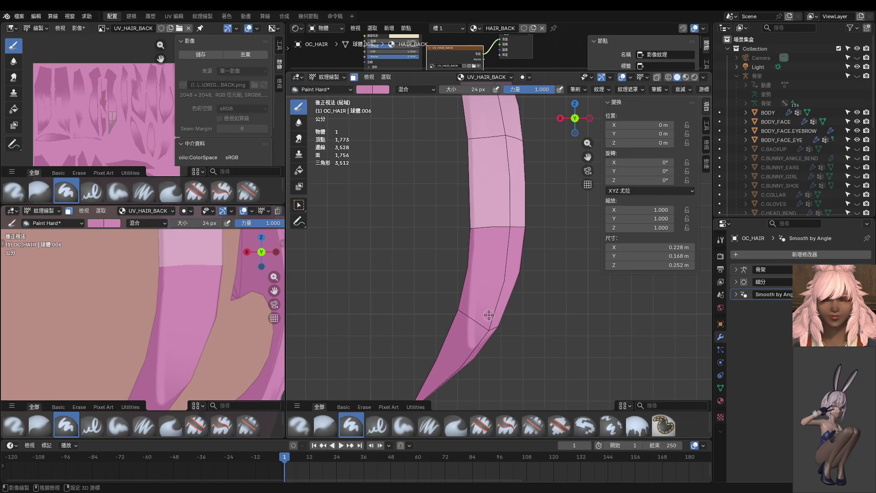
pyautogui.hotkey('ctrl', 'z')
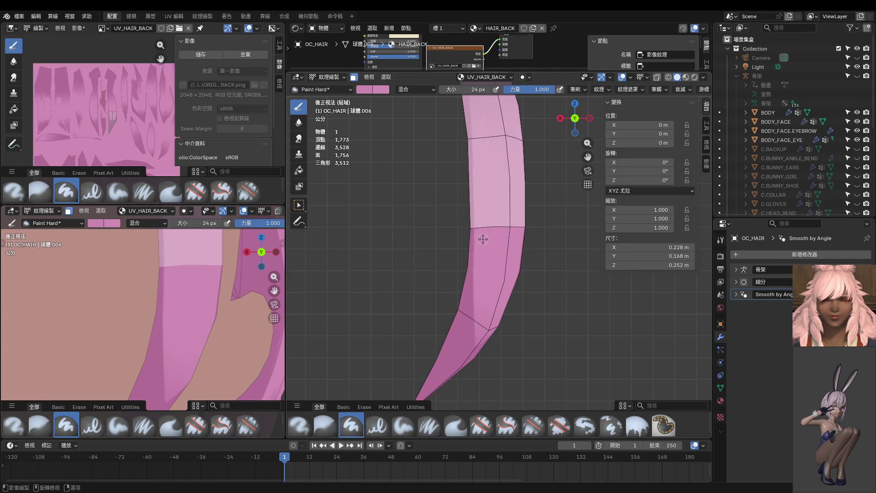
pyautogui.hotkey('ctrl', 'Tab')
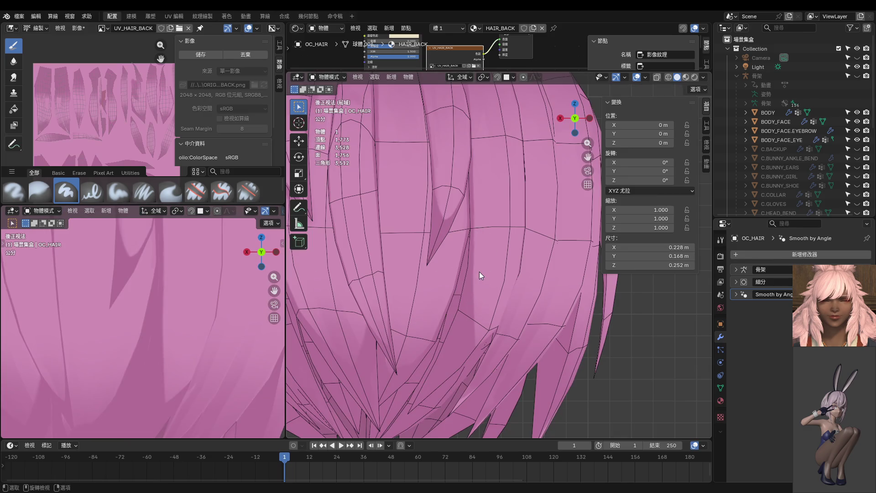
pyautogui.hotkey('ctrl', 'Tab')
pyautogui.click(525, 263)
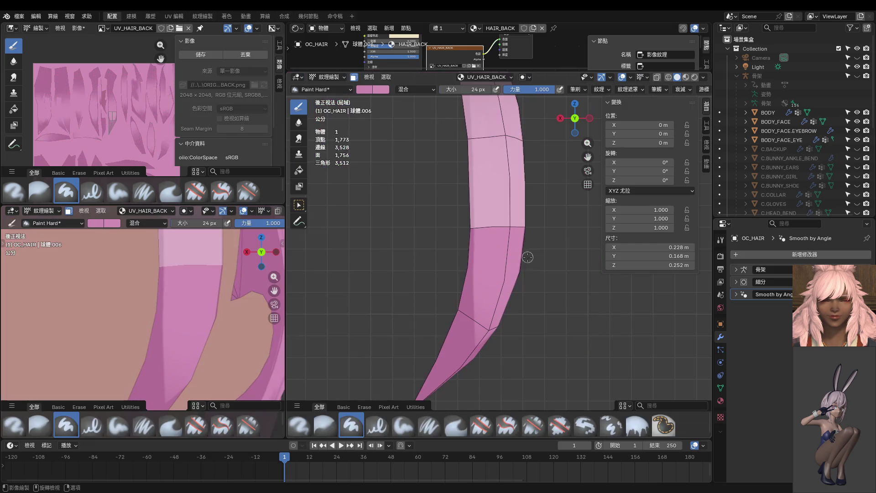
pyautogui.moveTo(472, 335); pyautogui.dragTo(476, 385)
# Paint more darker pink shading on the strand's lower part from a new angle
pyautogui.moveTo(475, 385); pyautogui.dragTo(436, 326, button='middle')
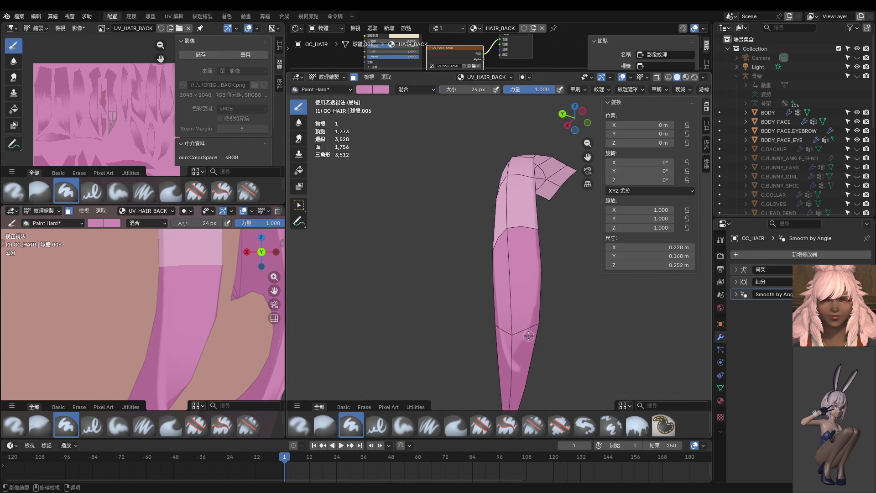
pyautogui.moveTo(529, 336)
pyautogui.mouseDown(button='middle')
pyautogui.moveTo(544, 295)
pyautogui.moveTo(500, 258)
pyautogui.mouseUp(button='middle')
pyautogui.moveTo(495, 286)
pyautogui.mouseDown()
pyautogui.moveTo(470, 360)
pyautogui.moveTo(474, 342)
pyautogui.mouseUp()
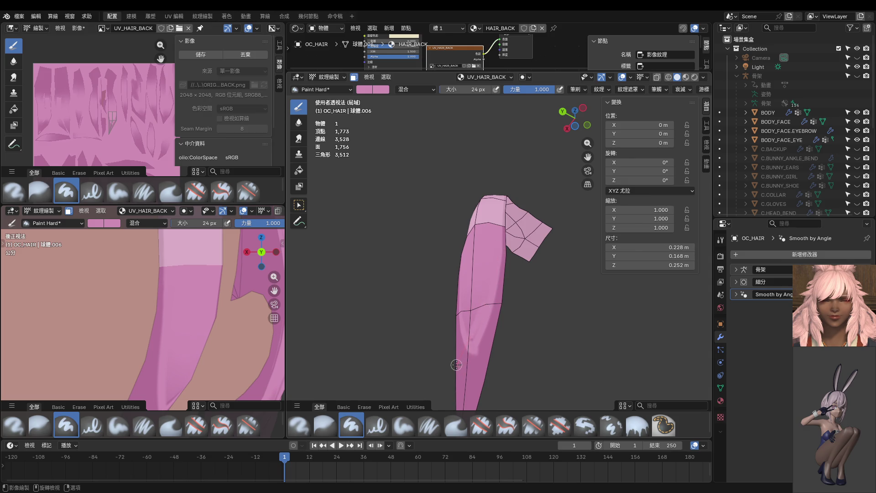
pyautogui.moveTo(473, 347)
pyautogui.mouseDown(button='middle')
pyautogui.moveTo(544, 362)
pyautogui.moveTo(470, 351)
pyautogui.mouseUp(button='middle')
# View the hair from behind in object mode and resume texture painting on strand 球體.006
pyautogui.hotkey('ctrl', 'Tab')
pyautogui.click(400, 347)
pyautogui.press('ctrl+KP_1')
pyautogui.scroll(-5, 212, 318)
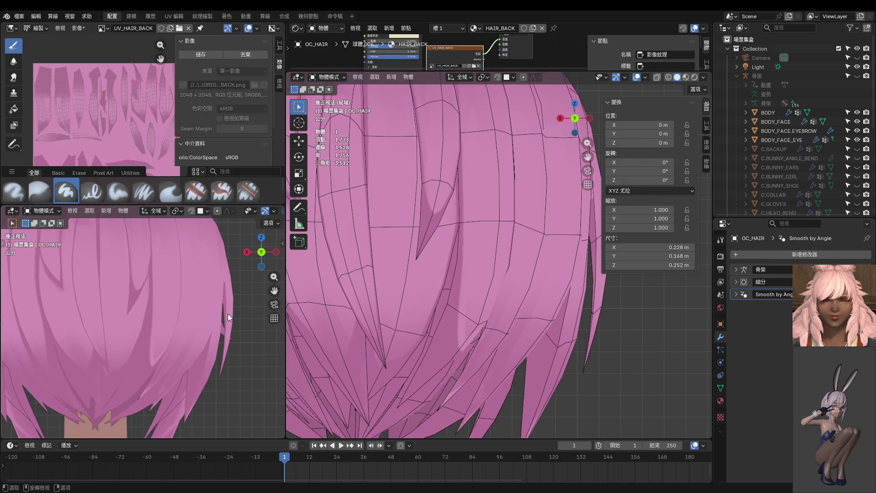
pyautogui.click(492, 342)
pyautogui.hotkey('ctrl', 'Tab')
pyautogui.scroll(2, 498, 301)
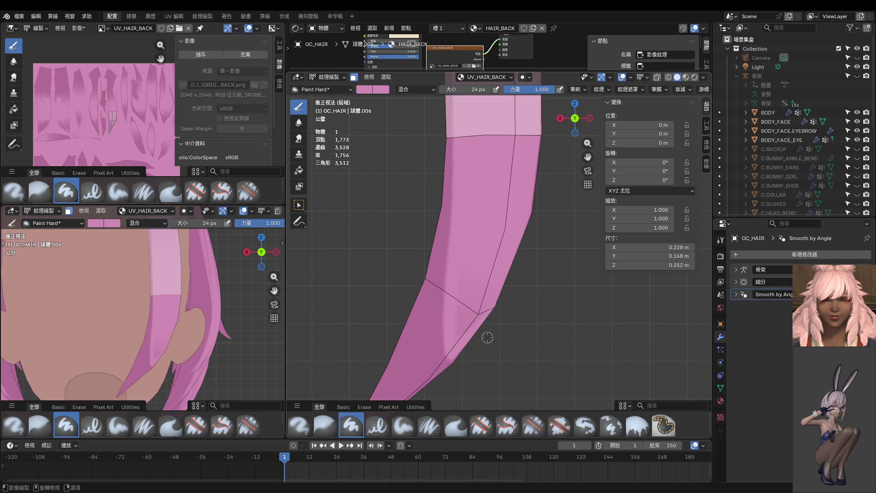
# Orbit the strand and the head reference view to check the painted shading
pyautogui.moveTo(487, 337); pyautogui.dragTo(463, 341, button='middle')
pyautogui.moveTo(485, 355); pyautogui.dragTo(435, 404)
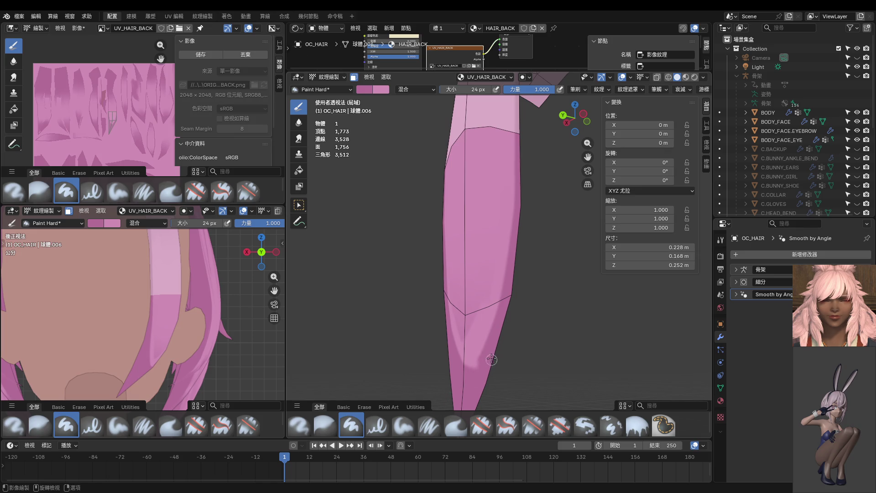
pyautogui.moveTo(459, 388); pyautogui.dragTo(481, 377, button='middle')
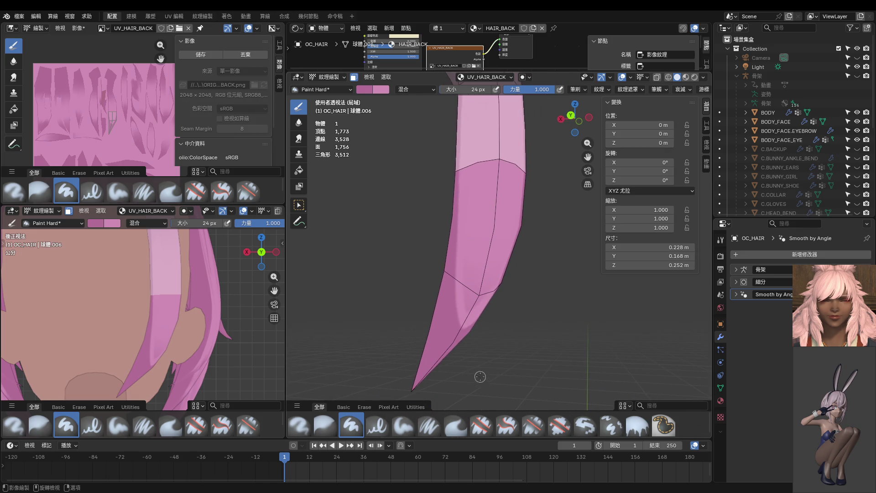
pyautogui.moveTo(151, 301); pyautogui.dragTo(135, 295, button='middle')
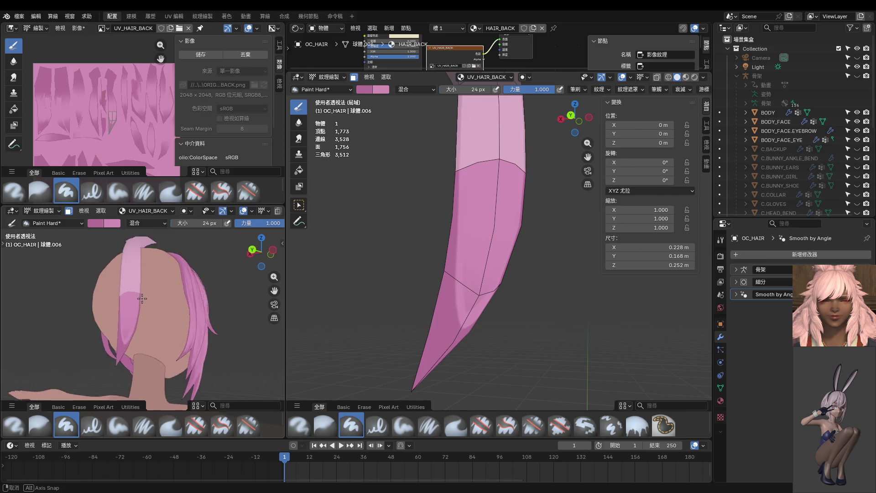
pyautogui.moveTo(387, 322)
pyautogui.mouseDown(button='middle')
pyautogui.moveTo(388, 242)
pyautogui.moveTo(417, 307)
pyautogui.moveTo(519, 364)
pyautogui.moveTo(517, 355)
pyautogui.mouseUp(button='middle')
# In Edit Mode, reveal the hidden strands with Alt+H and move a tip vertex slightly
pyautogui.hotkey('ctrl', 'Tab')
pyautogui.click(457, 309)
pyautogui.press('Tab')
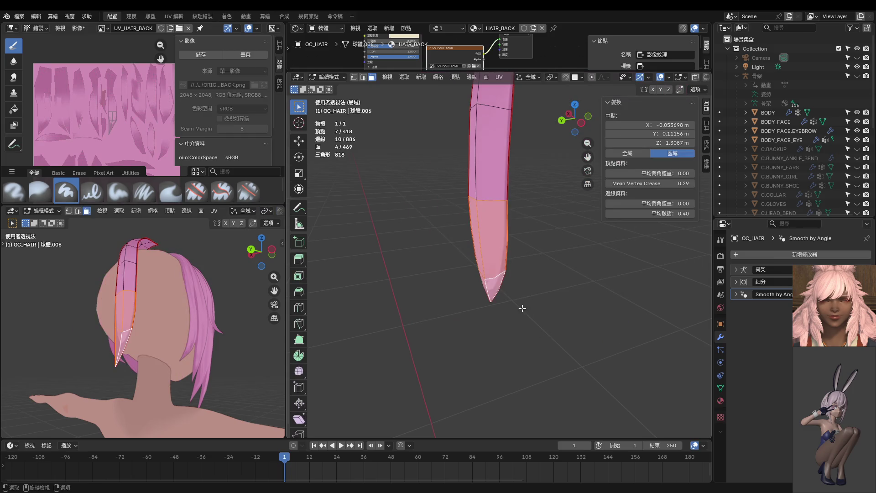
pyautogui.click(506, 274)
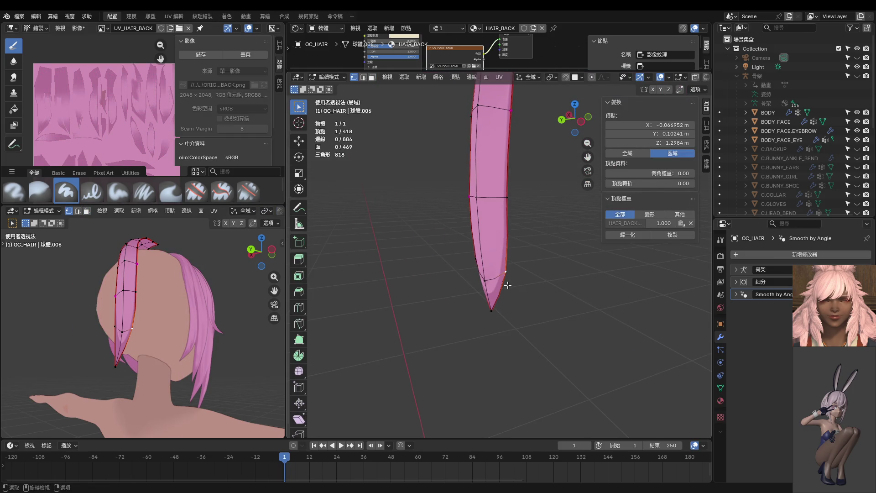
pyautogui.hotkey('alt', 'h')
pyautogui.moveTo(509, 291)
pyautogui.mouseDown(button='middle')
pyautogui.moveTo(492, 281)
pyautogui.moveTo(502, 285)
pyautogui.mouseUp(button='middle')
pyautogui.press('g')
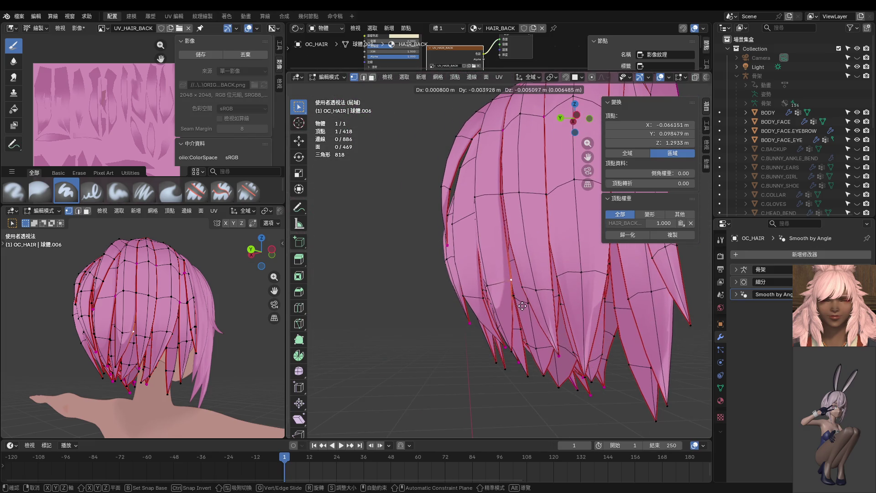
pyautogui.click(522, 307)
# Nudge a higher strand vertex a little, then Tab back to object mode
pyautogui.moveTo(507, 208)
pyautogui.mouseDown(button='middle')
pyautogui.moveTo(525, 204)
pyautogui.moveTo(516, 251)
pyautogui.mouseUp(button='middle')
pyautogui.click(525, 205)
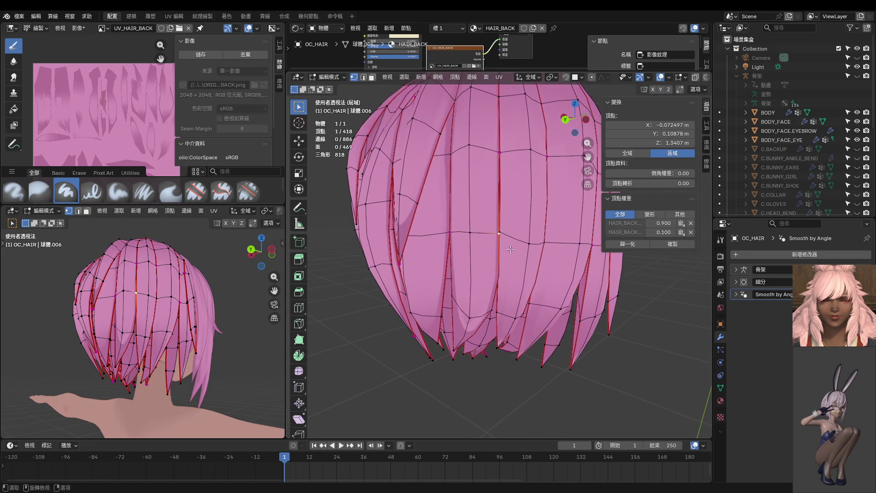
pyautogui.click(501, 151)
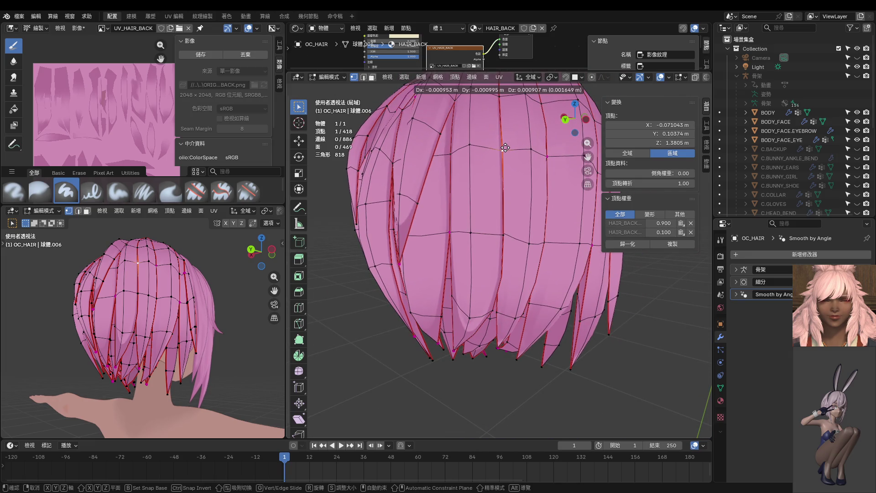
pyautogui.moveTo(500, 150); pyautogui.dragTo(502, 152)
pyautogui.moveTo(501, 152); pyautogui.dragTo(516, 104, button='middle')
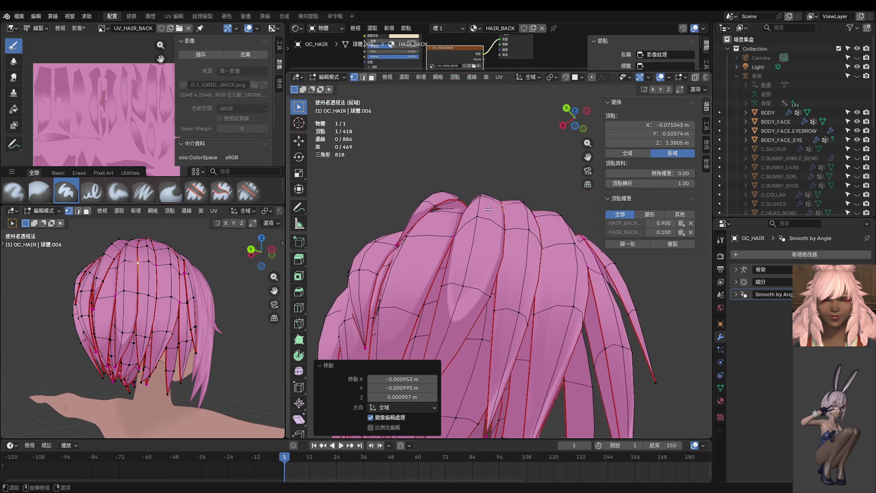
pyautogui.moveTo(516, 104); pyautogui.dragTo(516, 210, button='middle')
pyautogui.press('Tab')
pyautogui.moveTo(115, 316)
pyautogui.mouseDown(button='middle')
pyautogui.moveTo(171, 283)
pyautogui.moveTo(223, 303)
pyautogui.mouseUp(button='middle')
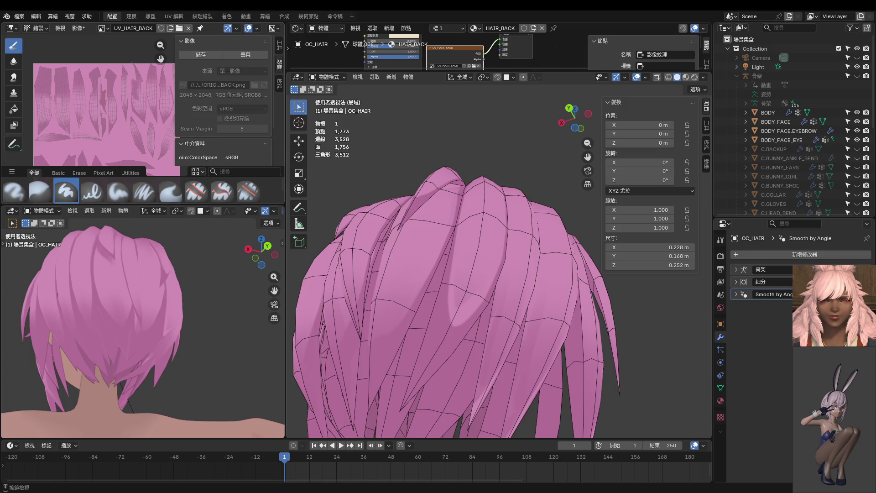
pyautogui.moveTo(146, 268)
pyautogui.mouseDown(button='middle')
pyautogui.moveTo(168, 297)
pyautogui.moveTo(207, 312)
pyautogui.moveTo(72, 318)
pyautogui.moveTo(140, 325)
pyautogui.moveTo(191, 312)
pyautogui.moveTo(149, 270)
pyautogui.moveTo(86, 303)
pyautogui.moveTo(54, 298)
pyautogui.moveTo(195, 309)
pyautogui.mouseUp(button='middle')
# Level the main view on the back of the head and switch OC_HAIR to 編輯模式 (Edit Mode)
pyautogui.moveTo(487, 303); pyautogui.dragTo(488, 341, button='middle')
pyautogui.hotkey('ctrl', 'Tab')
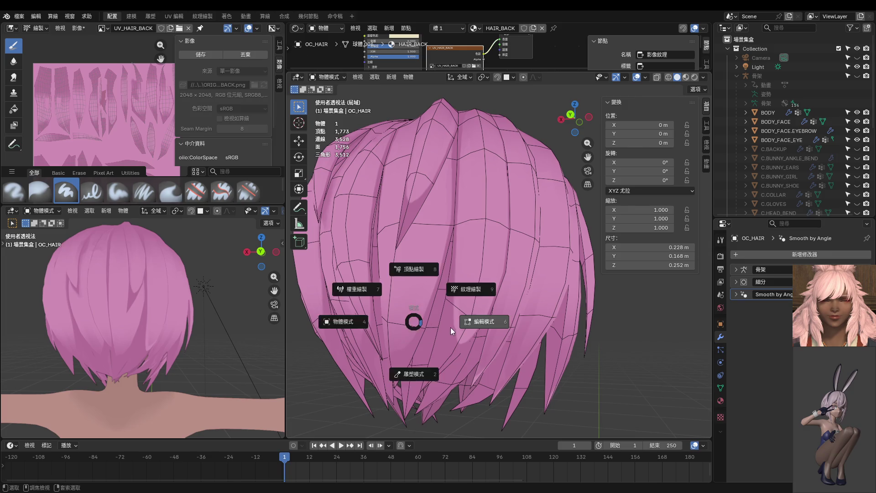
pyautogui.click(450, 327)
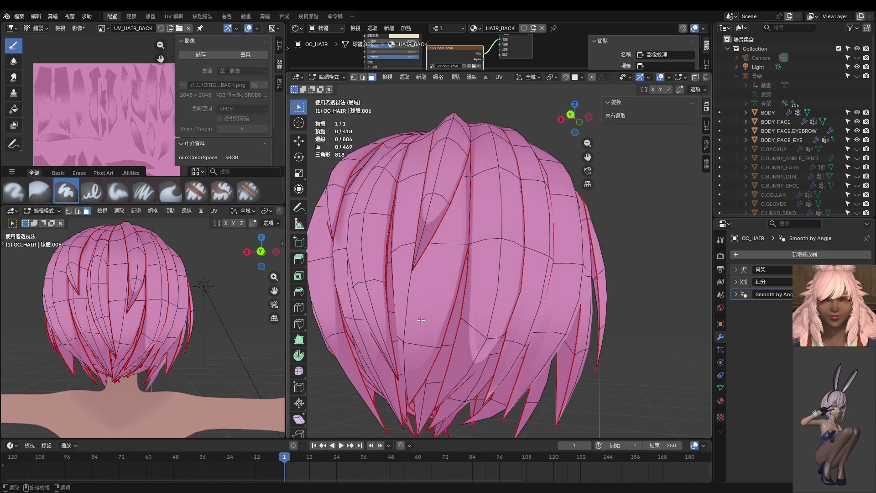
# Select one connected hair strip, switch to Texture Paint, and frame the hair in back view
pyautogui.press('l')
pyautogui.hotkey('ctrl', 'Tab')
pyautogui.click(480, 283)
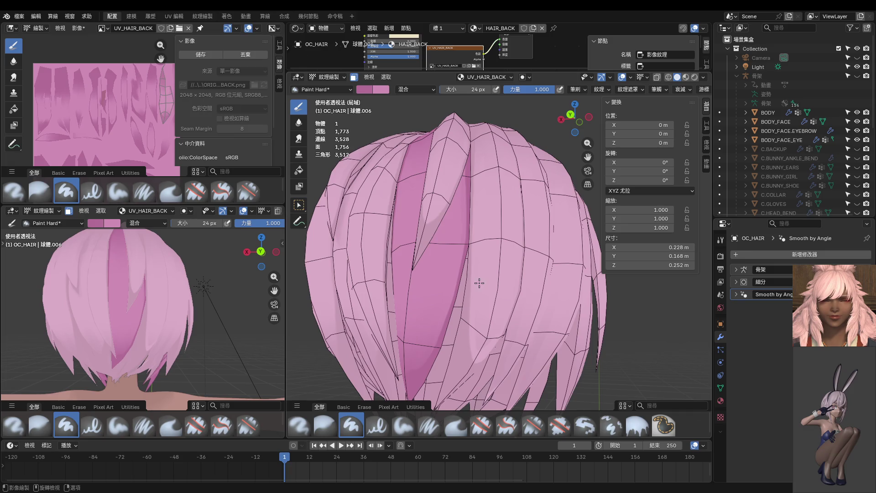
pyautogui.scroll(3, 479, 283)
pyautogui.press('ctrl+KP_1')
pyautogui.scroll(2, 469, 229)
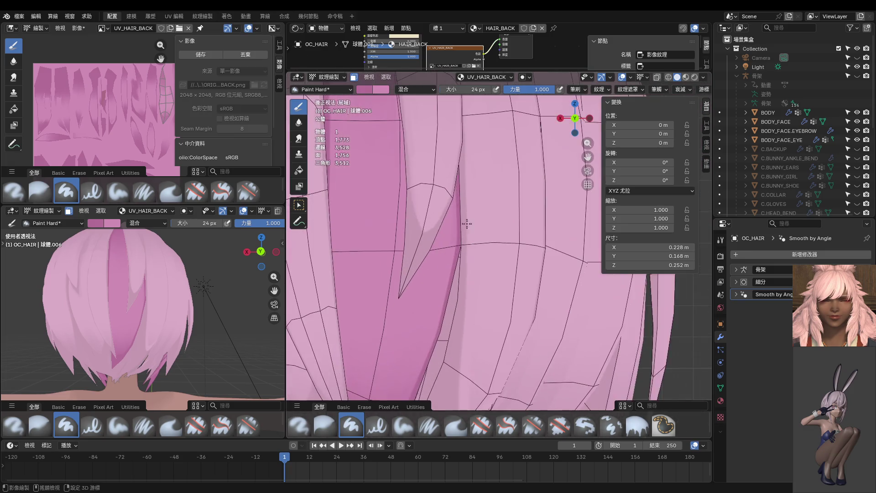
pyautogui.keyDown('shift'); pyautogui.moveTo(469, 229); pyautogui.dragTo(483, 312, button='middle'); pyautogui.keyUp('shift')
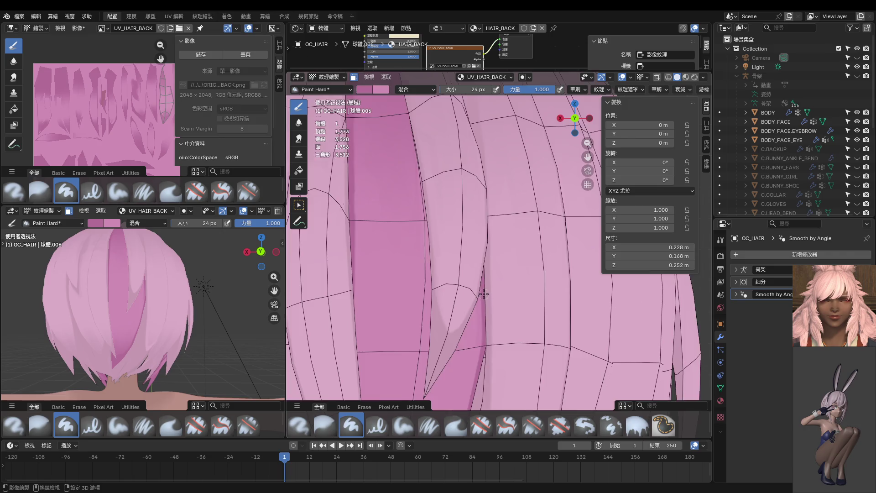
pyautogui.scroll(-10, 479, 293)
pyautogui.scroll(10, 477, 294)
pyautogui.scroll(5, 502, 258)
pyautogui.scroll(-4, 503, 258)
pyautogui.scroll(-2, 474, 307)
pyautogui.scroll(-8, 470, 246)
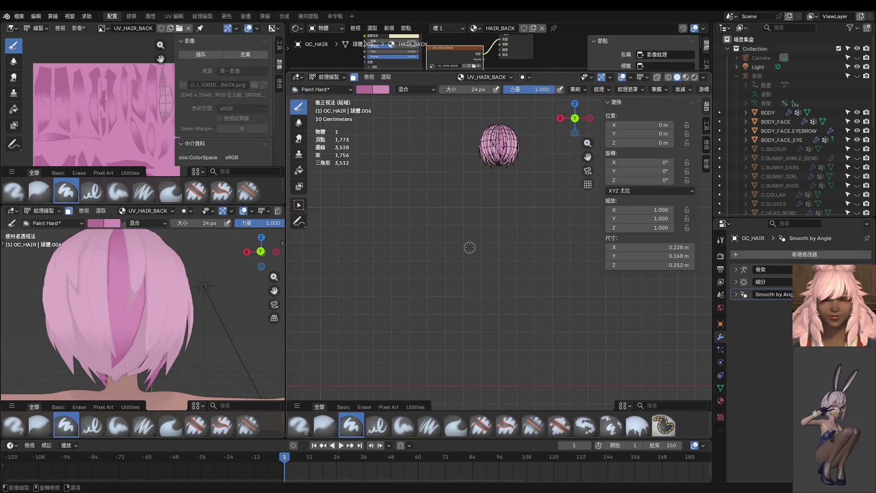
pyautogui.press('KP_Decimal')
pyautogui.scroll(4, 479, 233)
pyautogui.keyDown('shift'); pyautogui.scroll(2, 431, 149); pyautogui.keyUp('shift')
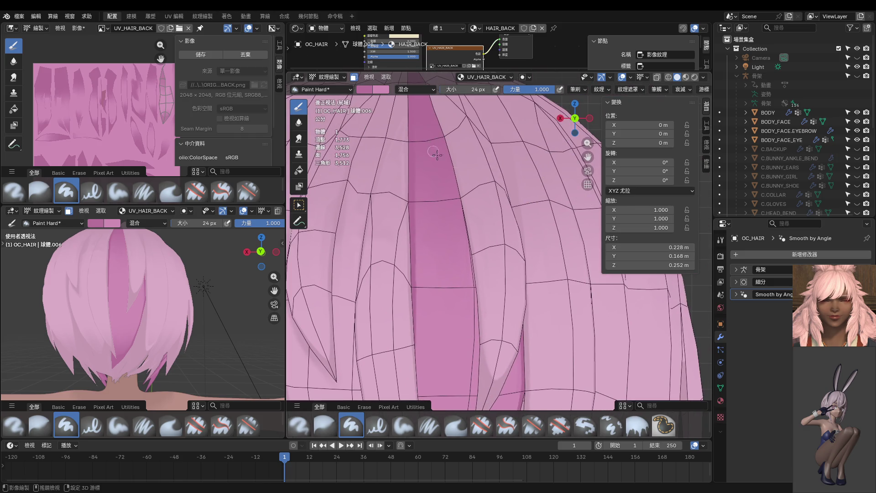
pyautogui.scroll(2, 457, 192)
# Set the paint brush to 64 px size and 0.321 strength
pyautogui.press('f')
pyautogui.click(519, 267)
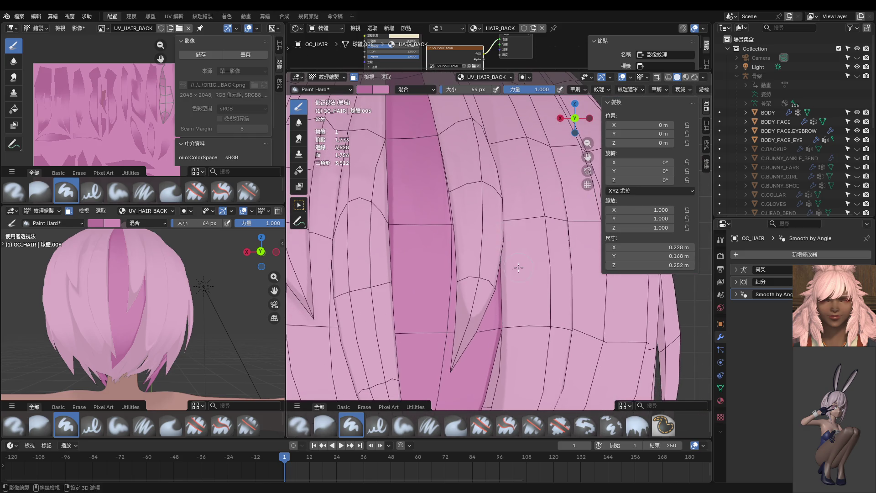
pyautogui.keyDown('shift'); pyautogui.scroll(-2, 519, 268); pyautogui.keyUp('shift')
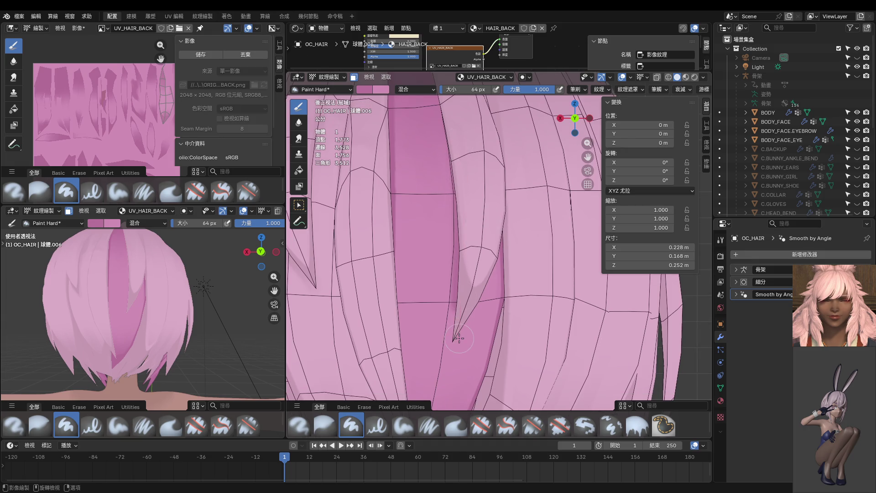
pyautogui.hotkey('shift', 'f')
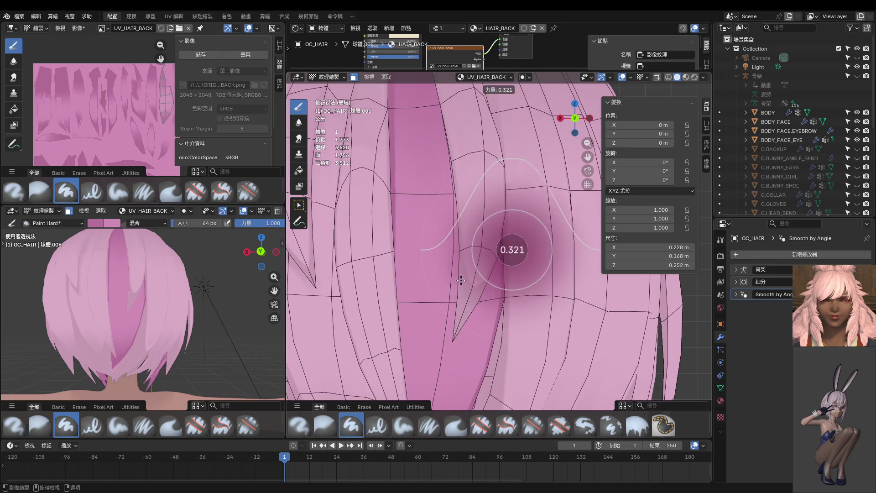
pyautogui.click(461, 281)
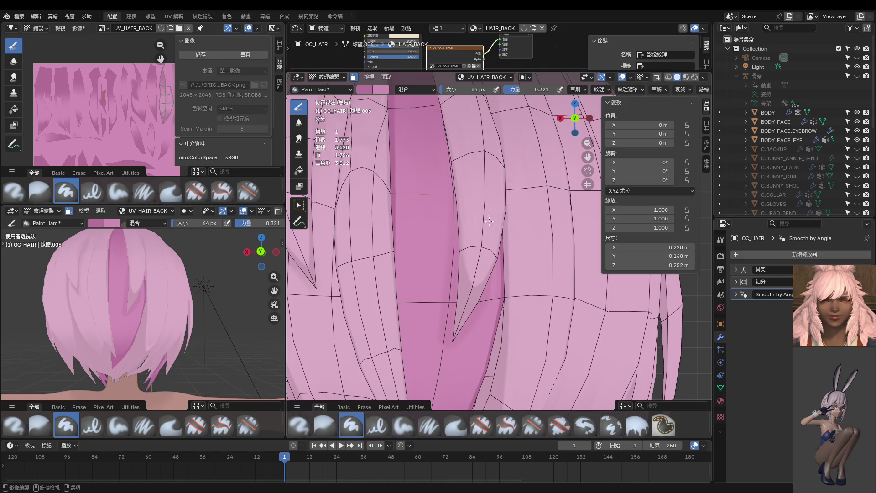
# Orbit the hair to view the strands from the side
pyautogui.moveTo(495, 327); pyautogui.dragTo(451, 297, button='middle')
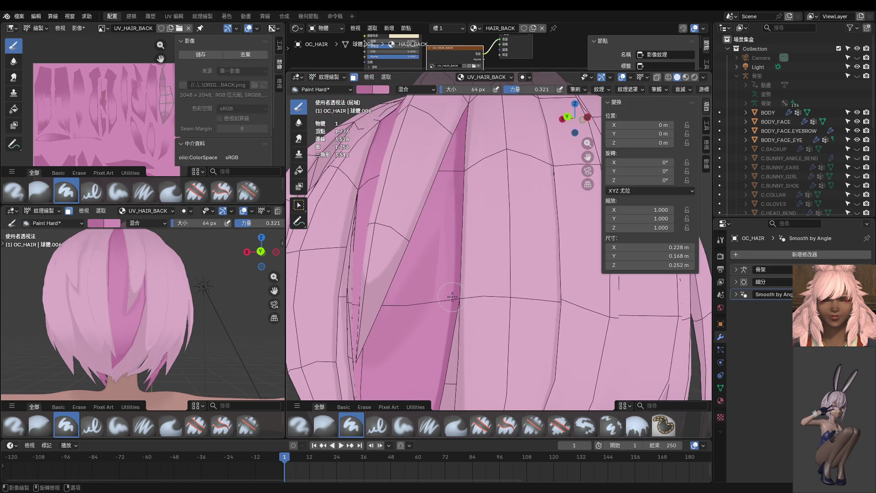
pyautogui.scroll(-3, 460, 194)
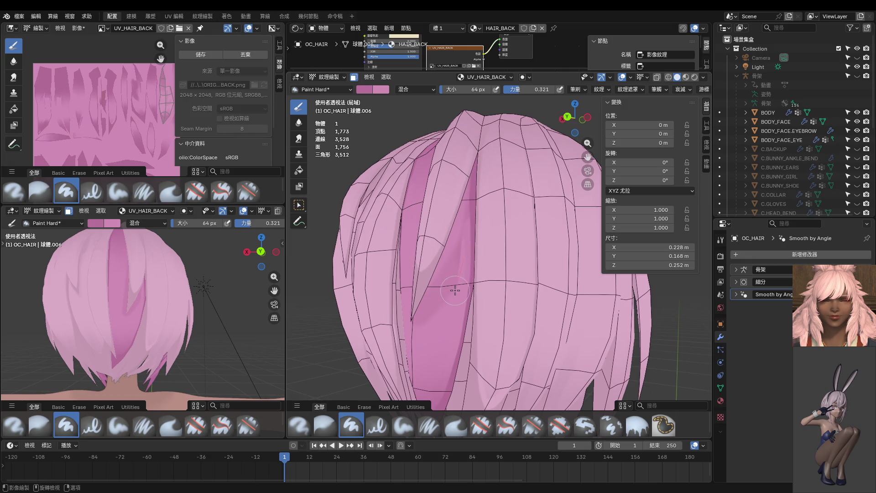
pyautogui.moveTo(455, 290); pyautogui.dragTo(430, 282, button='middle')
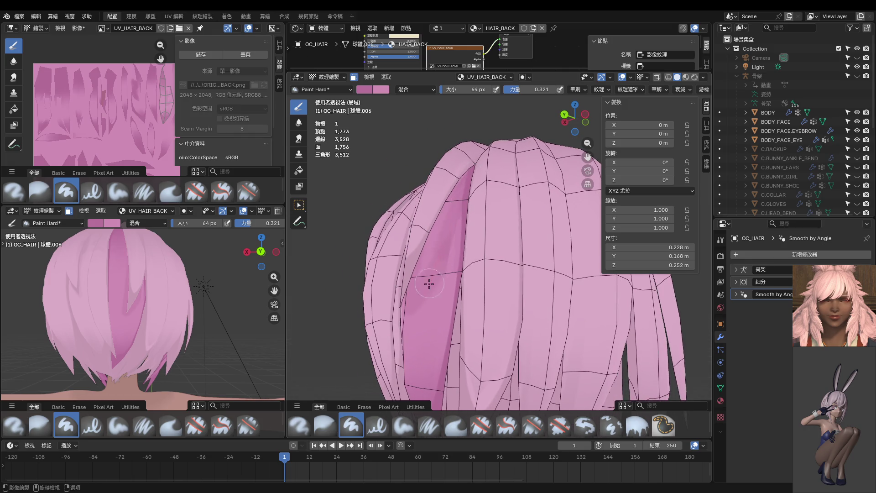
pyautogui.scroll(2, 430, 282)
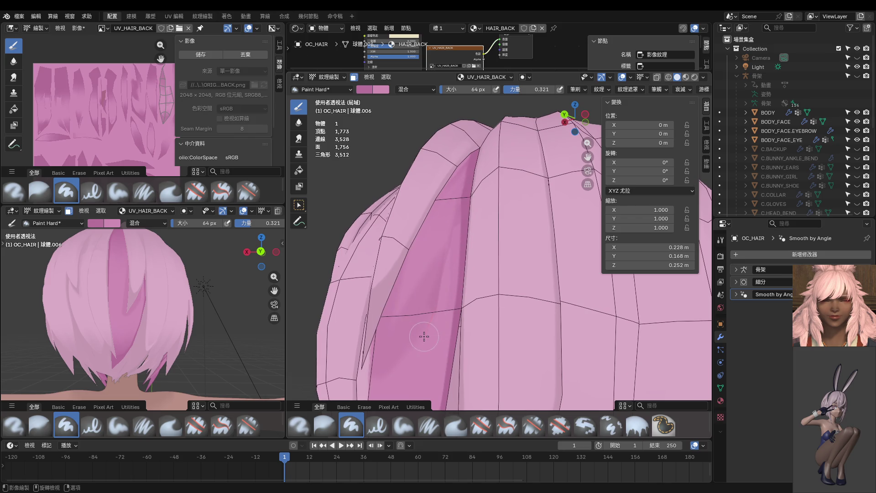
pyautogui.moveTo(424, 336); pyautogui.dragTo(426, 298, button='middle')
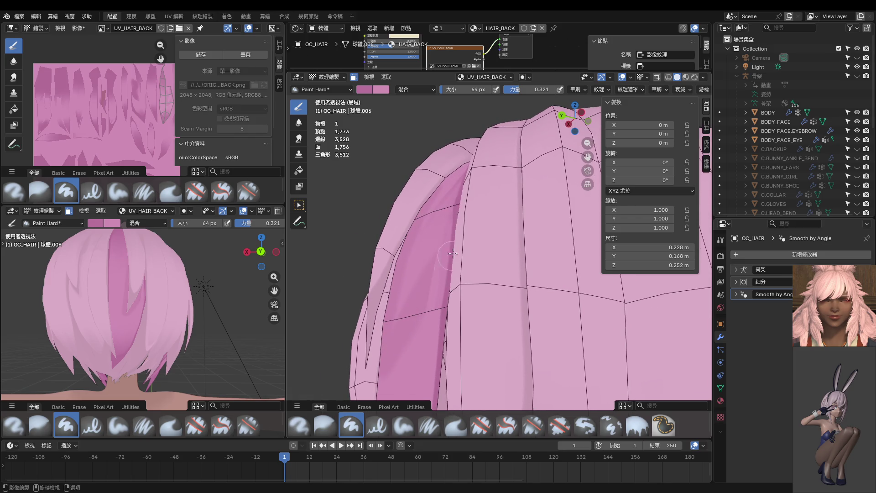
pyautogui.moveTo(421, 327); pyautogui.dragTo(468, 318, button='middle')
pyautogui.moveTo(467, 259)
pyautogui.mouseDown(button='middle')
pyautogui.moveTo(464, 223)
pyautogui.moveTo(463, 335)
pyautogui.mouseUp(button='middle')
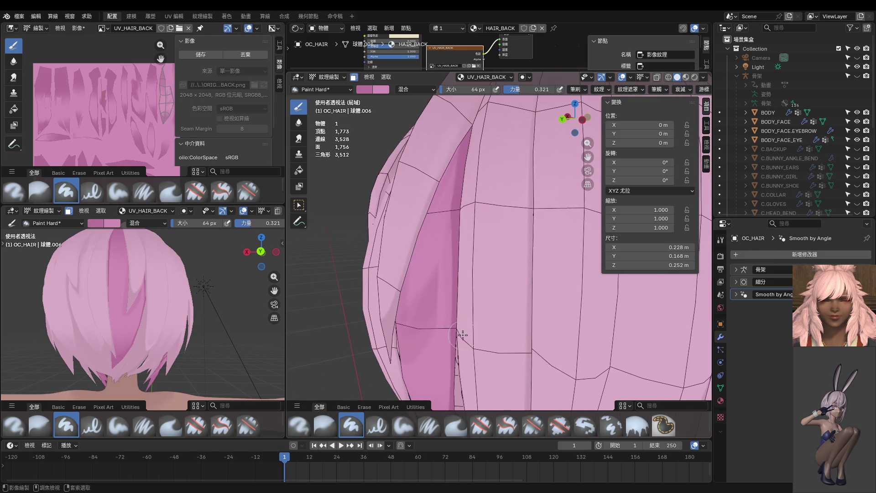
pyautogui.hotkey('ctrl', 'Tab')
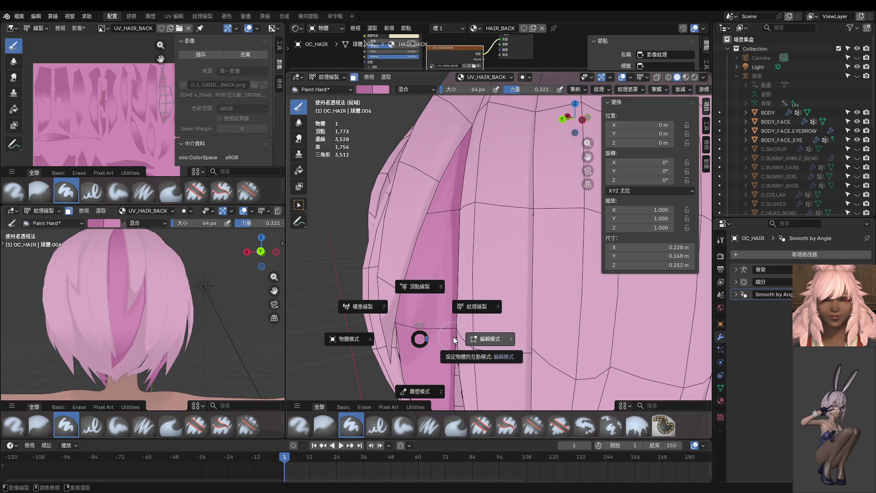
# In Edit Mode, hide every back-hair strand except the selected one, then return to Texture Paint
pyautogui.click(470, 342)
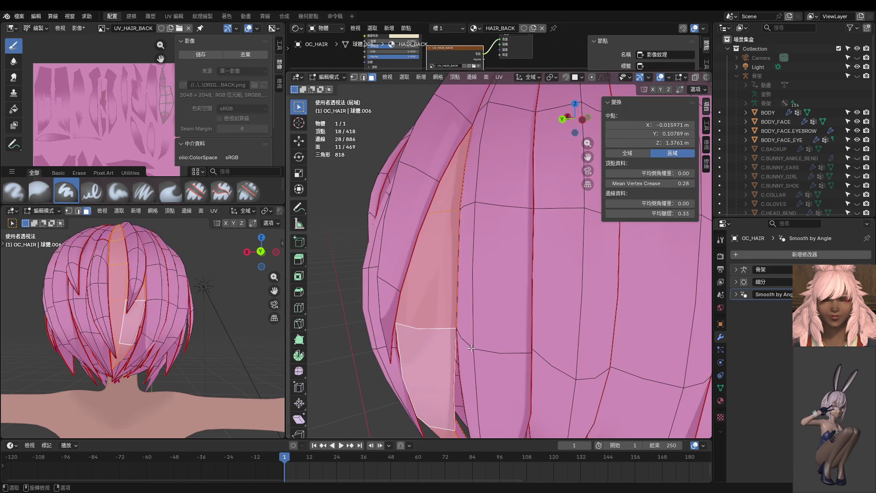
pyautogui.hotkey('shift', 'h')
pyautogui.hotkey('ctrl', 'Tab')
pyautogui.click(473, 319)
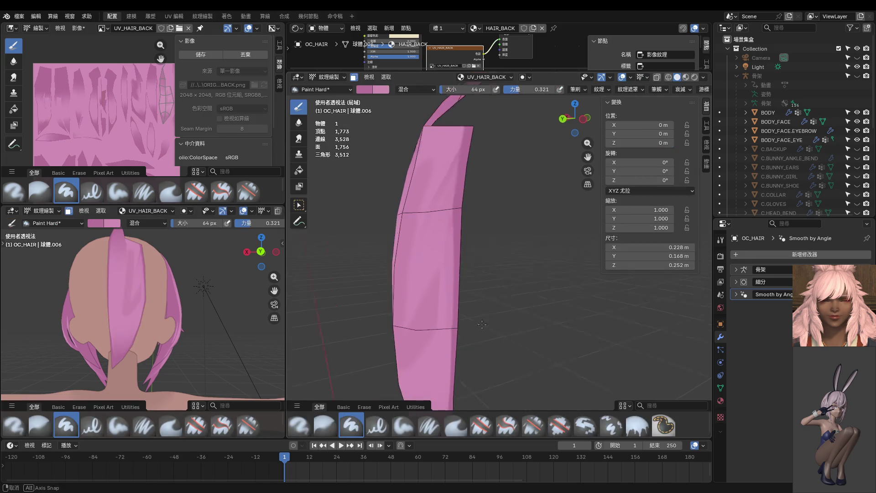